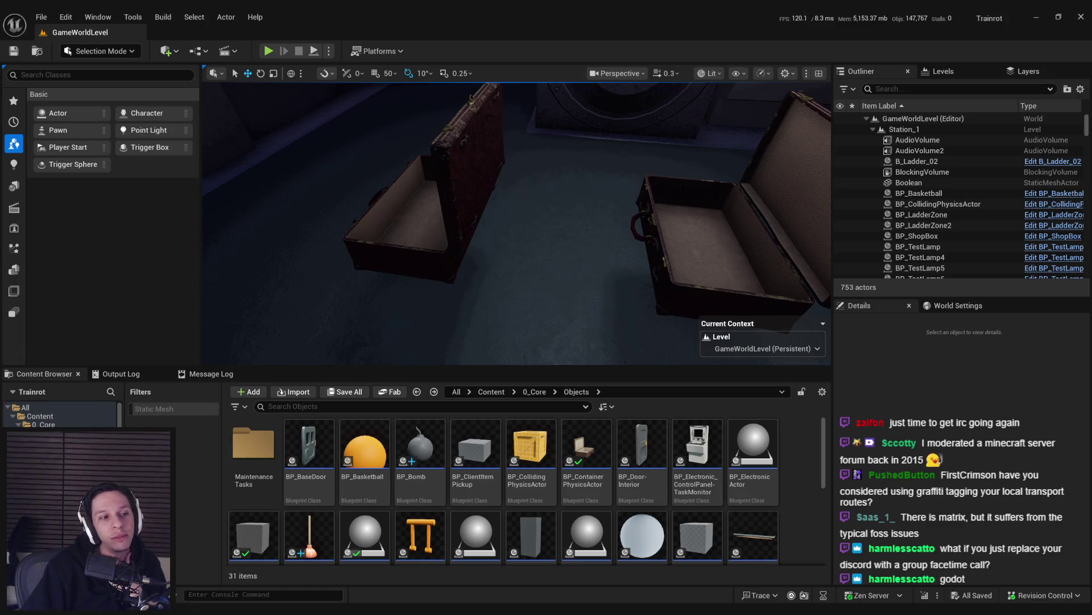
Step: Turn the view from the suitcases to the windowed wall, then bring up the plumbing sounds folder
left_click_drag(517, 224, 473, 233)
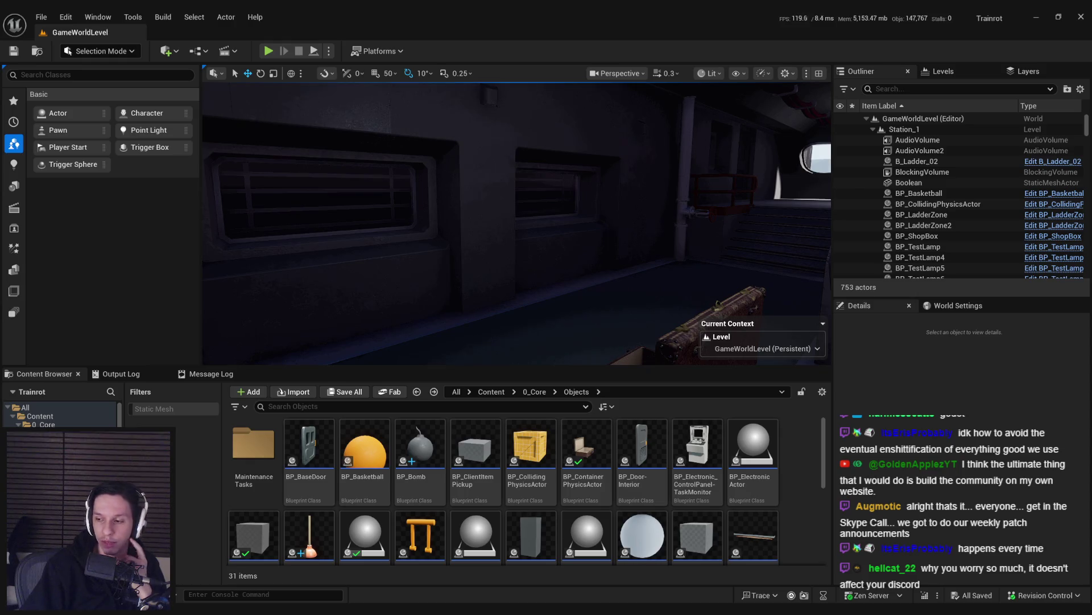
key("alt+Tab")
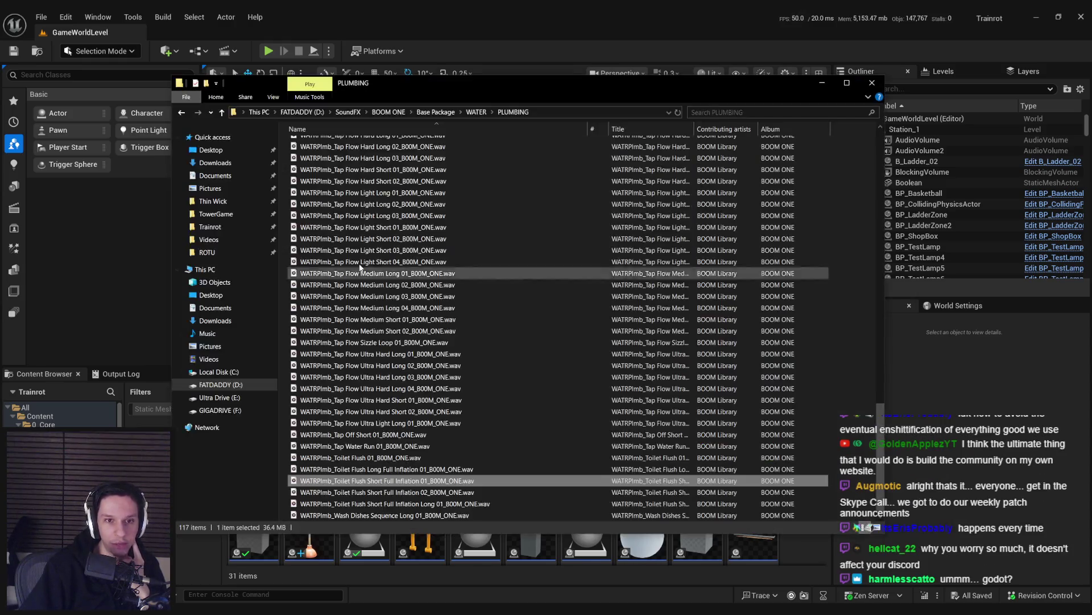
Step: Leave the plumbing sounds folder for the level editor and move the view toward the vent window
left_click(414, 92)
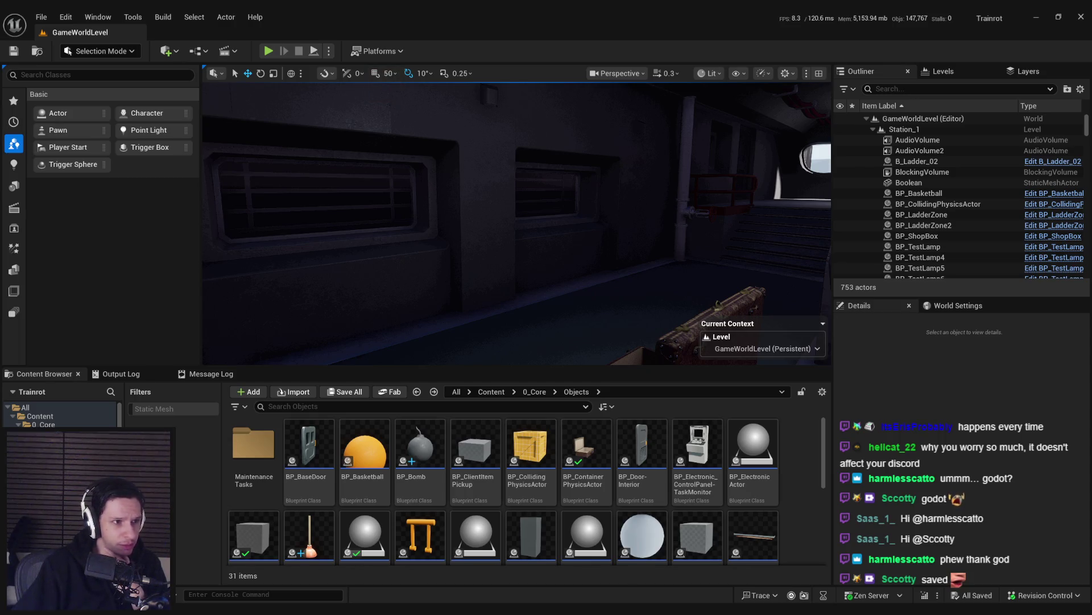
left_click_drag(365, 220, 337, 241)
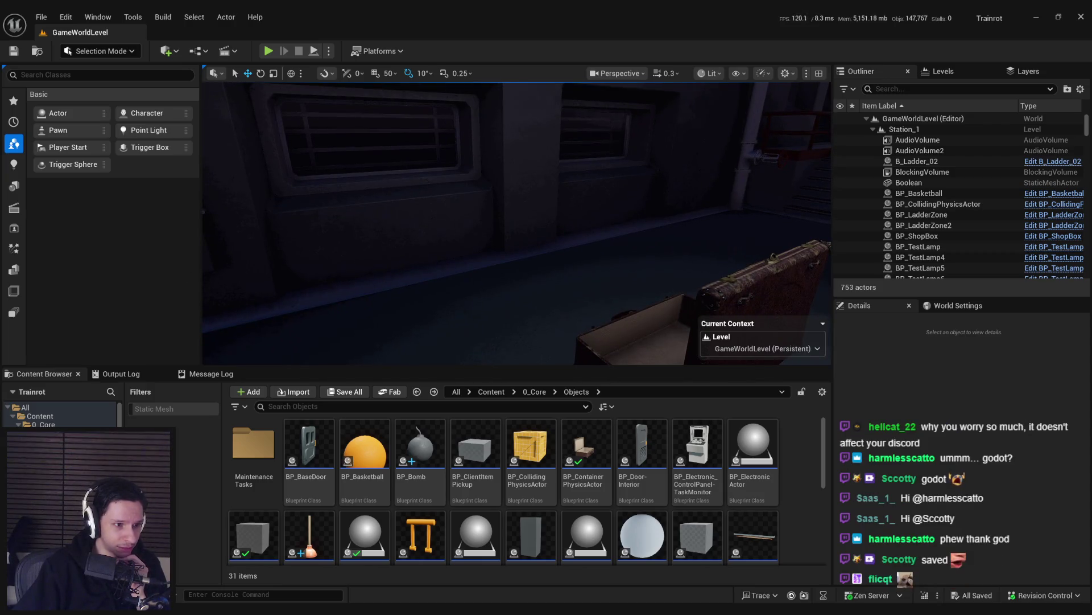
Step: Frame the crate beside the gears wall and go up through 0_Core to the Content folder
left_click_drag(337, 241, 353, 249)
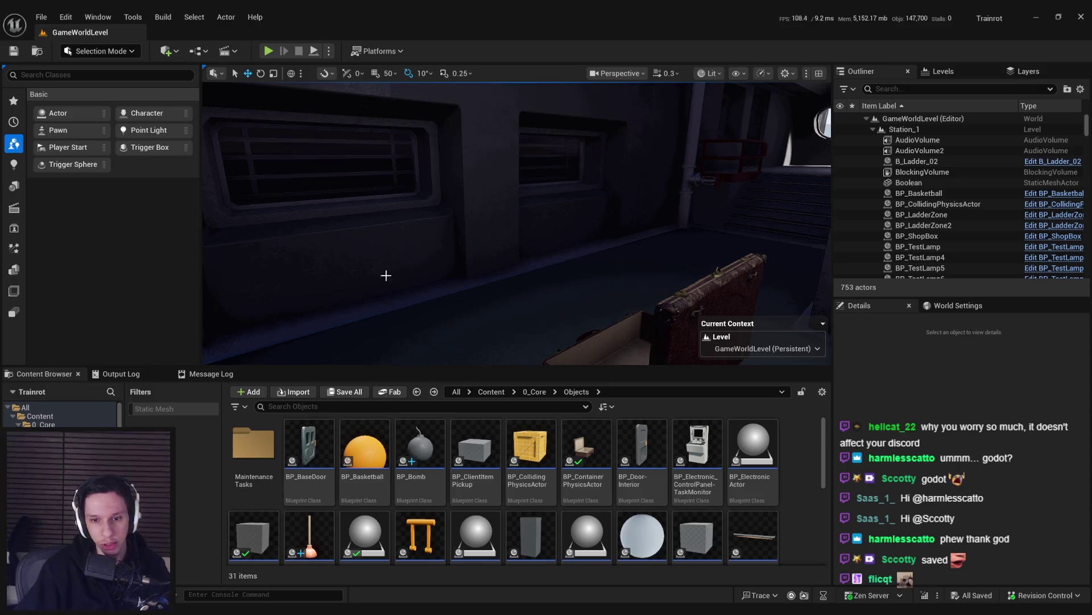
mouse_move(527, 349)
left_mouse_down()
mouse_move(534, 342)
mouse_move(563, 364)
left_mouse_up()
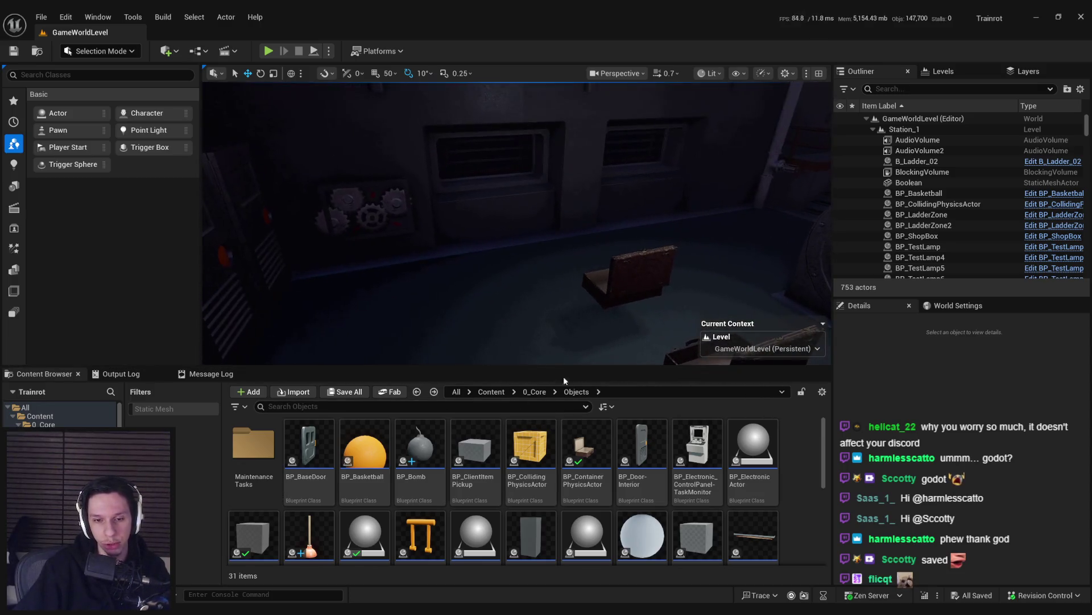
left_click(534, 392)
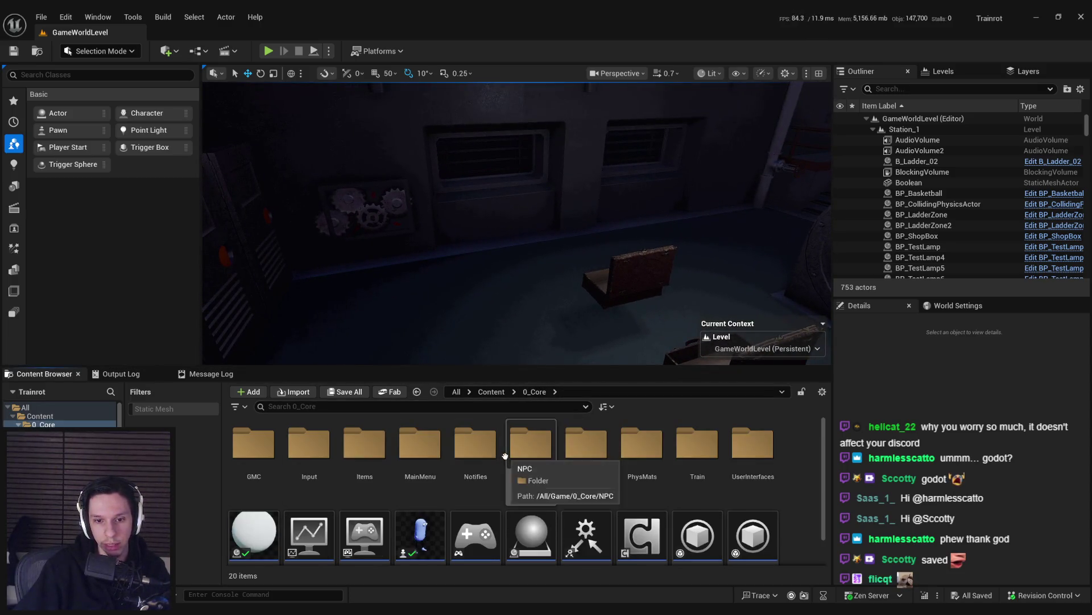
left_click(490, 392)
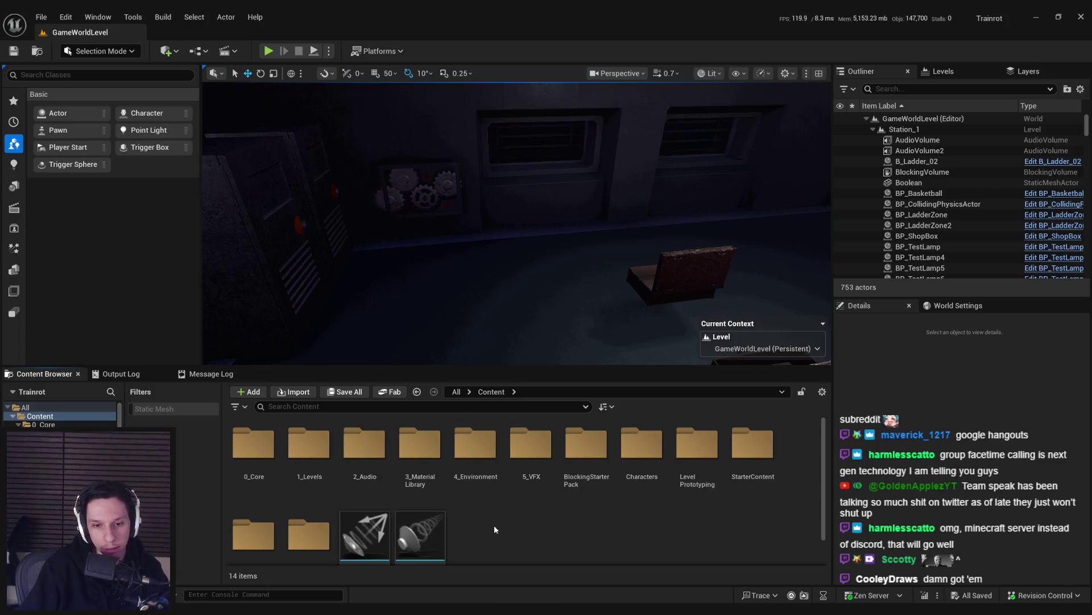
key("alt+Tab")
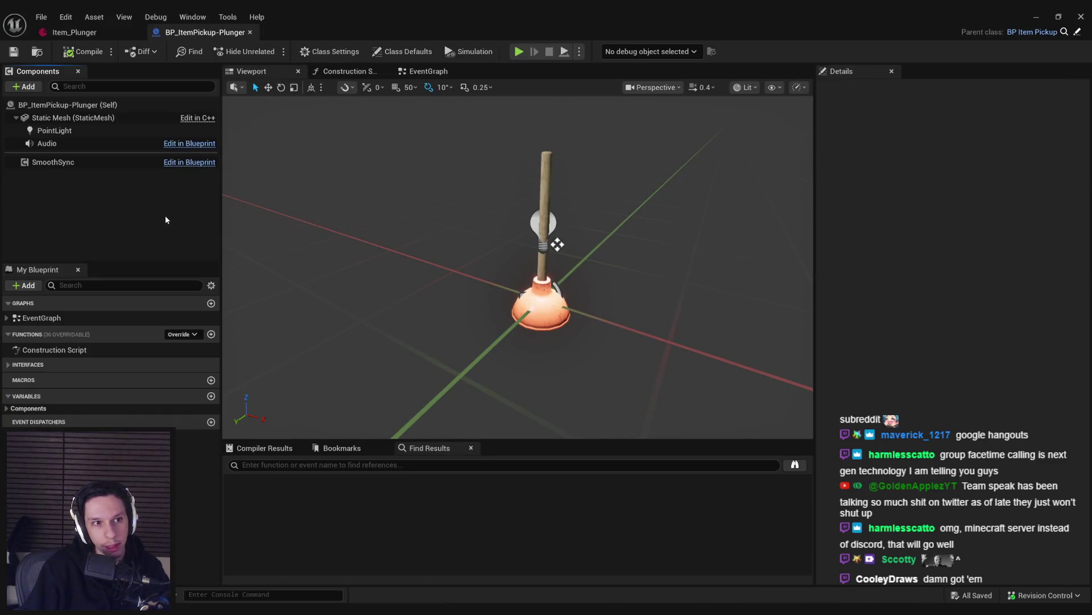
left_click(1036, 17)
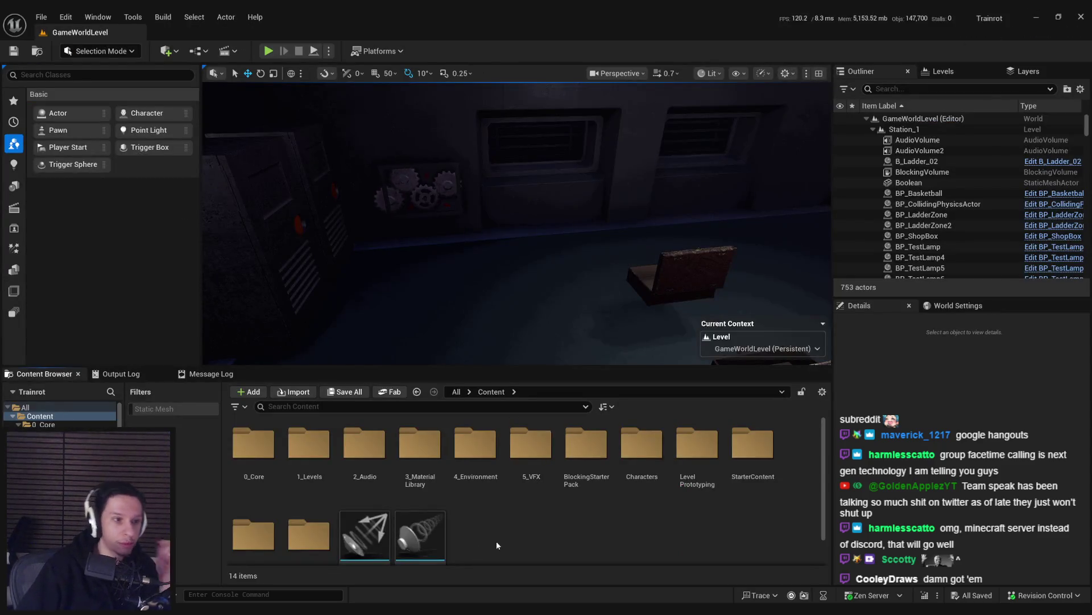
left_click_drag(543, 277, 555, 282)
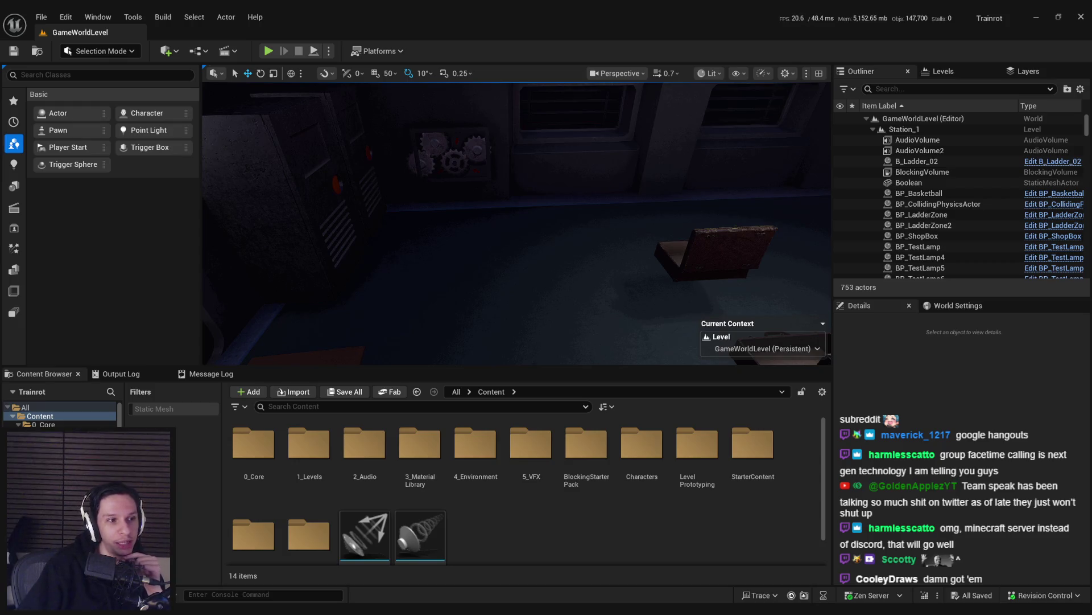
mouse_move(374, 271)
left_mouse_down()
mouse_move(364, 268)
mouse_move(373, 270)
left_mouse_up()
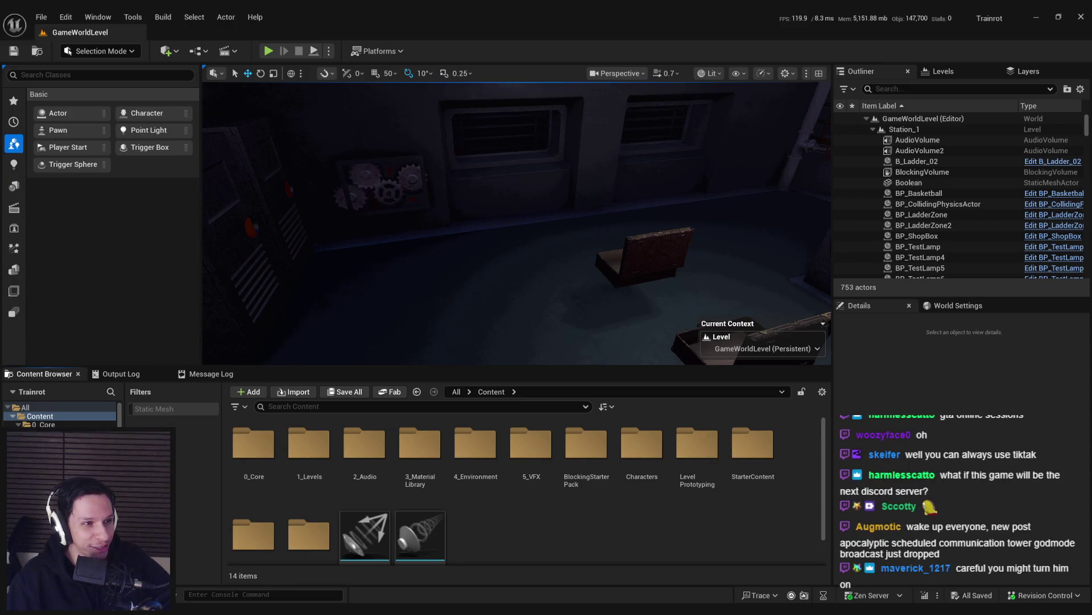
Step: View the chests and wall gears, then open the 0_Core folder in the Content Browser
left_click_drag(334, 294, 411, 364)
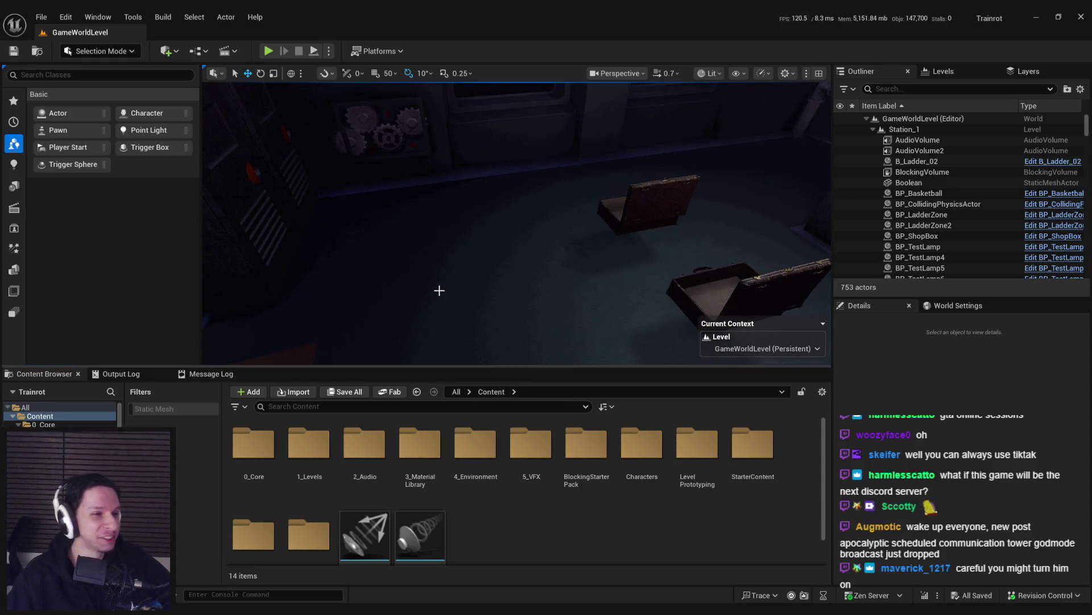
left_click_drag(440, 290, 461, 268)
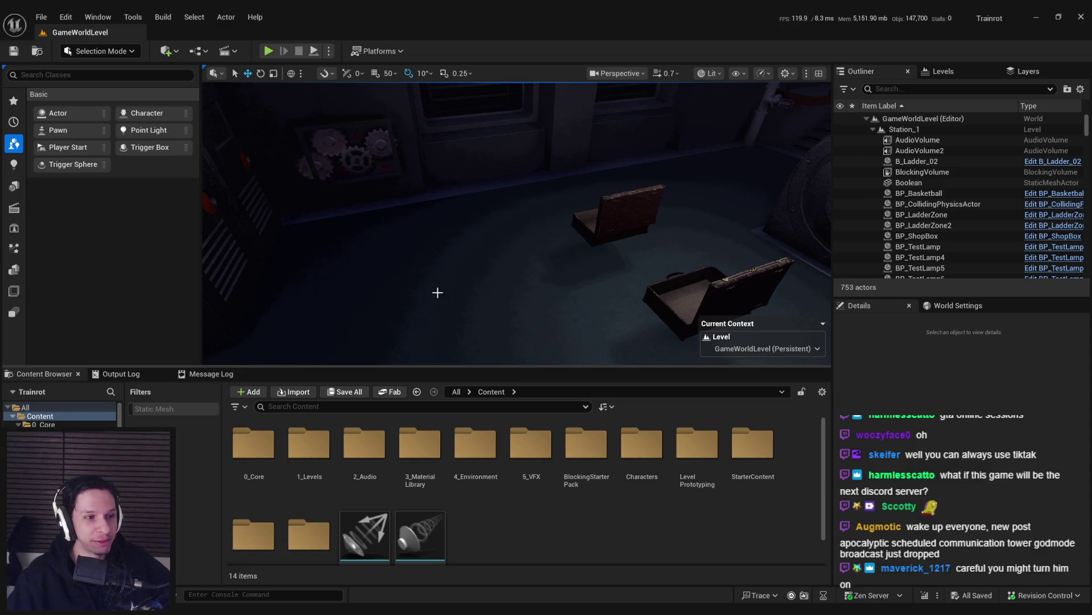
left_click(524, 513)
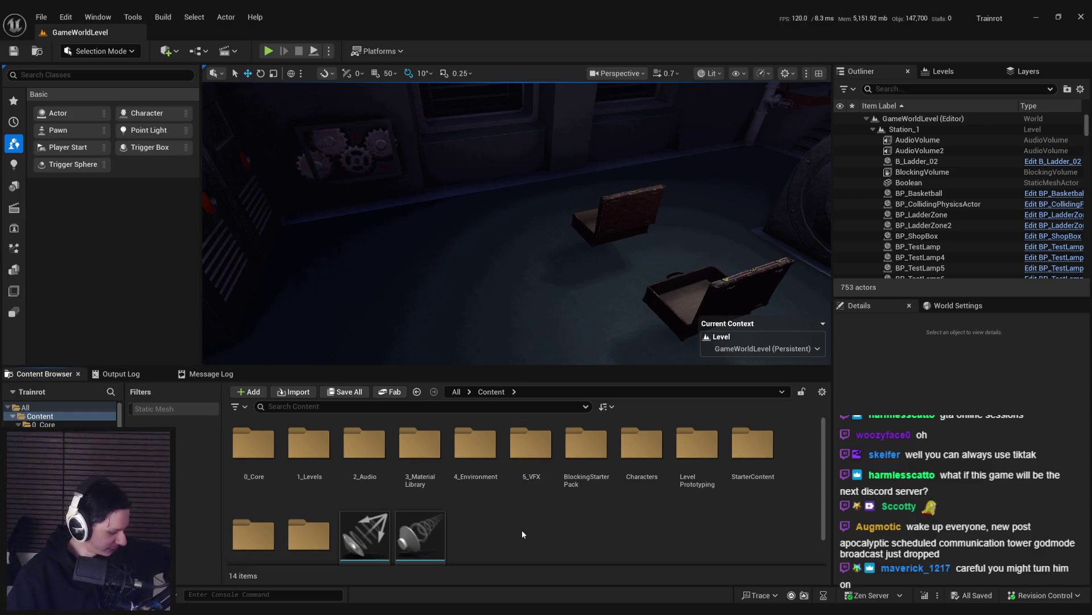
left_click_drag(492, 362, 487, 317)
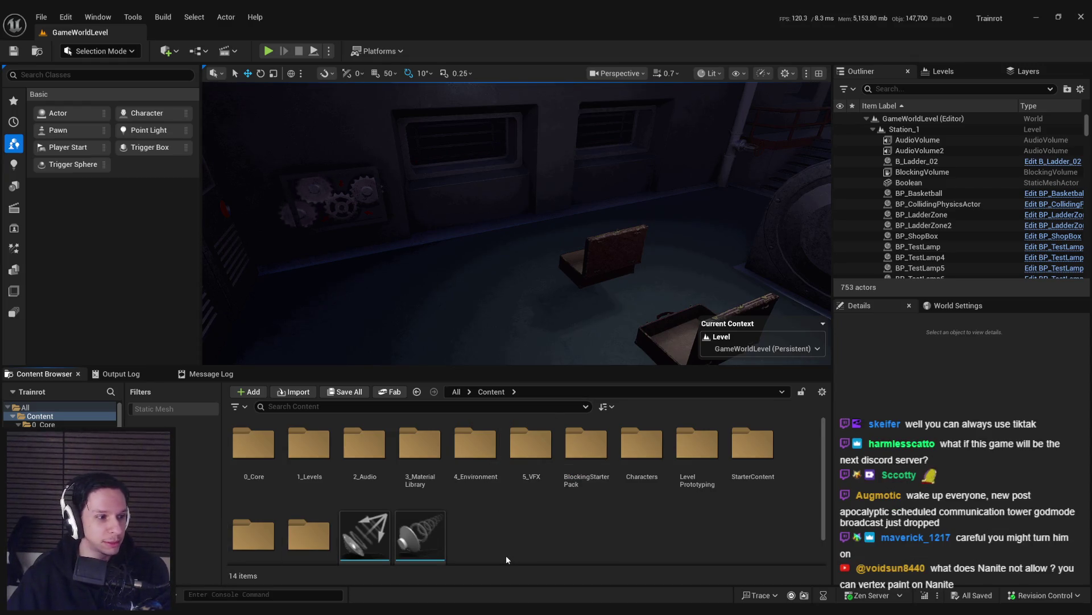
scroll(507, 555, "down", 1)
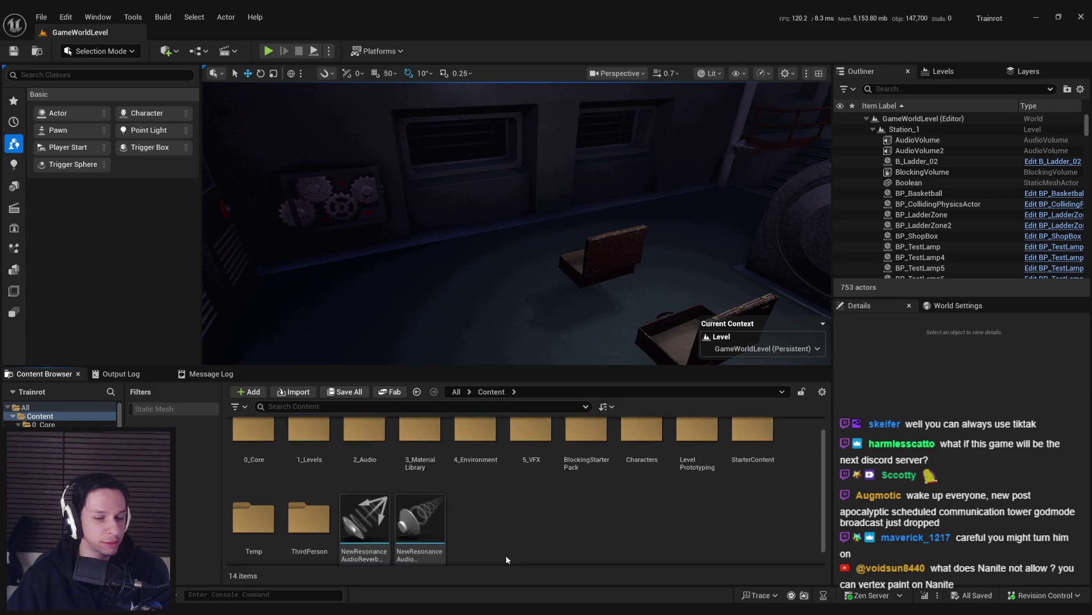
scroll(507, 546, "up", 1)
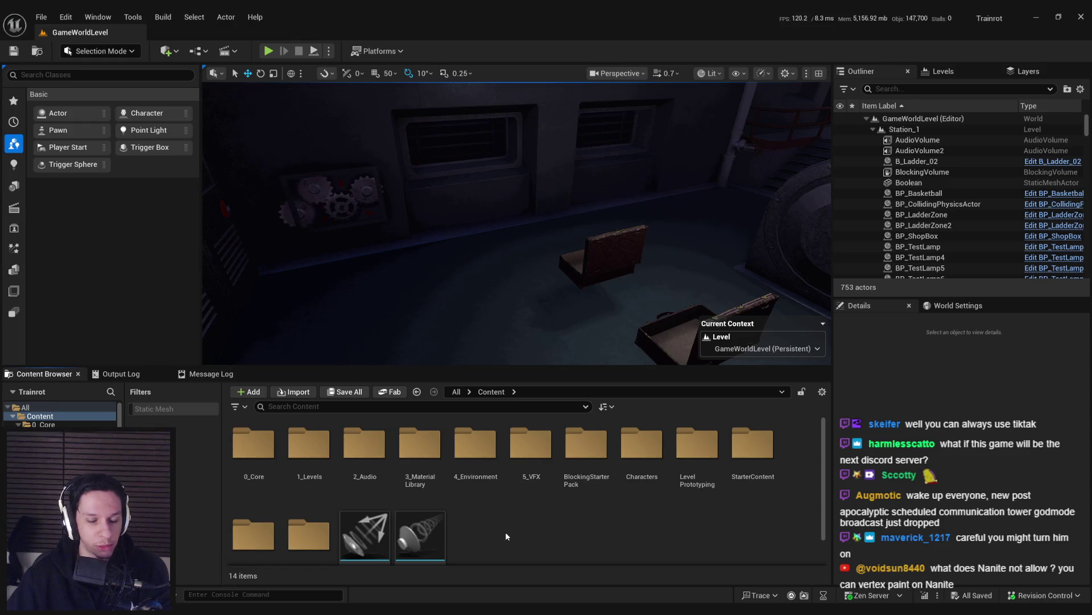
double_click(260, 452)
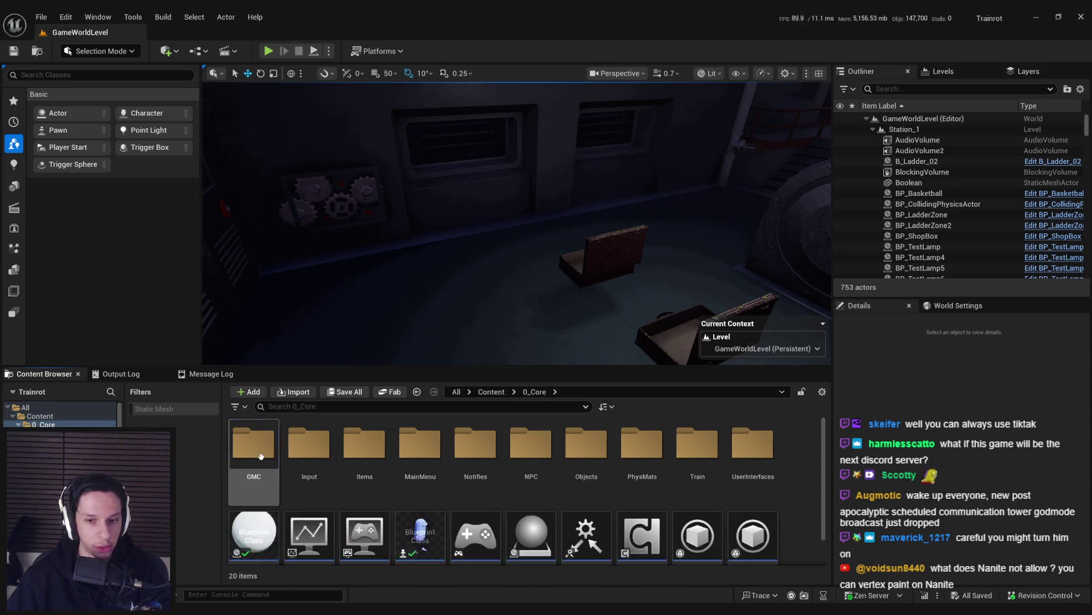
Step: In the Train folder, open the BP_Train-CabinManager blueprint after briefly checking BP_Train-CabinInstance
double_click(697, 449)
double_click(439, 487)
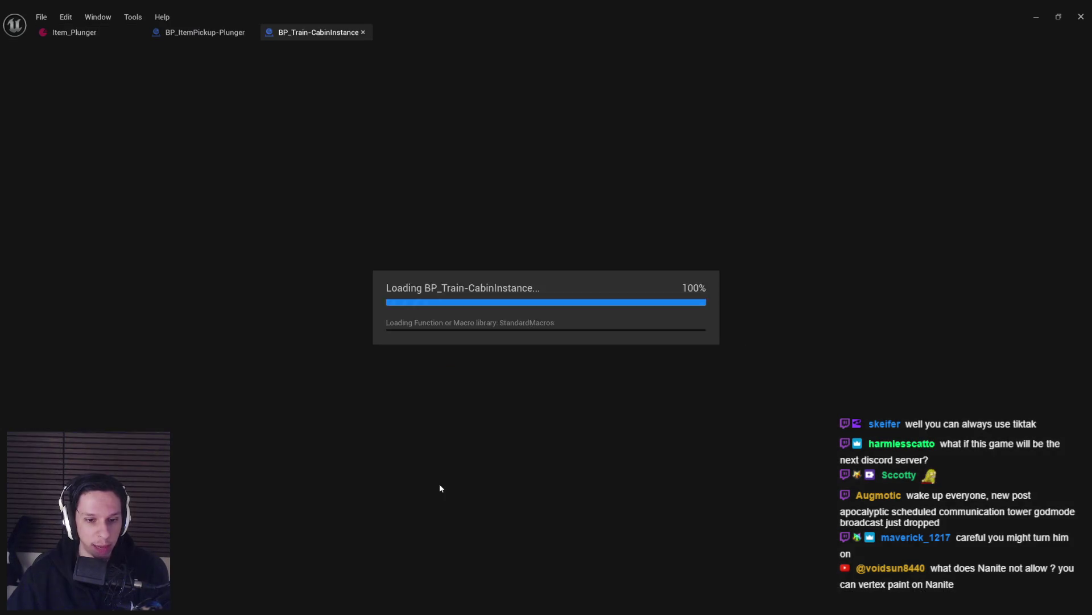
key("ctrl+w")
key("alt+Tab")
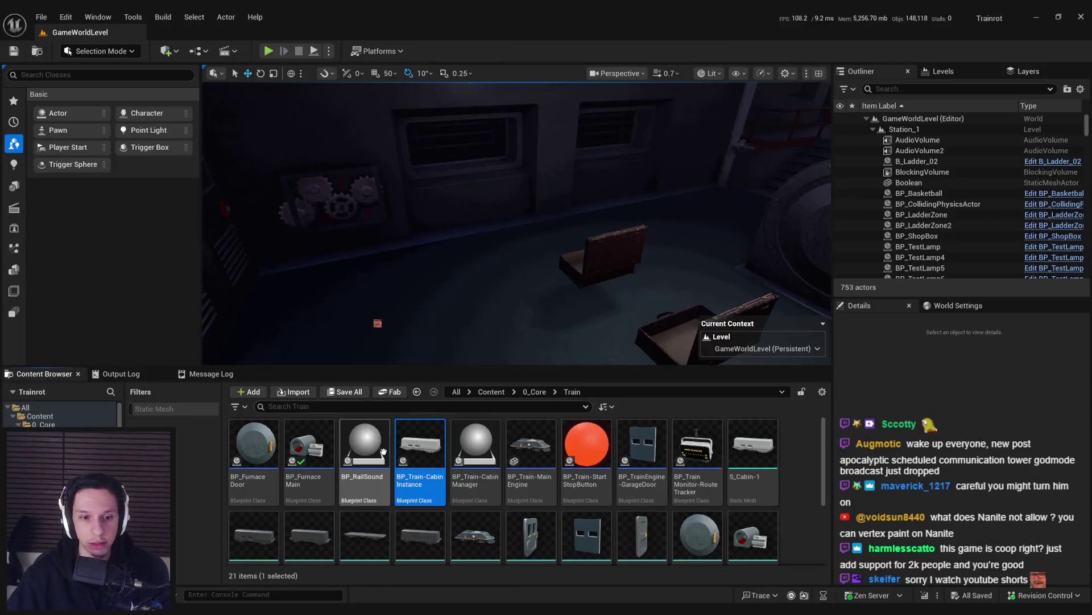
double_click(477, 500)
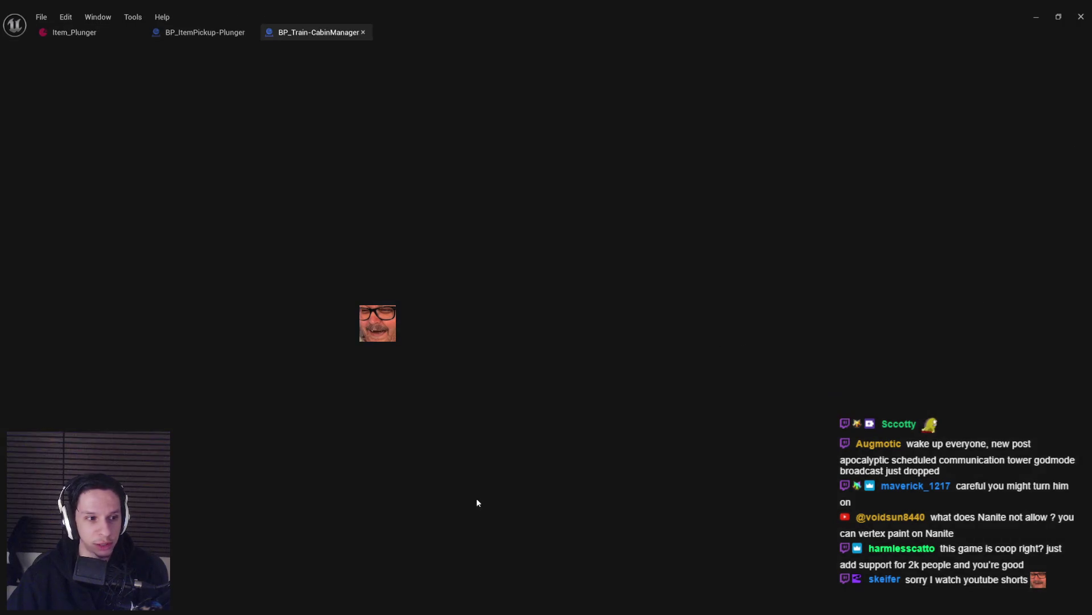
Step: From the cabin manager's EventGraph, follow the Server Spawn Item in Volume node into BP_ItemSpawnVolume
scroll(446, 309, "down", 3)
scroll(386, 291, "up", 4)
scroll(386, 291, "down", 2)
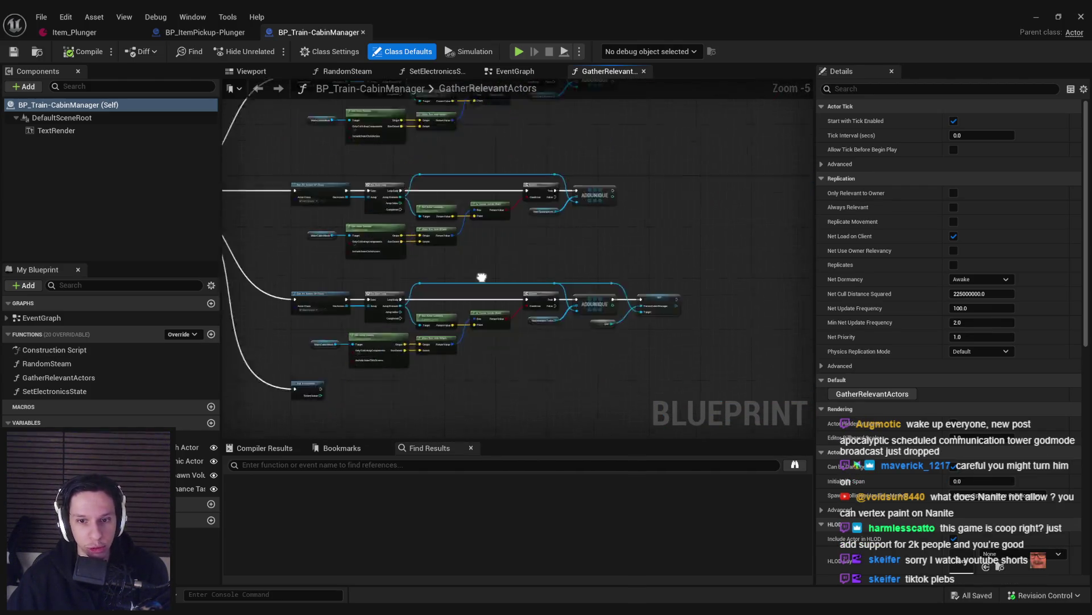
left_click_drag(481, 278, 502, 222)
left_click(7, 318)
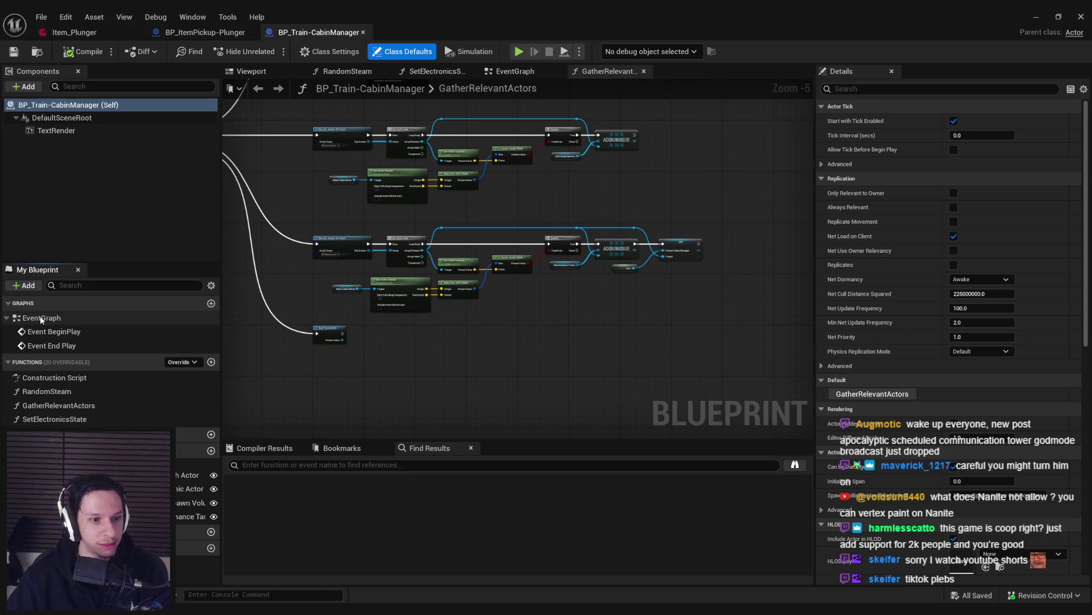
double_click(41, 318)
scroll(660, 276, "up", 1)
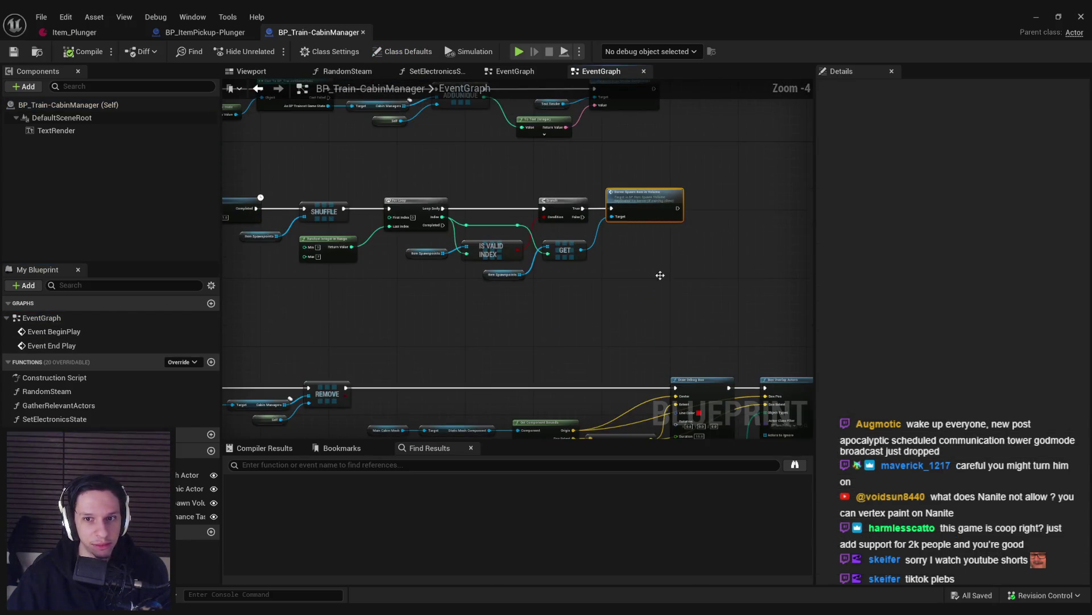
double_click(645, 197)
scroll(694, 293, "down", 4)
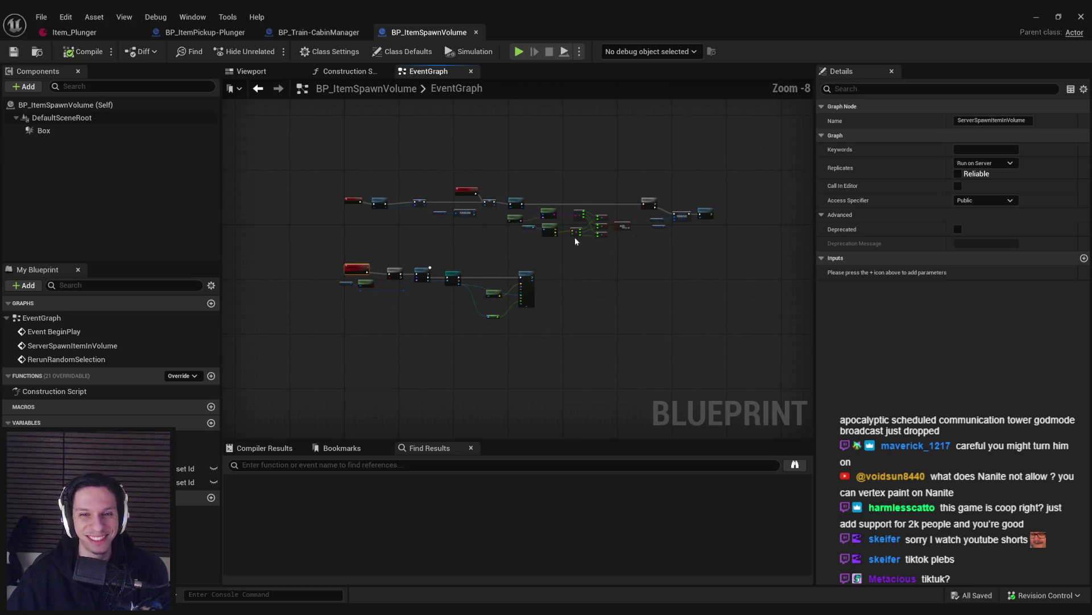
Step: Add a 'pick' node from the loot data asset and check an item class header in the C++ code
scroll(576, 241, "up", 8)
mouse_move(546, 237)
left_mouse_down()
mouse_move(432, 343)
mouse_move(399, 285)
mouse_move(439, 220)
mouse_move(374, 309)
left_mouse_up()
scroll(432, 342, "down", 1)
type("pick")
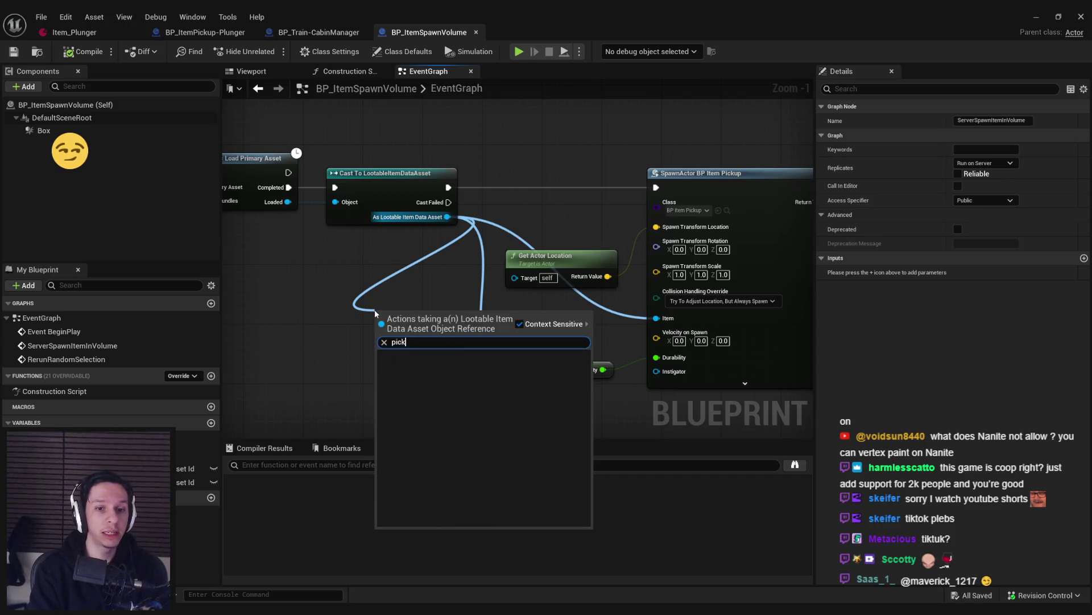
key("Return")
key("alt+Tab")
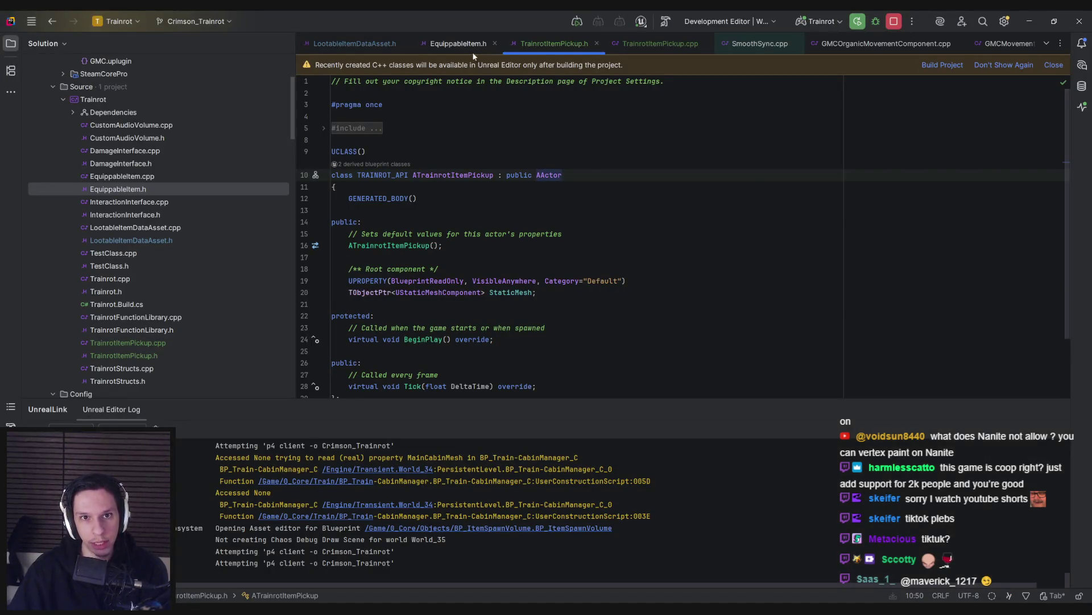
left_click(355, 43)
key("alt+Tab")
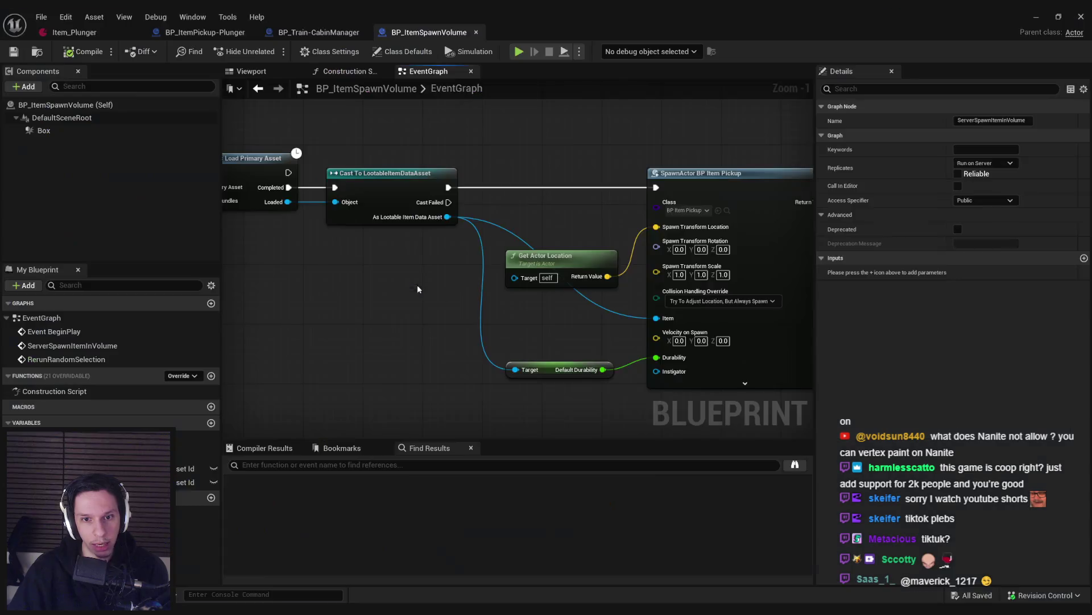
Step: Add a Get Item Class Type node from the As Lootable Item Data Asset output
left_click_drag(448, 217, 347, 305)
type("class type")
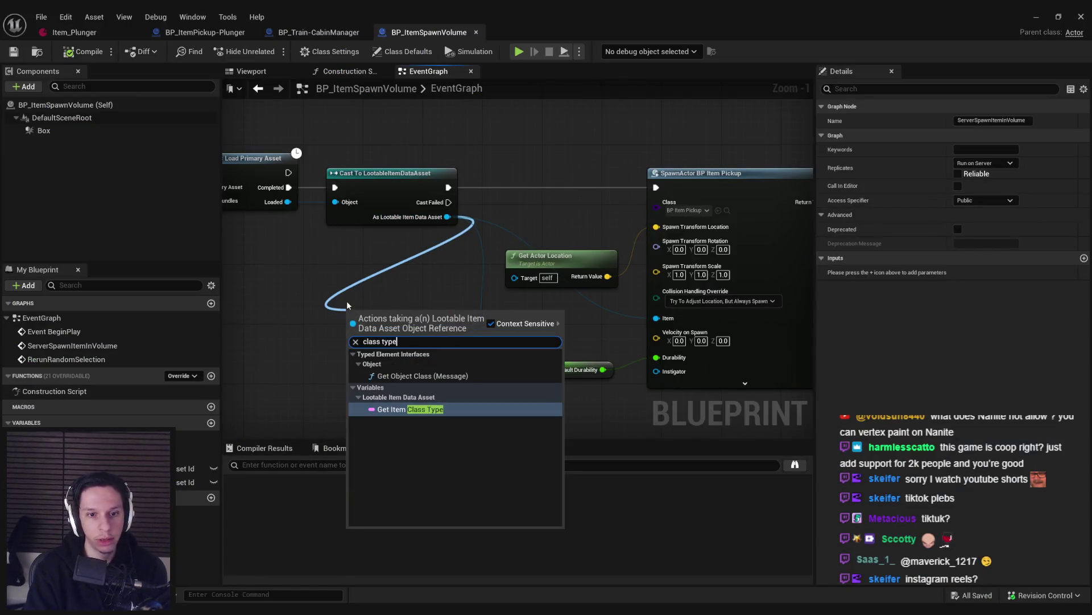
key("Return")
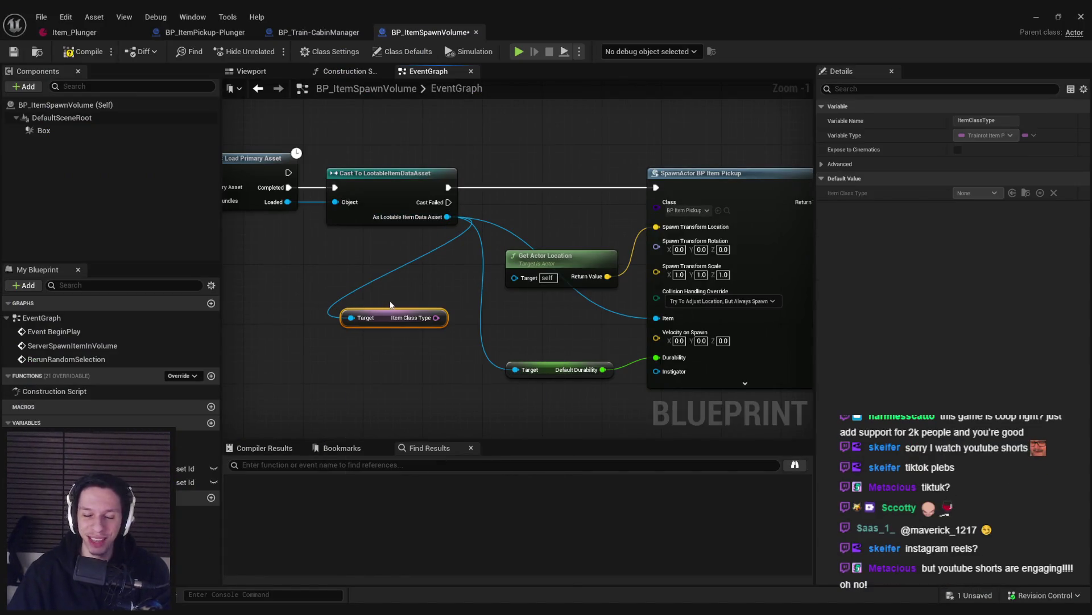
scroll(390, 305, "down", 2)
left_click_drag(376, 364, 760, 272)
left_click(569, 319)
mouse_move(420, 359)
left_mouse_down()
mouse_move(719, 363)
mouse_move(448, 364)
left_mouse_up()
Step: Add Async Load Class Asset fed by Item Class Type, wired between the Cast and SpawnActor
scroll(448, 309, "up", 2)
left_click(427, 202)
mouse_move(448, 308)
left_mouse_down()
mouse_move(429, 215)
mouse_move(509, 173)
mouse_move(287, 171)
left_mouse_up()
type("async load")
key("Return")
mouse_move(553, 200)
left_mouse_down()
mouse_move(592, 200)
mouse_move(607, 185)
mouse_move(554, 171)
mouse_move(544, 201)
mouse_move(422, 212)
left_mouse_up()
left_click(607, 185)
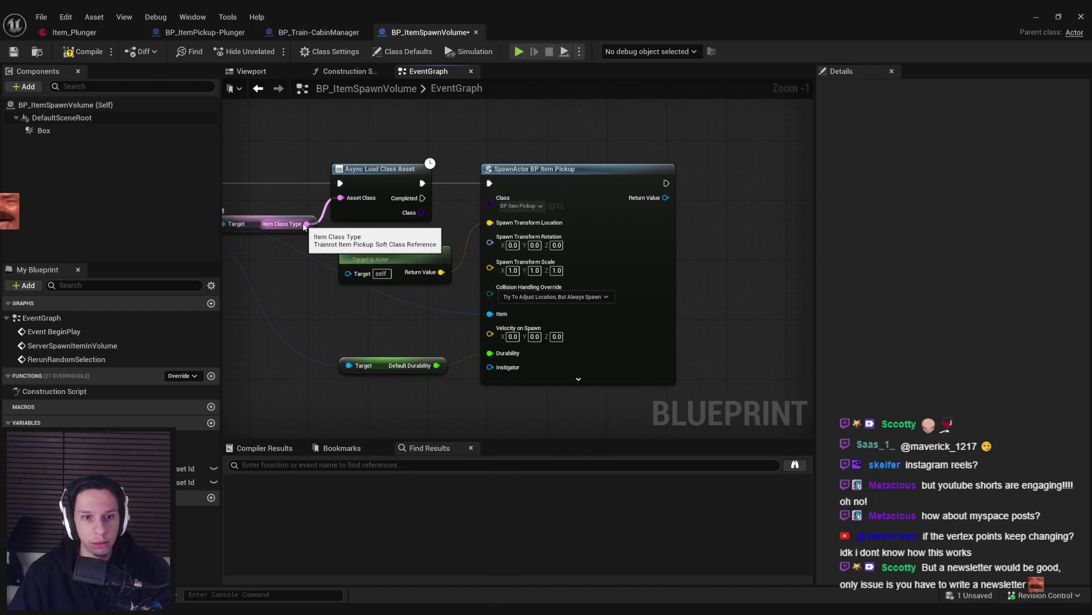
Step: Reconnect Item Class Type to Asset Class and fire SpawnActor from the Completed output, reviewing nearby nodes
left_click(307, 224, "alt")
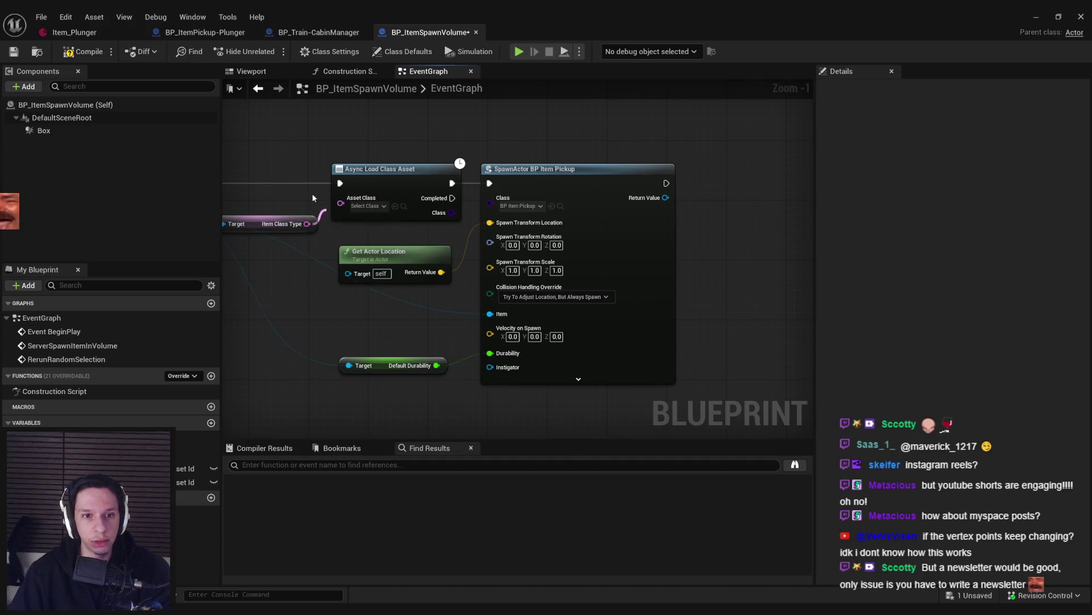
left_click_drag(307, 223, 340, 198)
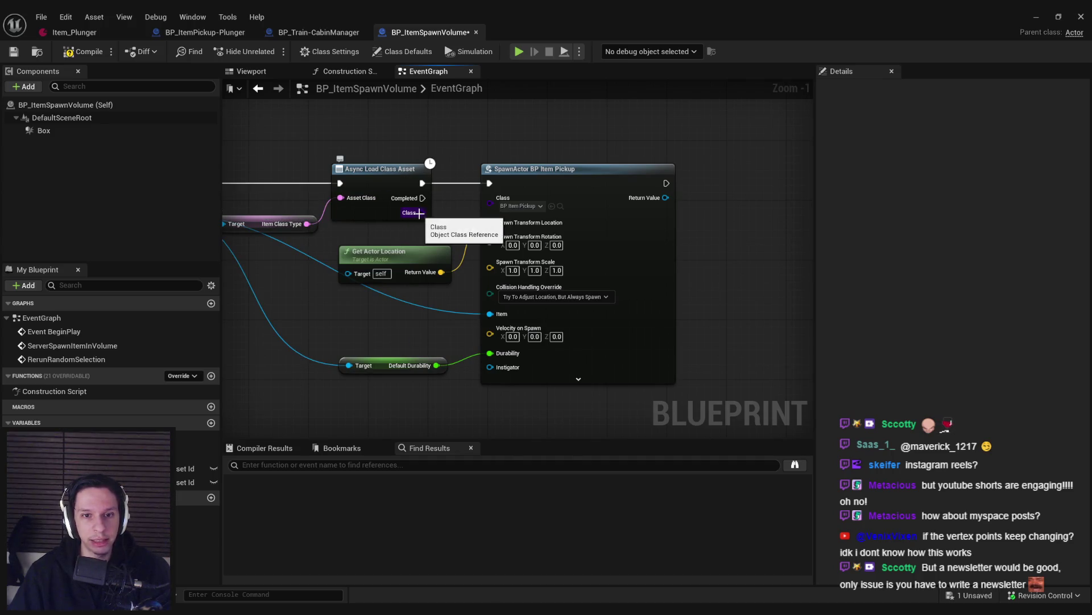
left_click_drag(422, 183, 422, 198)
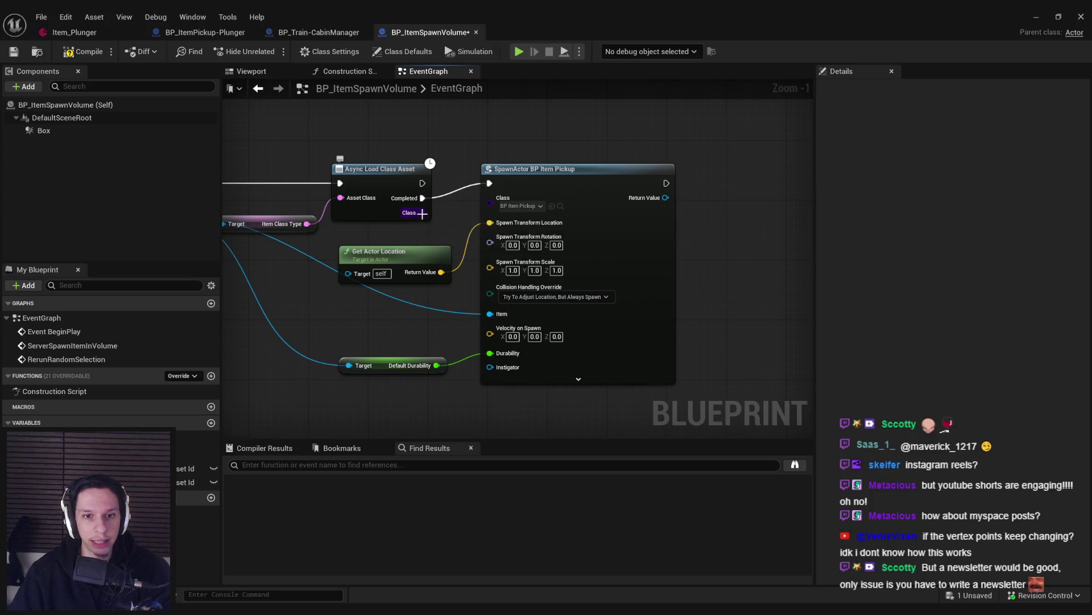
left_click_drag(318, 243, 437, 270)
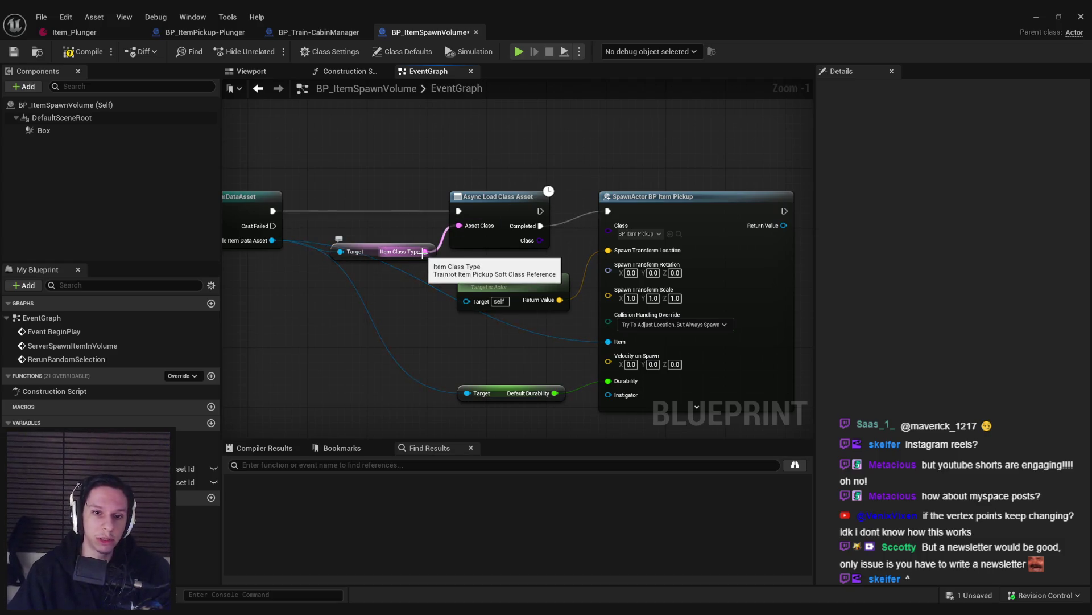
left_click_drag(429, 252, 545, 267)
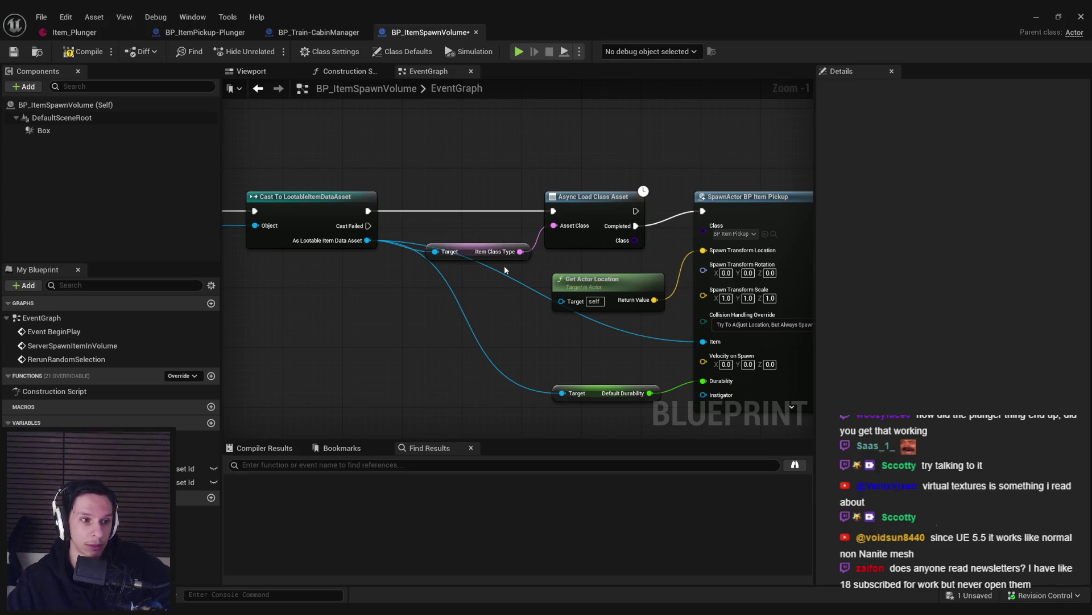
left_click_drag(361, 311, 719, 300)
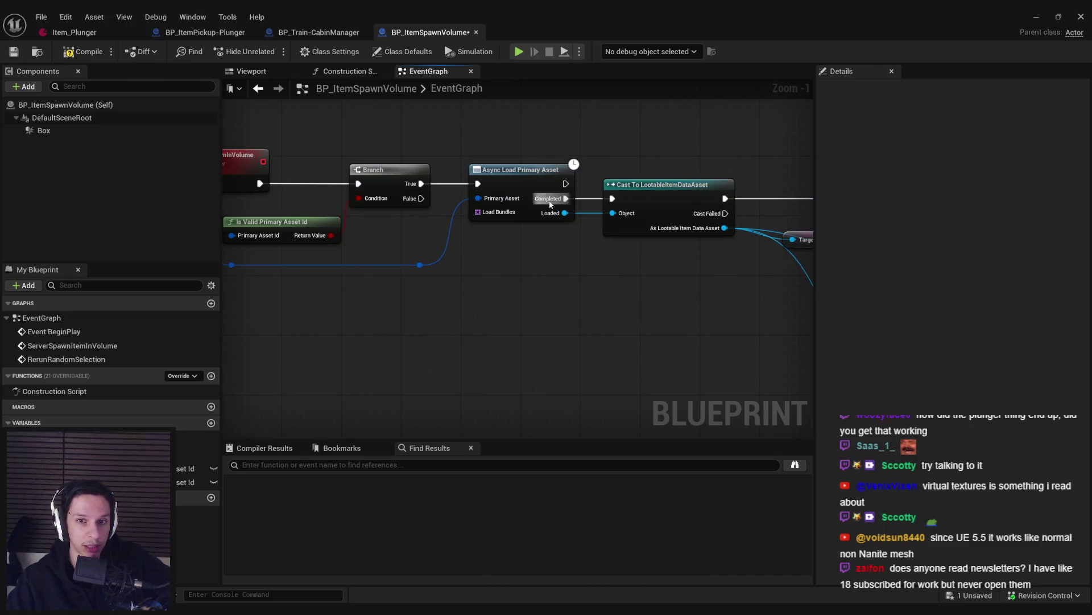
left_click_drag(550, 204, 305, 242)
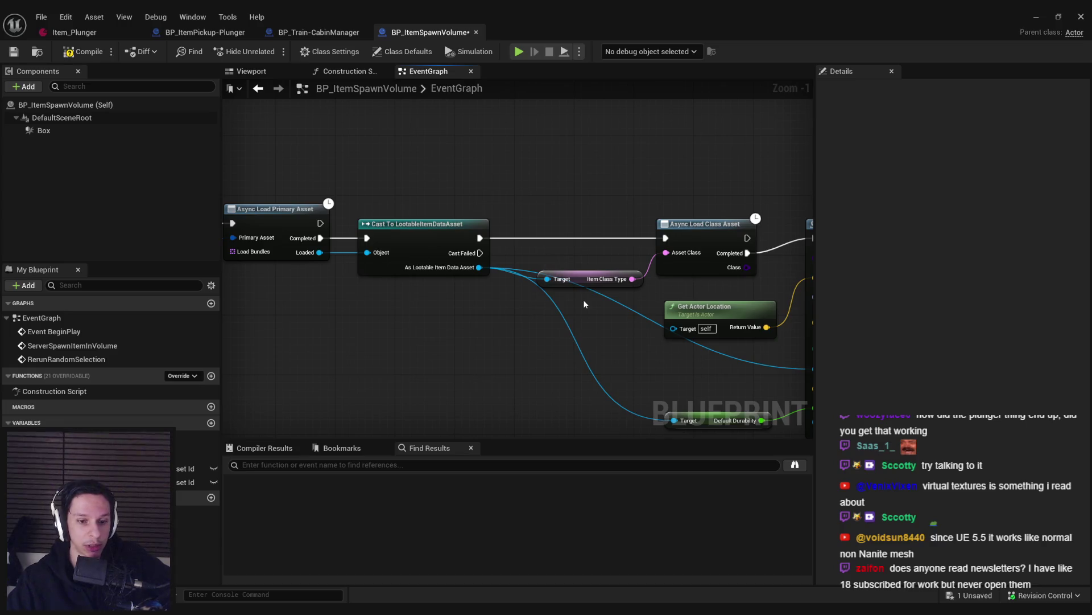
key("alt+Tab")
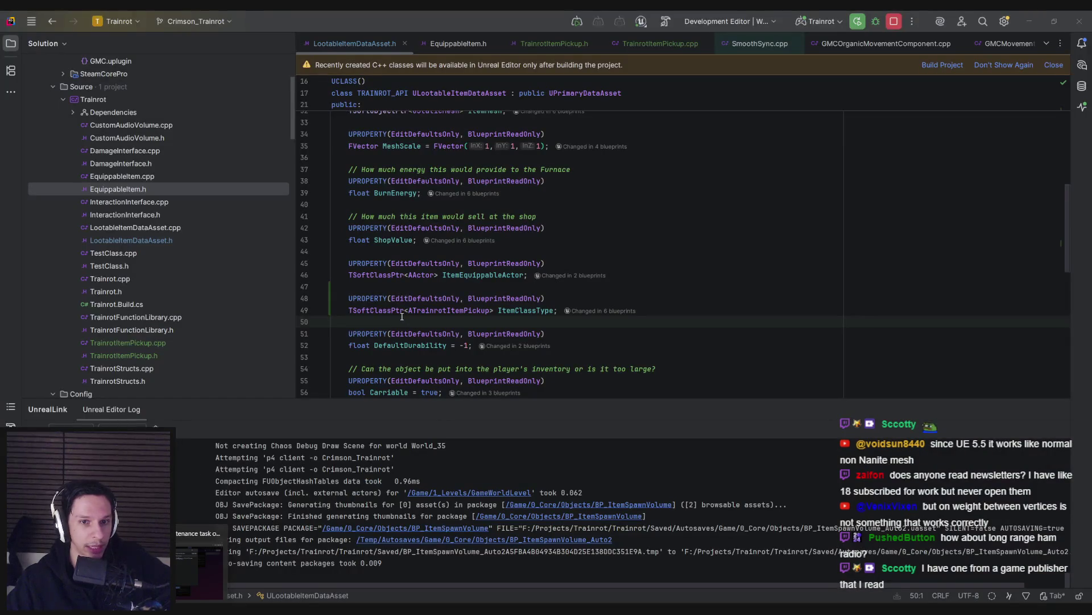
Step: On line 49, retype ItemClassType from TSoftClassPtr to TSubclassOf<ATrainrotItemPickup>
left_click(404, 310)
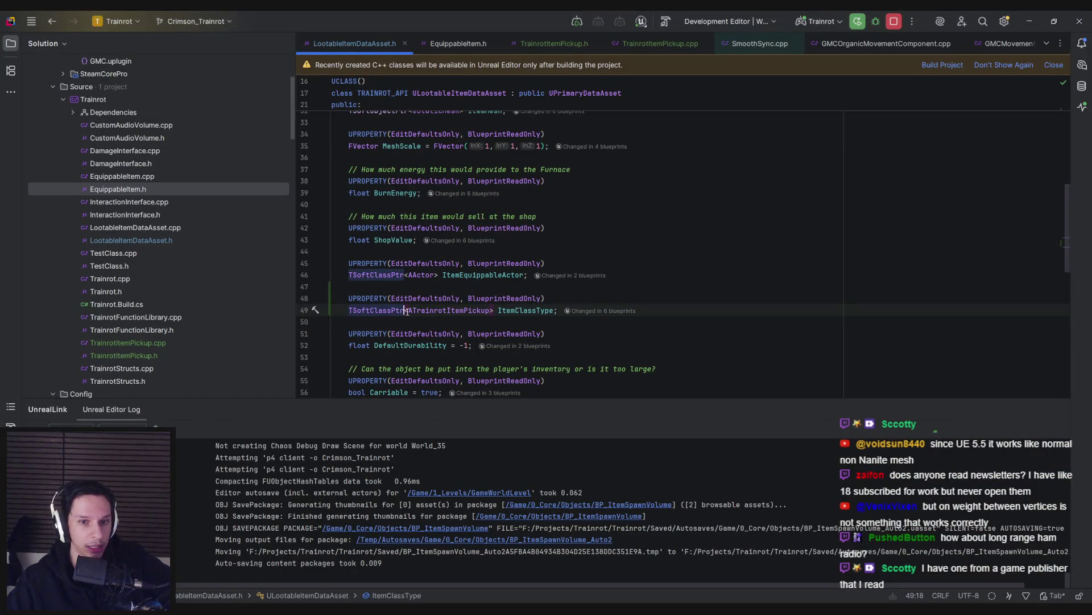
double_click(352, 311)
type("Class")
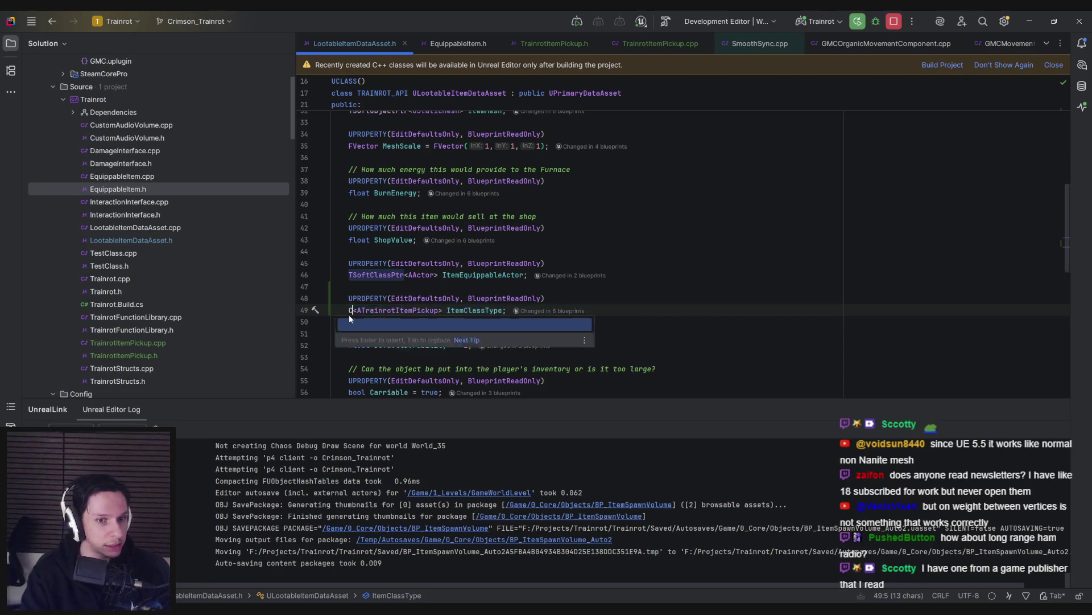
key("Up")
key("Return")
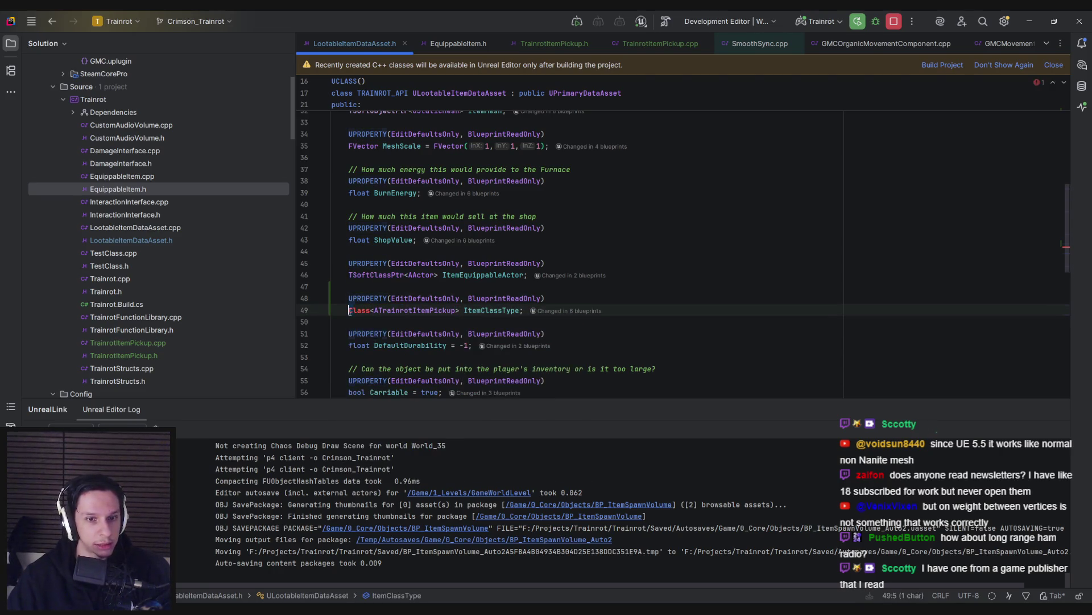
left_click(408, 310)
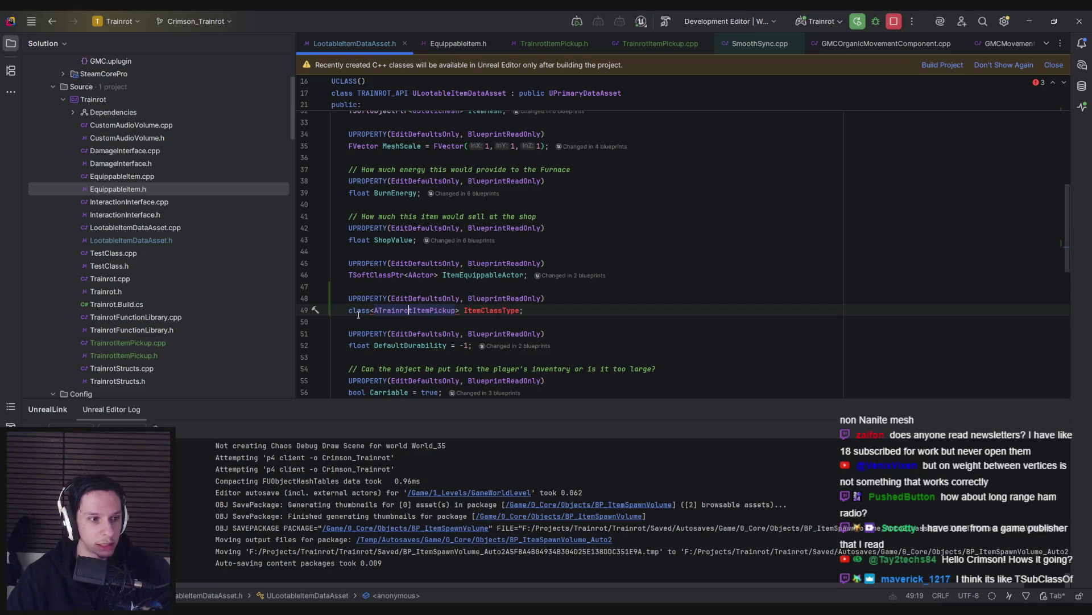
left_click_drag(370, 314, 350, 318)
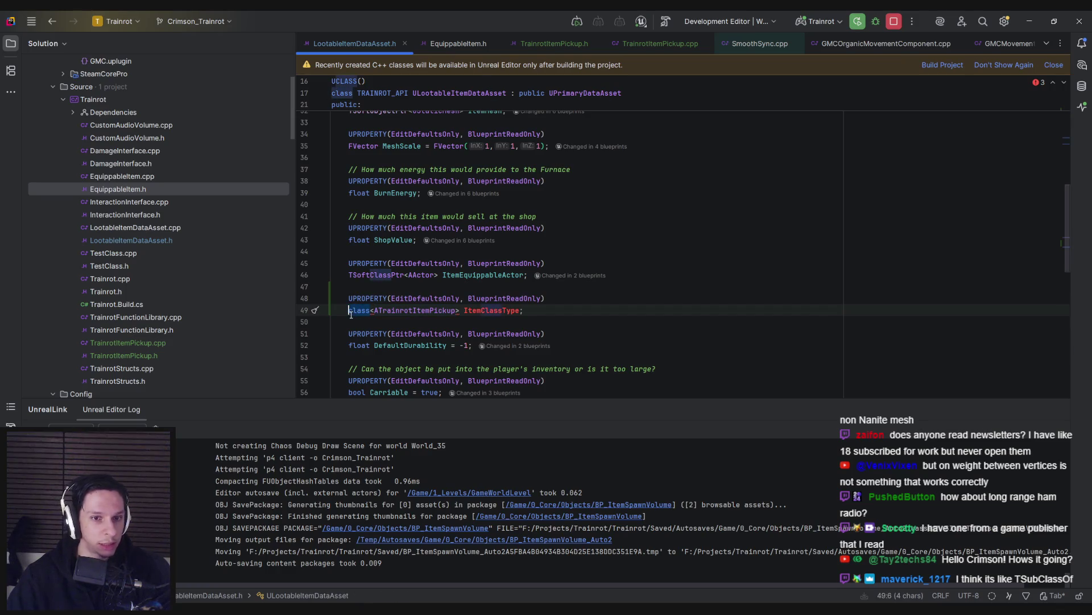
type("TSubc")
key("Return")
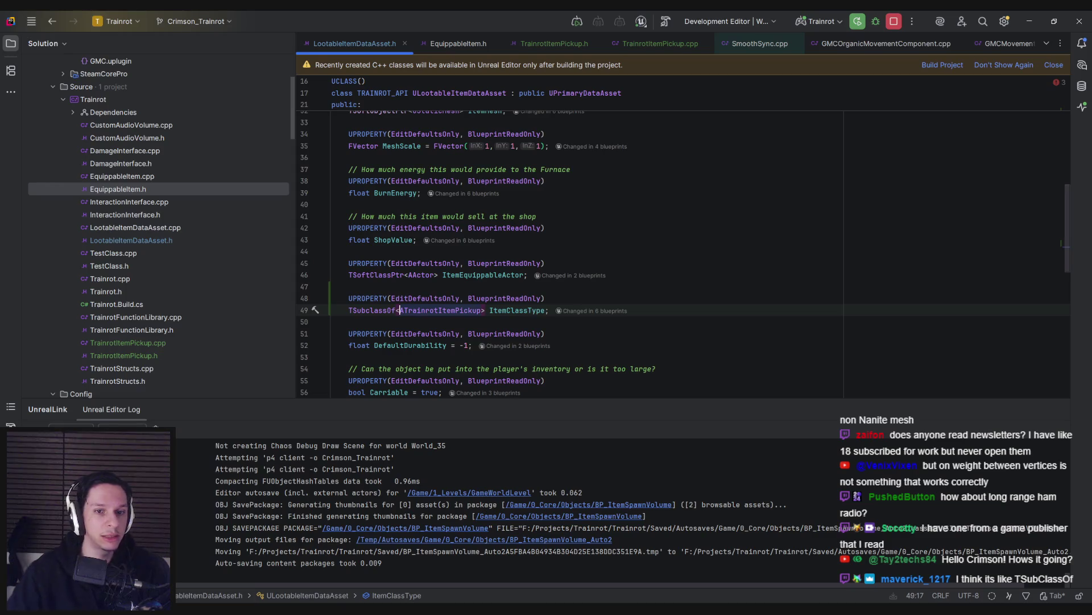
key("Down")
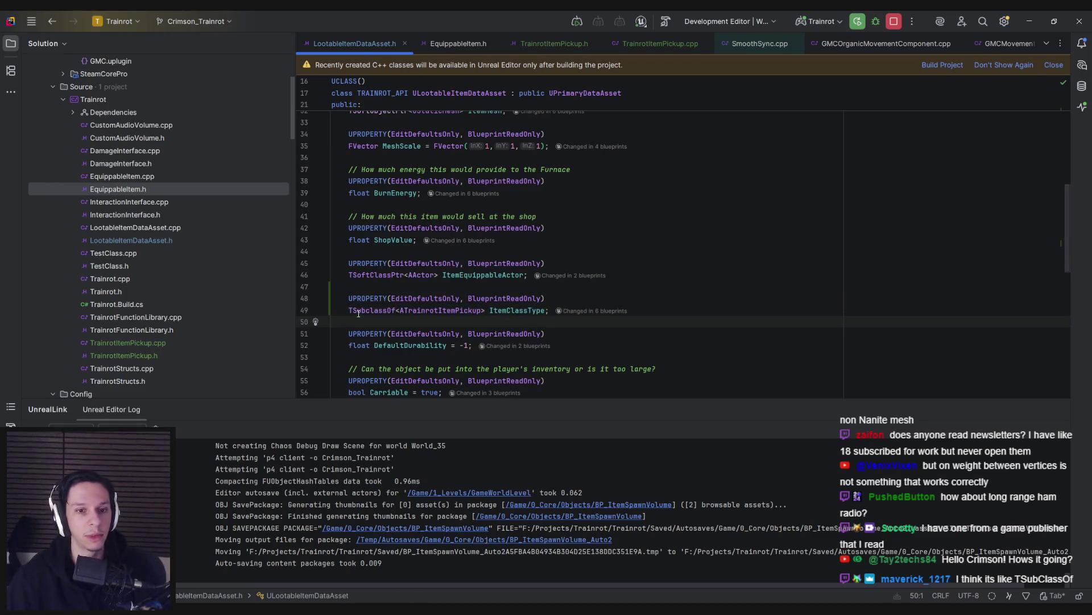
mouse_move(361, 309)
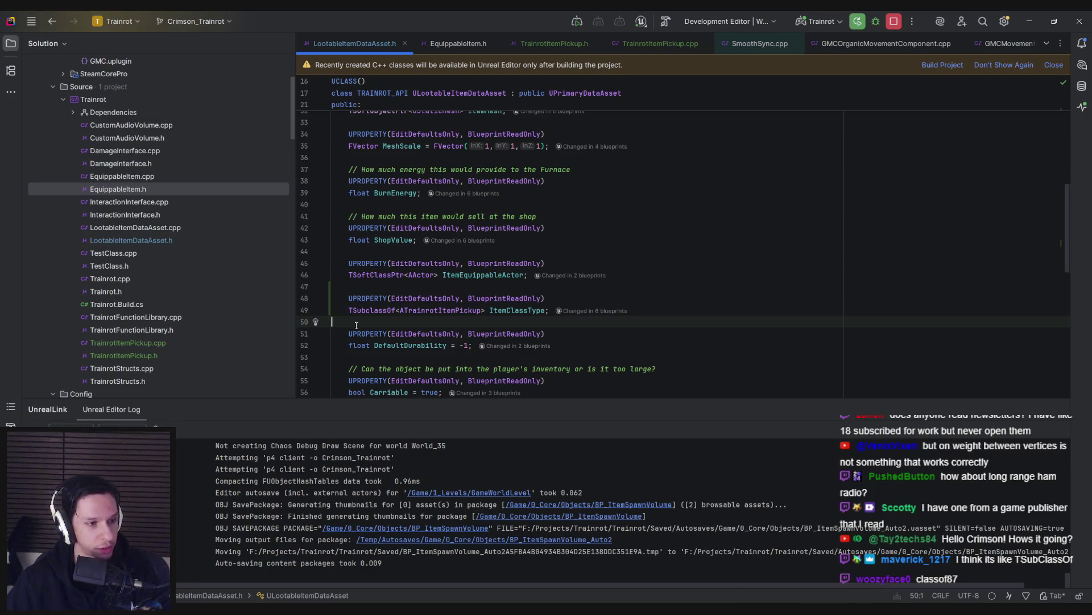
key("alt+Tab")
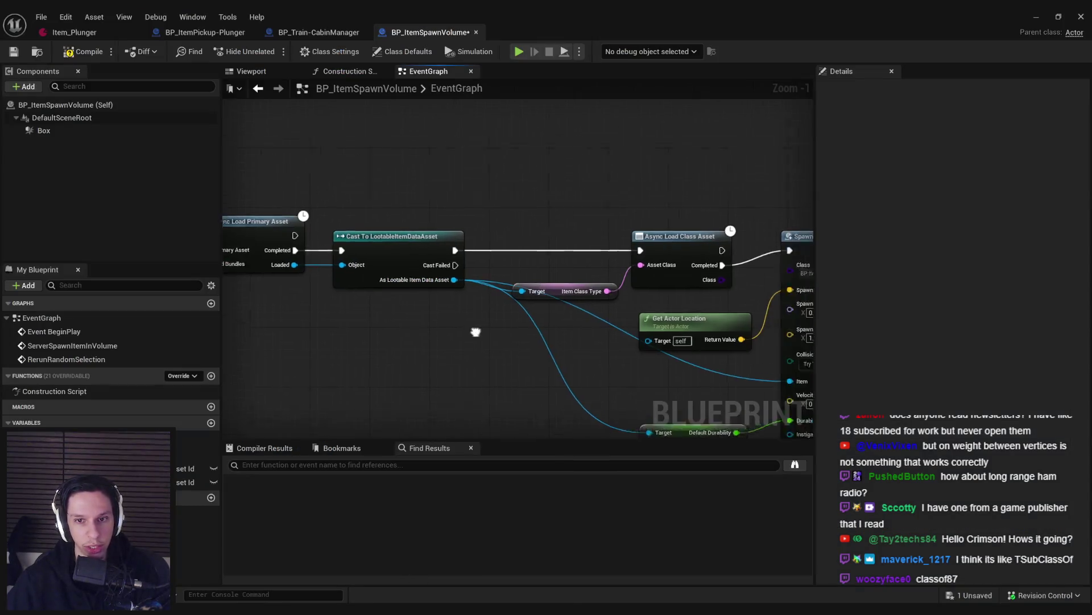
Step: Delete the Item Class Type and Async Load Class Asset nodes, save, and build the project in Rider
left_click_drag(476, 332, 322, 339)
left_click_drag(446, 268, 504, 303)
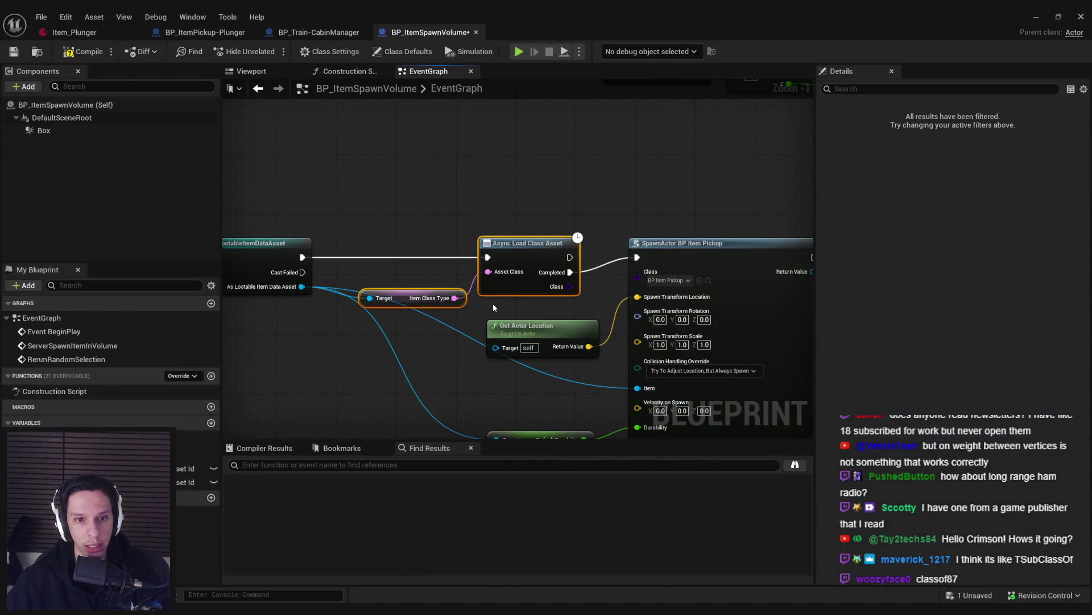
key("Delete")
key("ctrl+s")
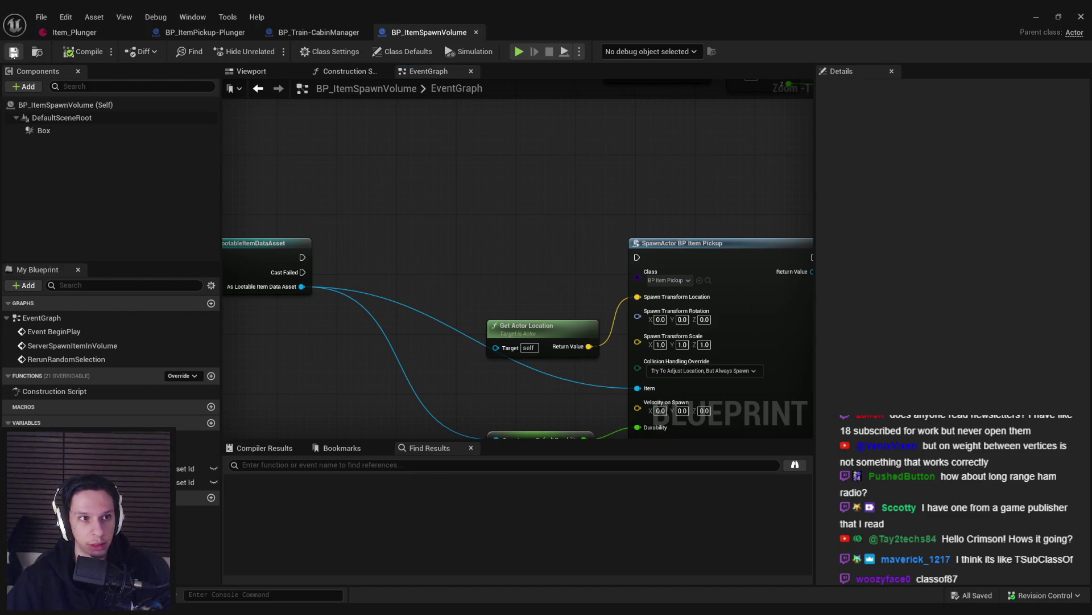
key("alt+Tab")
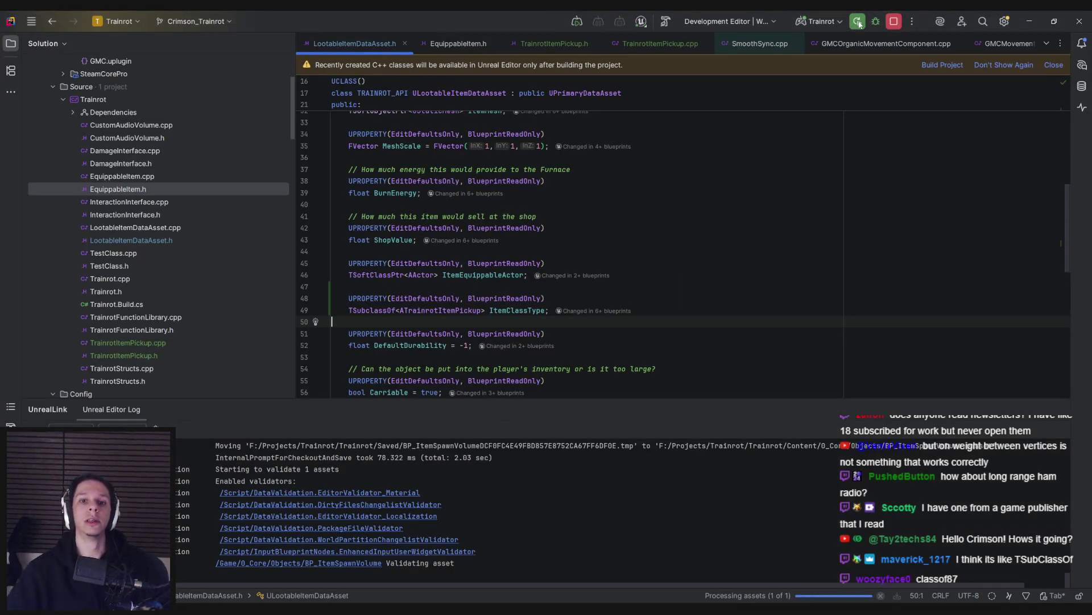
left_click(858, 21)
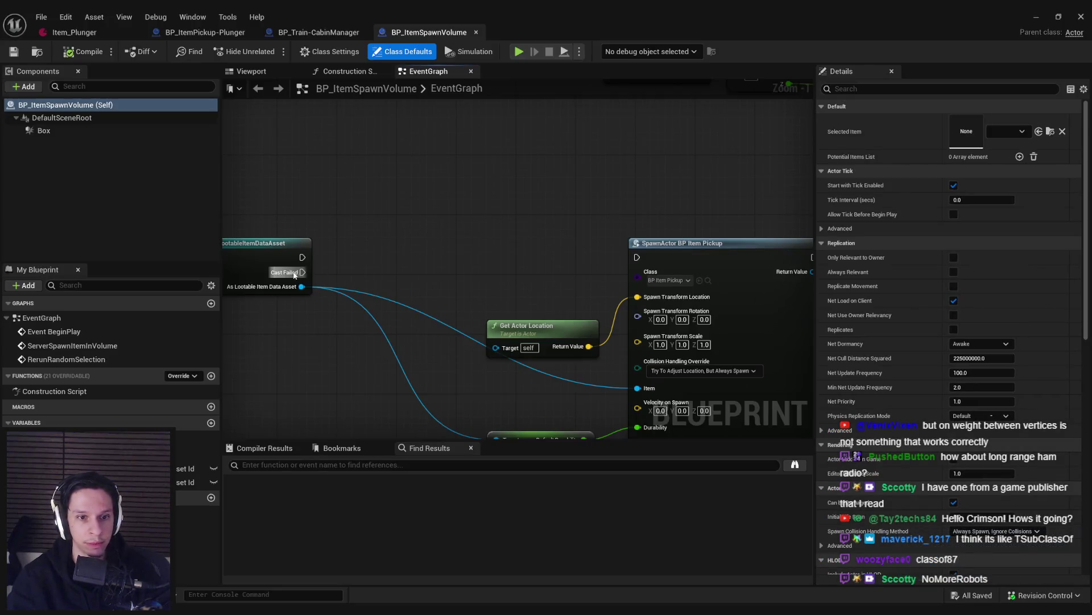
Step: Add an Item Class Type getter from the data asset and feed it into SpawnActor's Class input
left_click_drag(302, 286, 385, 281)
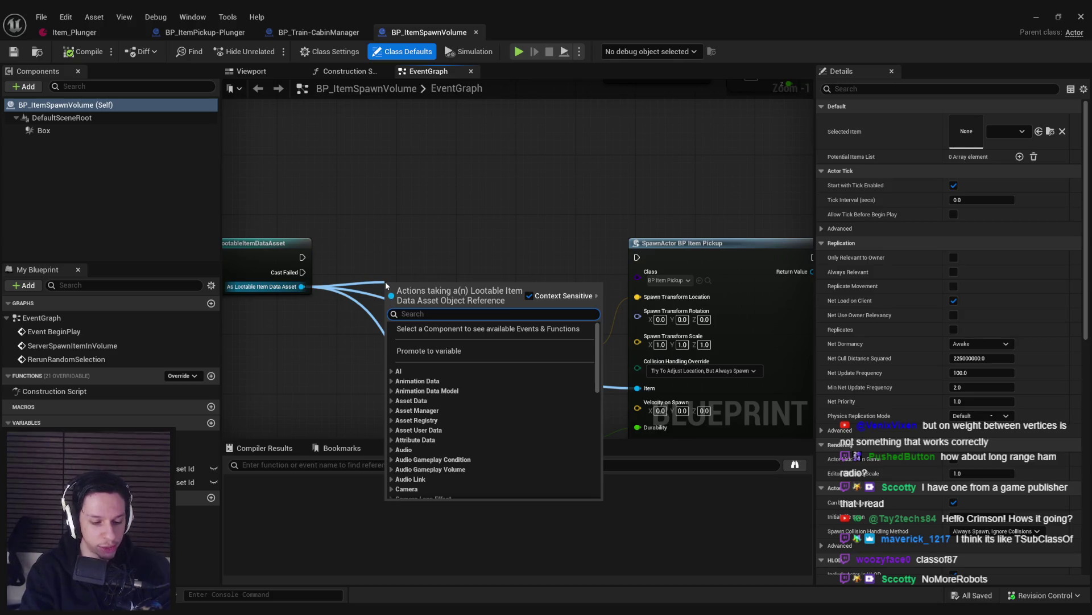
type("class")
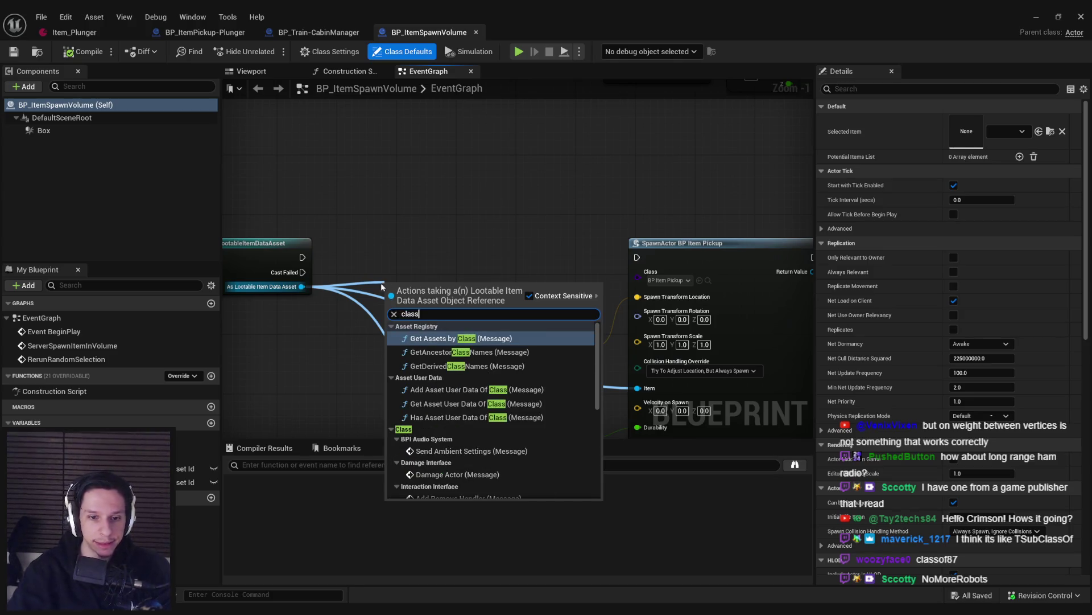
key("alt+Tab")
key("alt+Tab")
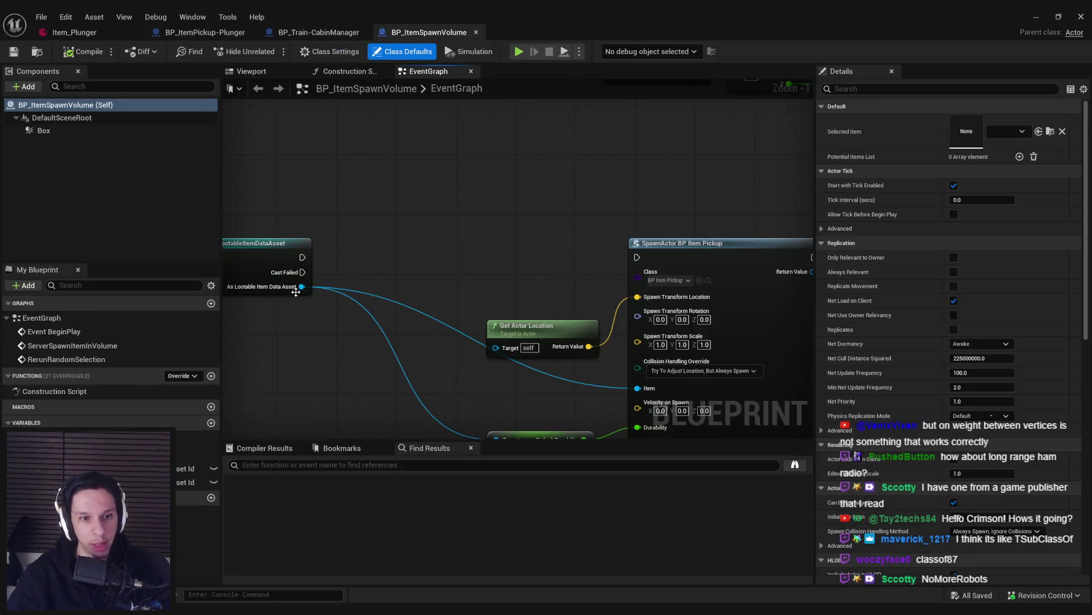
left_click_drag(302, 286, 330, 291)
type("item class")
key("Return")
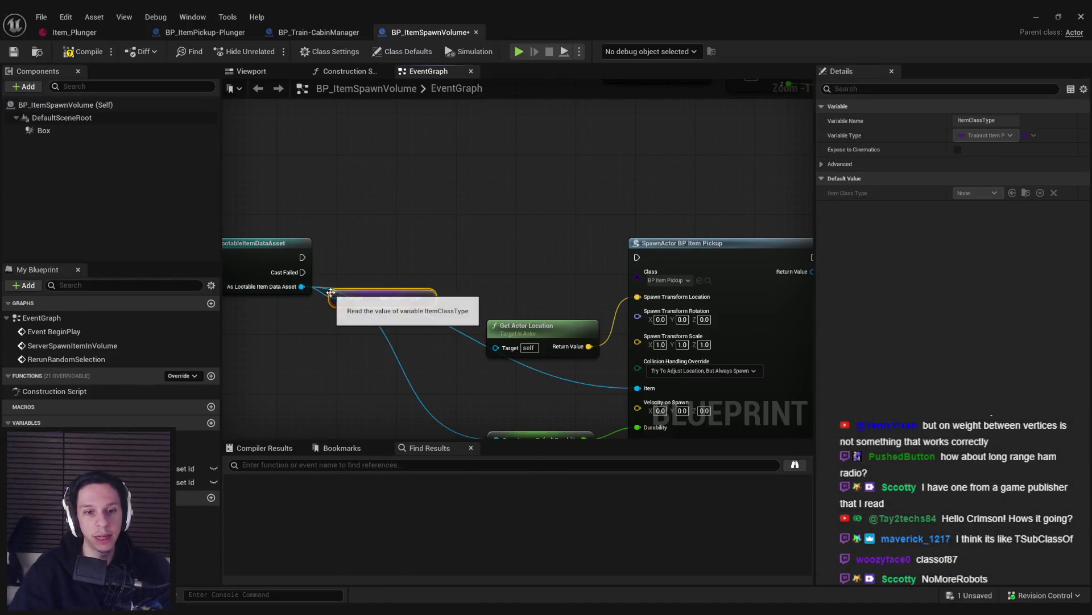
left_click_drag(425, 298, 637, 271)
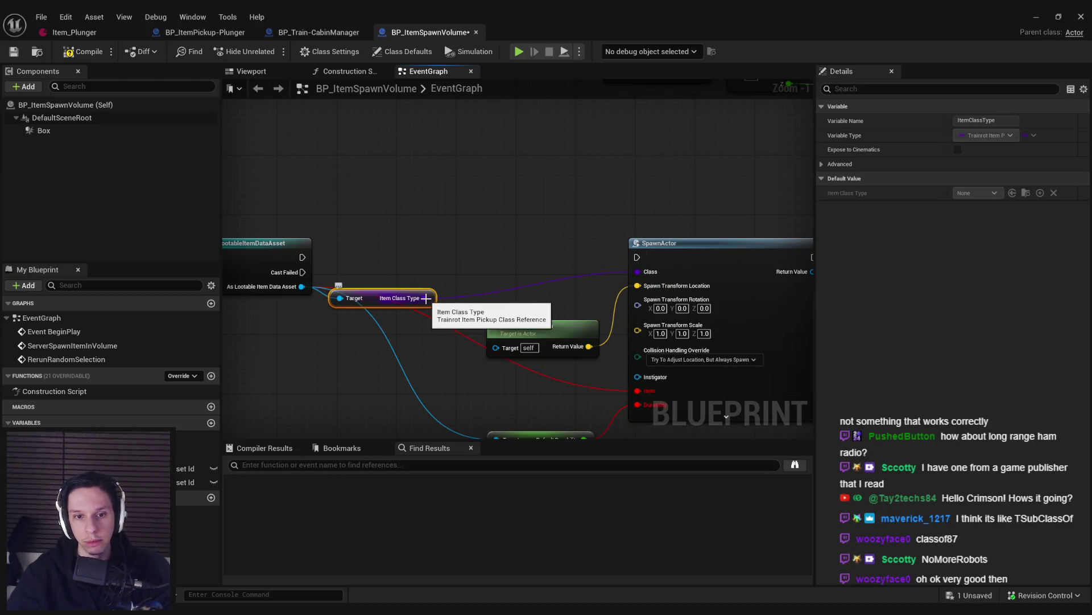
Step: Pull a wire from the Item Class Type output to list its compatible node actions
left_click_drag(509, 374, 464, 289)
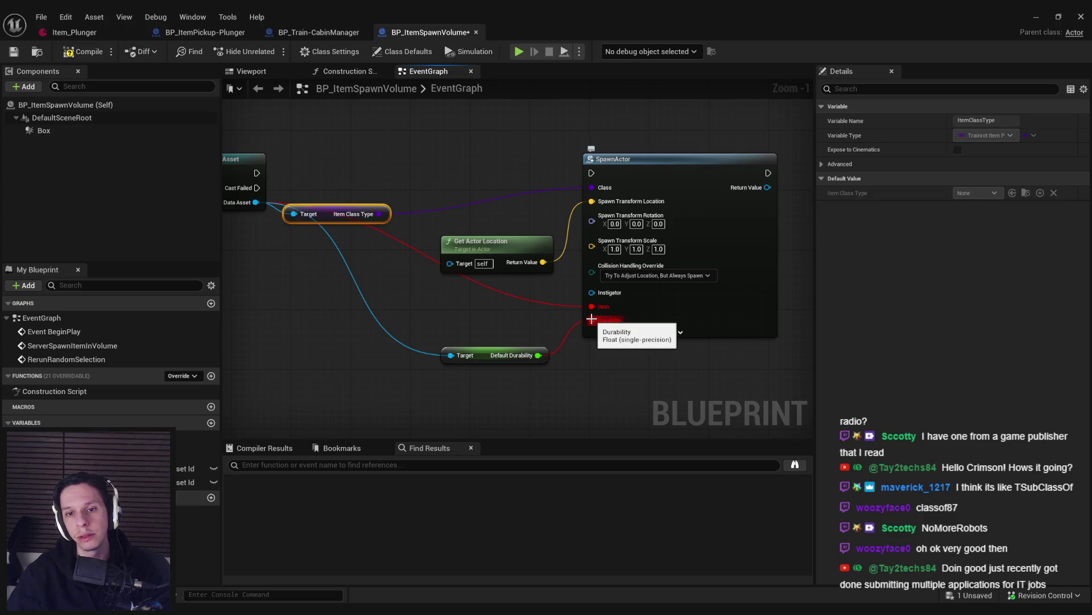
left_click(481, 183)
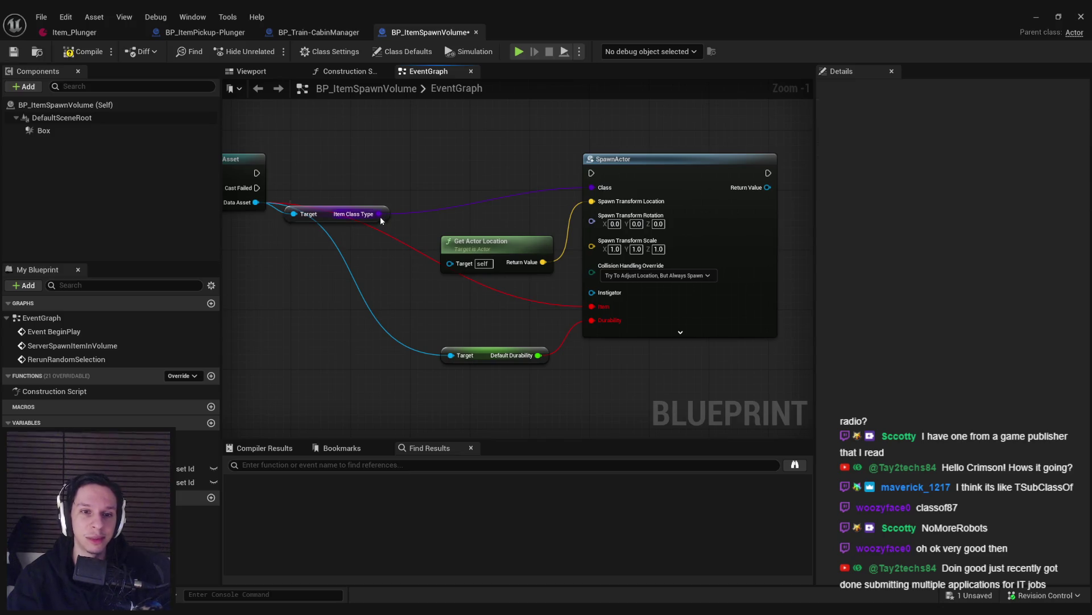
left_click_drag(380, 214, 425, 207)
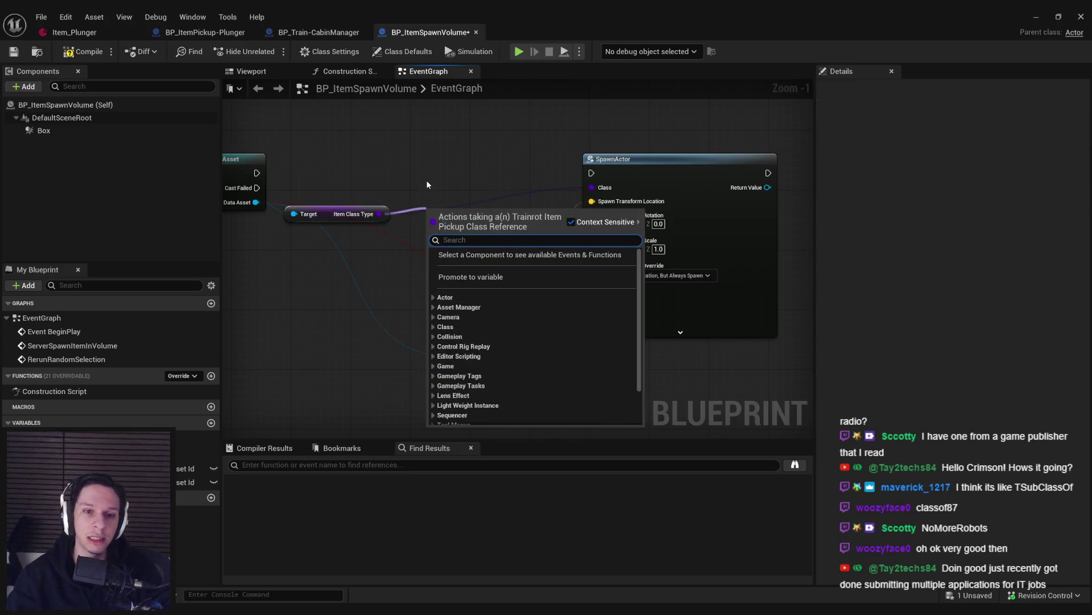
Step: Filter the action menu with 'cast' to list Cast To class actions for Item Class Type
type("cast")
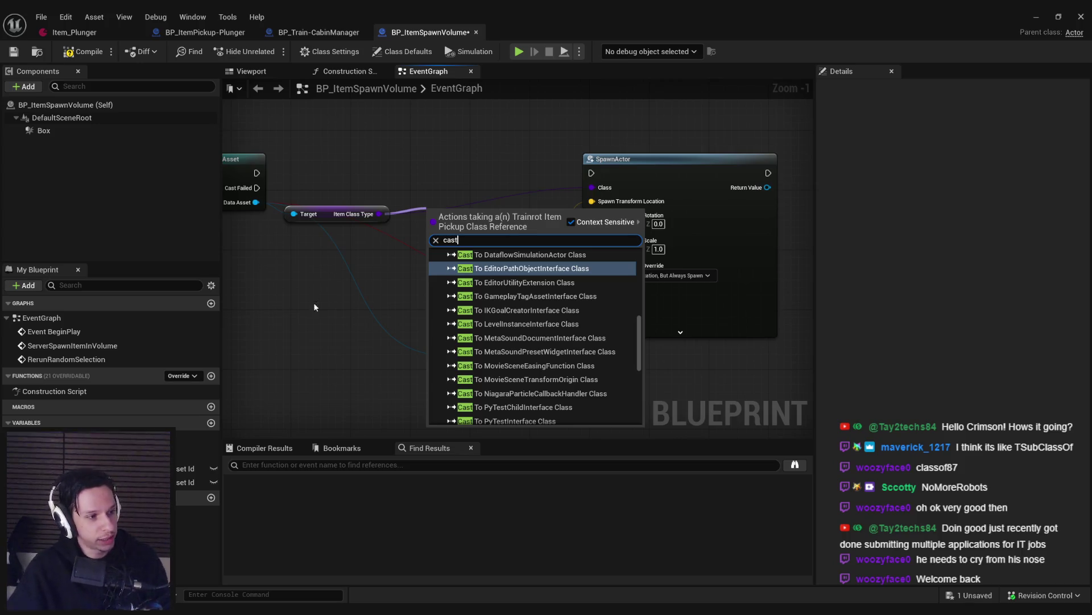
Step: Create a Cast To BP_ItemPickup Class node from the Item Class Type output
left_click(320, 288)
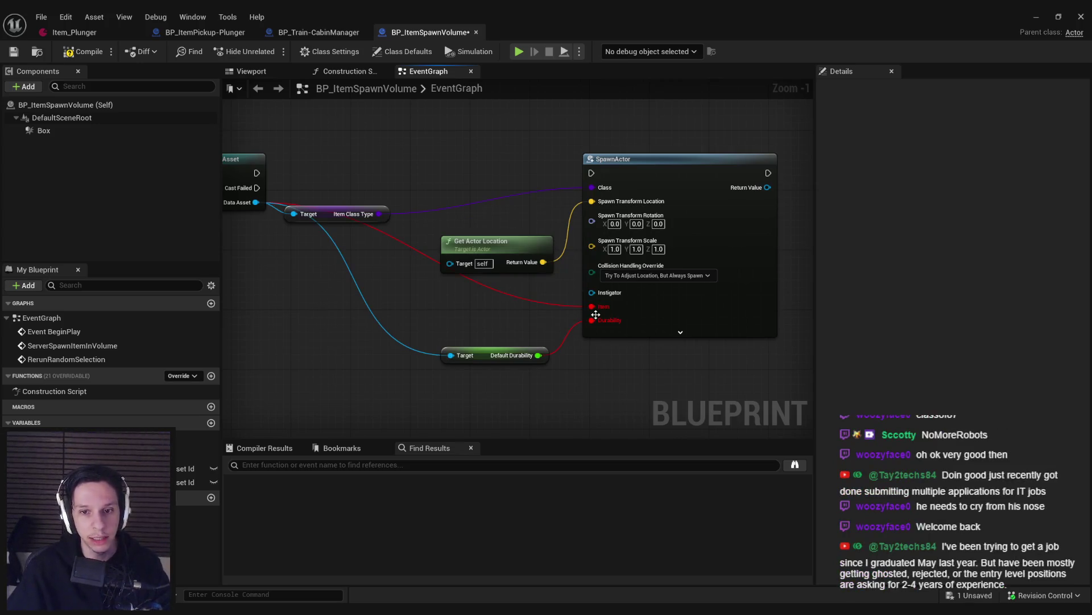
mouse_move(379, 214)
left_mouse_down()
mouse_move(428, 174)
mouse_move(256, 173)
left_mouse_up()
type("cast to itempickup")
key("Return")
Step: Wire the new cast between the asset cast and SpawnActor, compile, and return to the level
mouse_move(475, 184)
left_mouse_down()
mouse_move(468, 170)
mouse_move(591, 173)
left_mouse_up()
left_click_drag(509, 202, 592, 187)
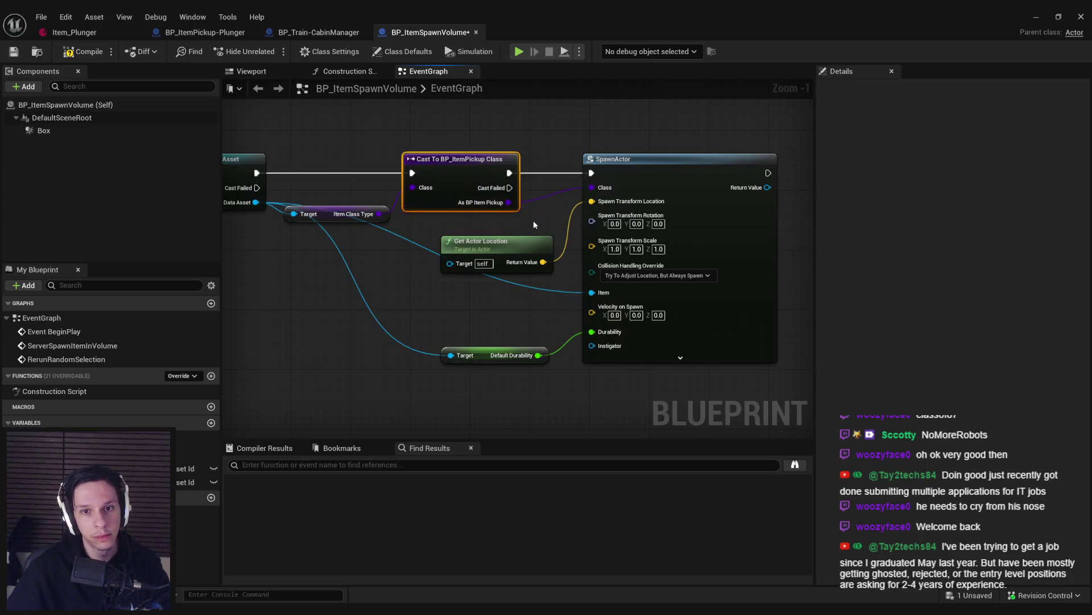
left_click(84, 51)
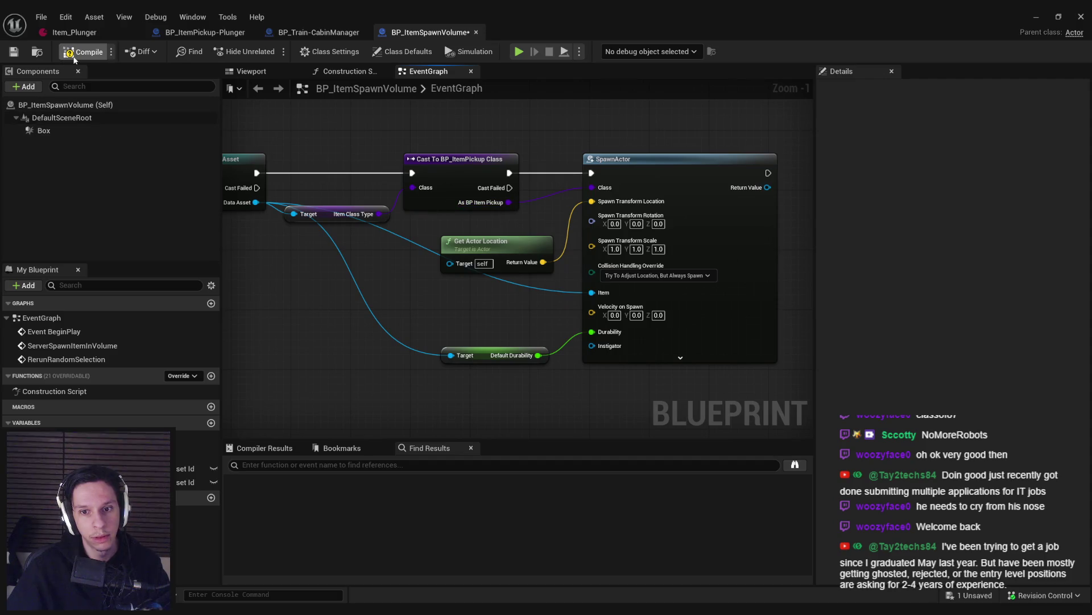
left_click_drag(456, 175, 464, 176)
scroll(512, 219, "down", 1)
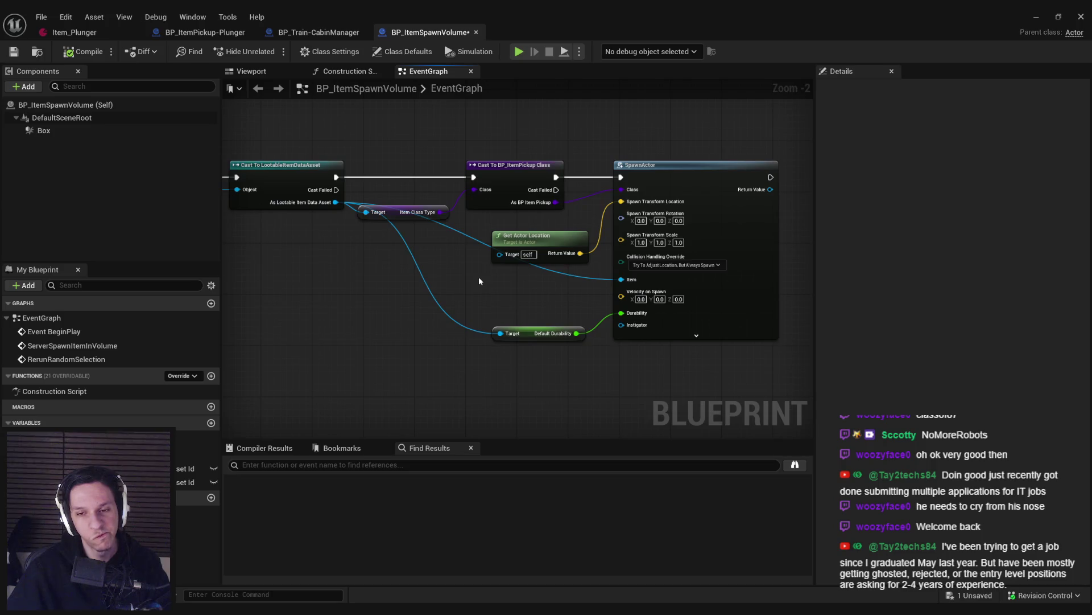
left_click(1037, 17)
left_click_drag(513, 256, 512, 222)
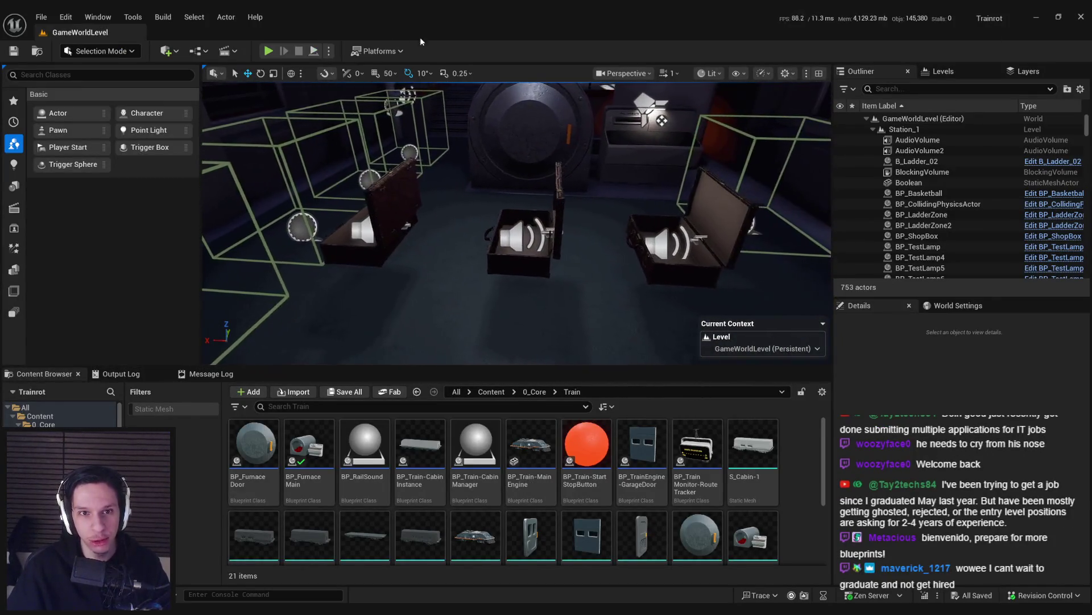
left_click(268, 50)
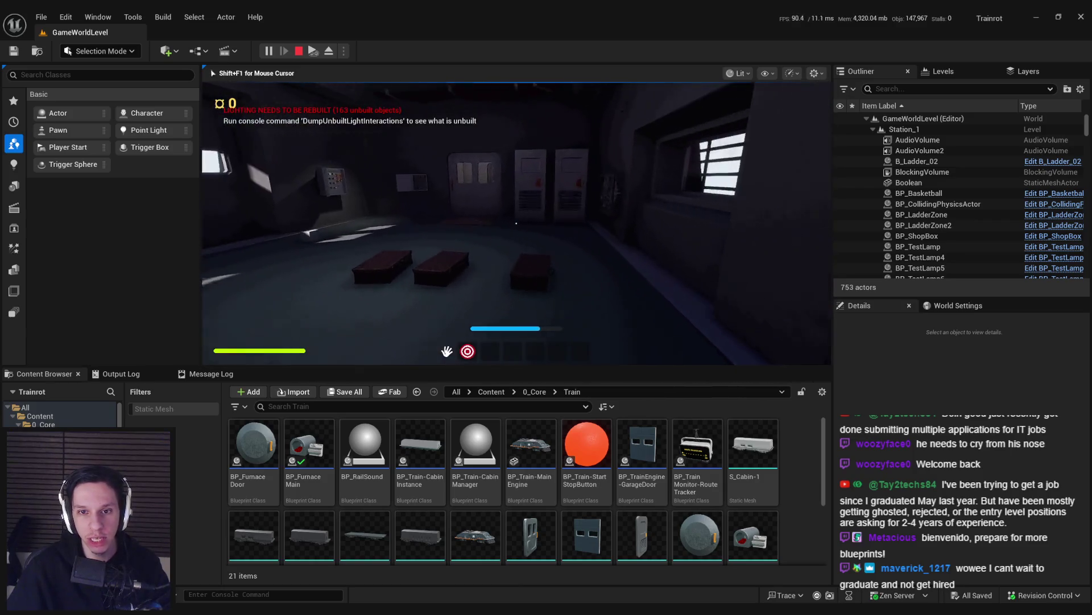
key("Escape")
key("alt+p")
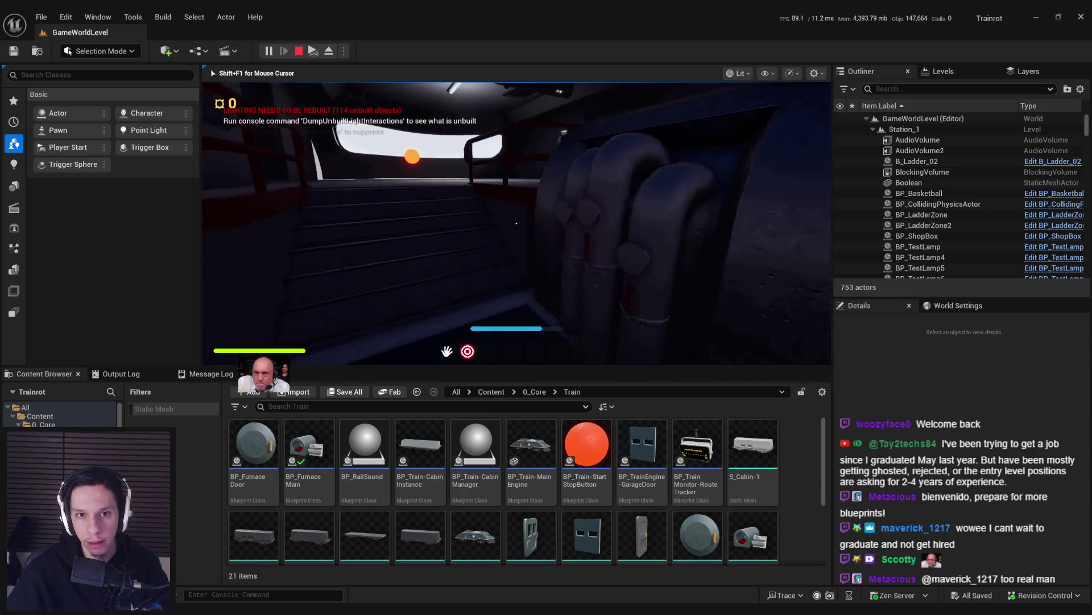
key("Escape")
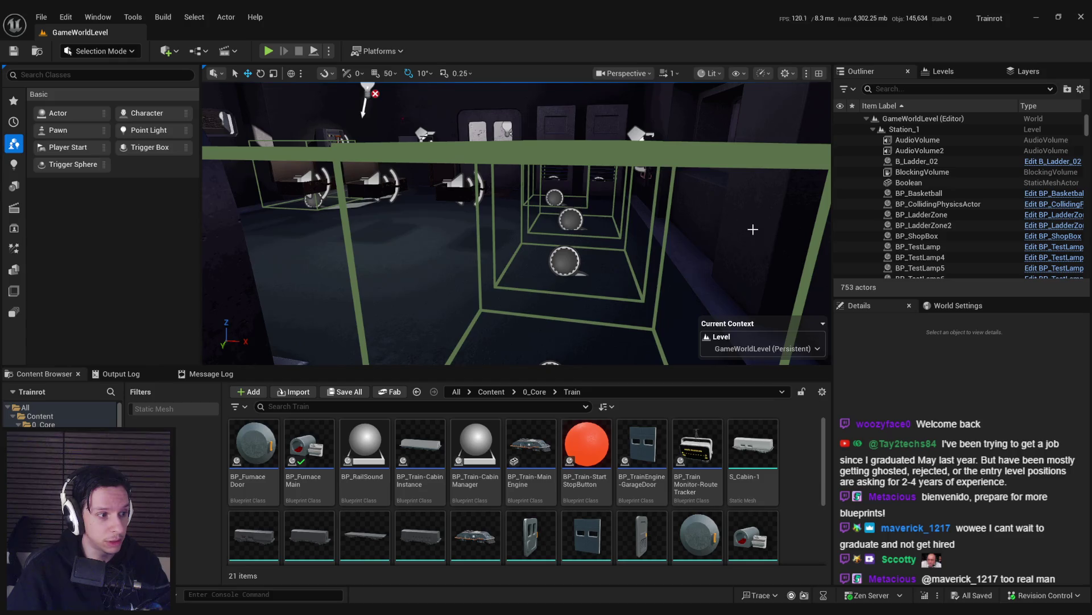
Step: Pull the camera back over the room and start a Play In Editor test session
left_click_drag(685, 231, 603, 262)
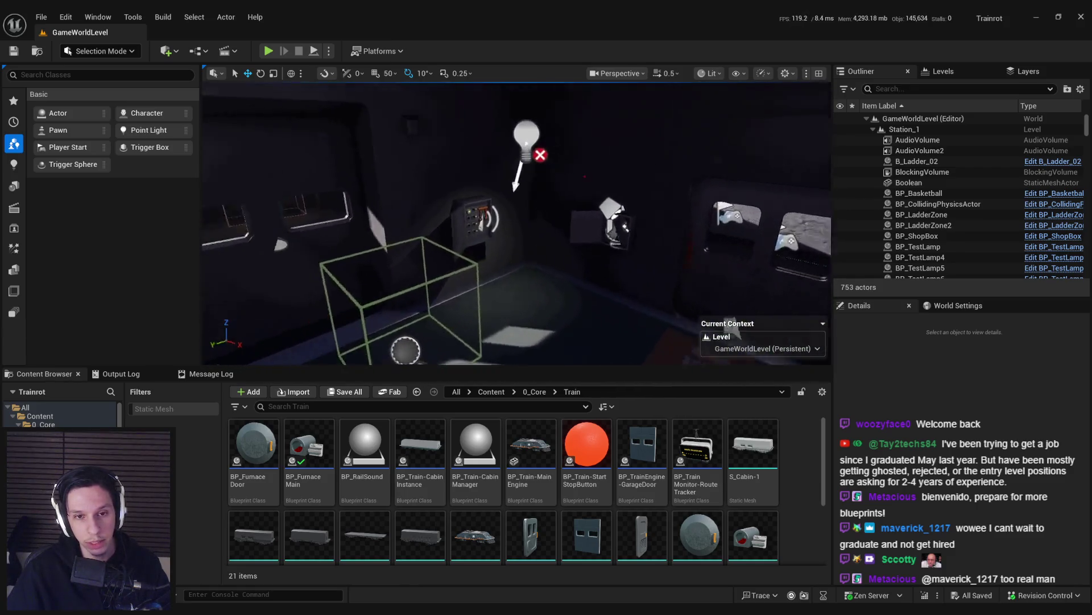
left_click(268, 52)
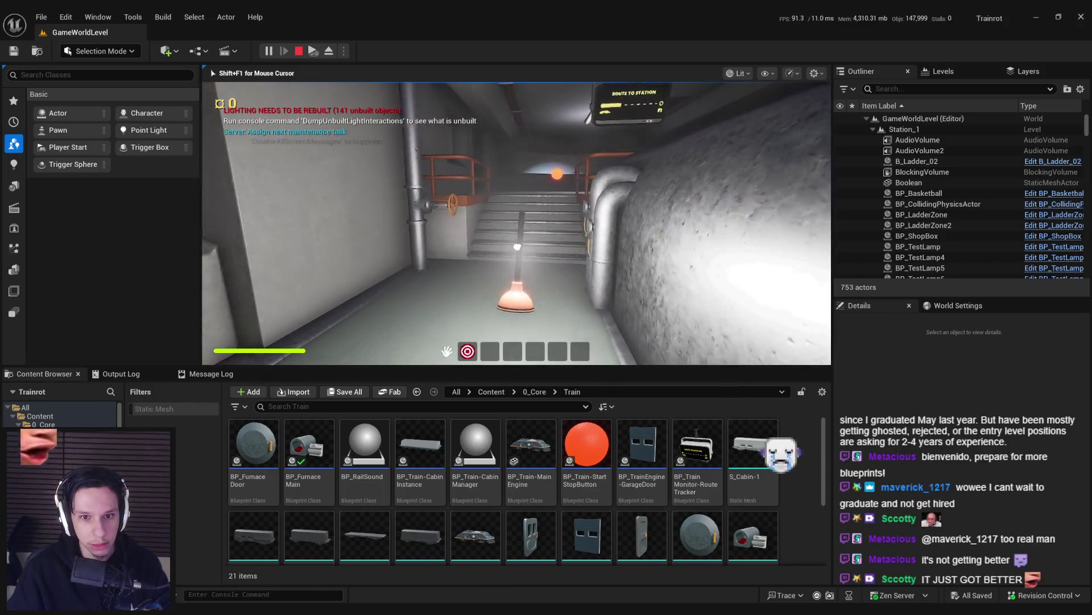
Step: Walk the character up the stairs into the white room, then stop the play test
key("w")
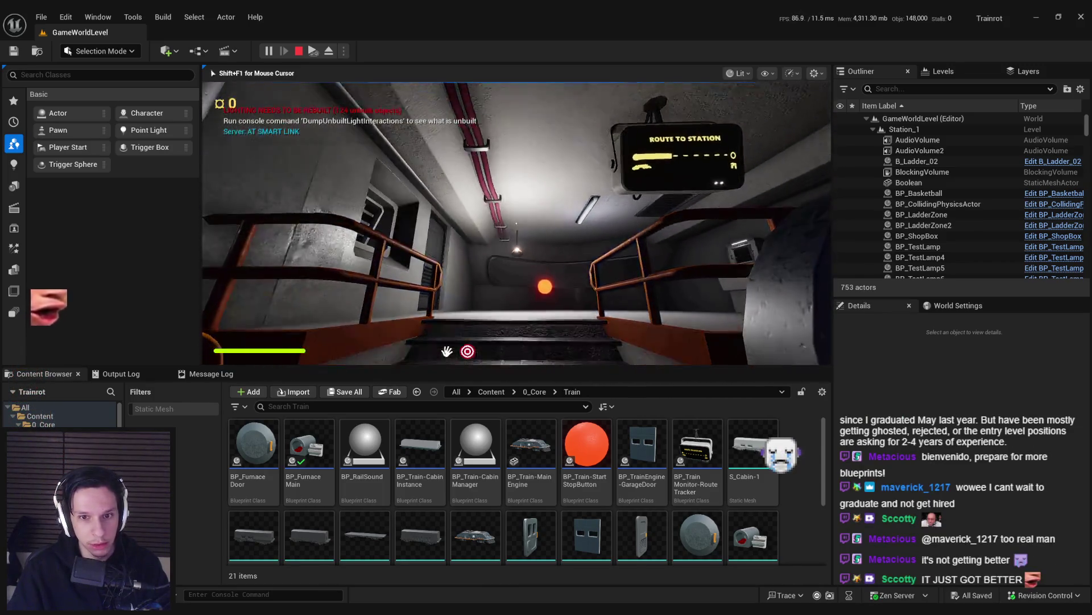
key("w")
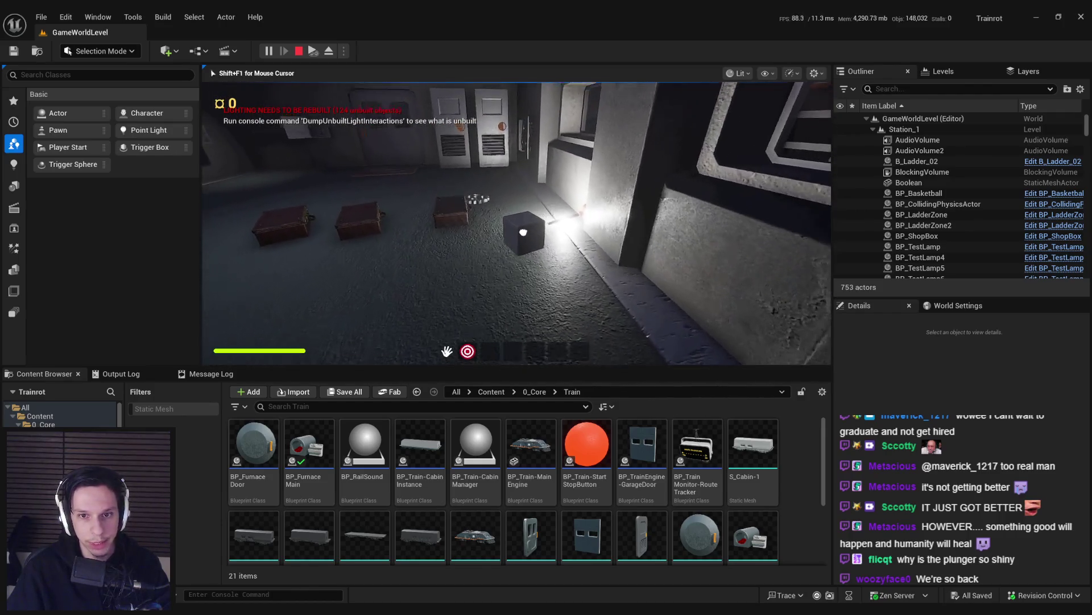
key("Escape")
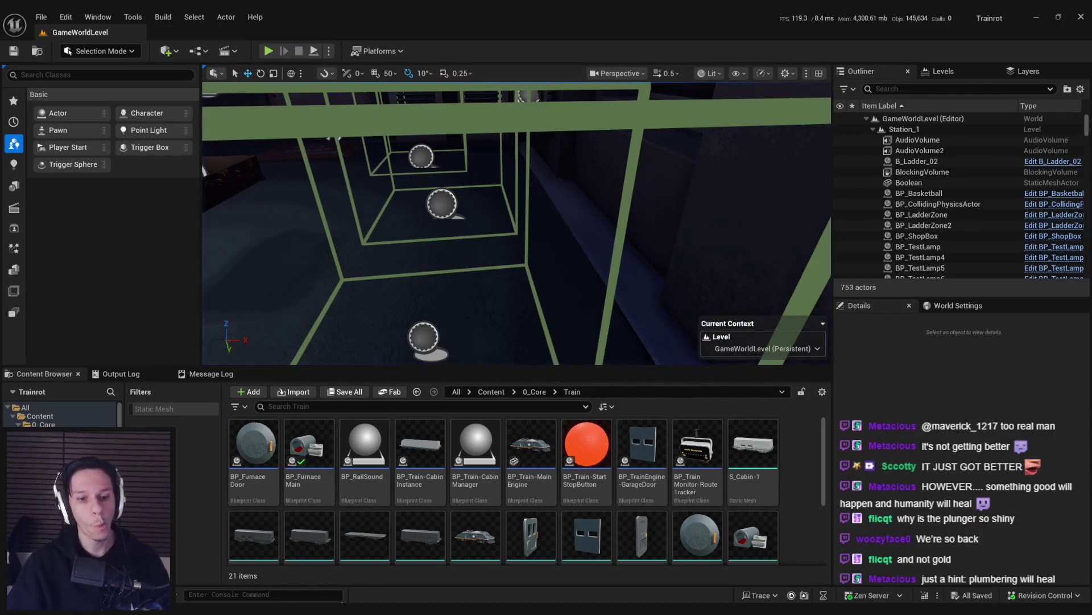
Step: Add a reroute point on the Item wire and shift the Default Durability node left
key("alt+Tab")
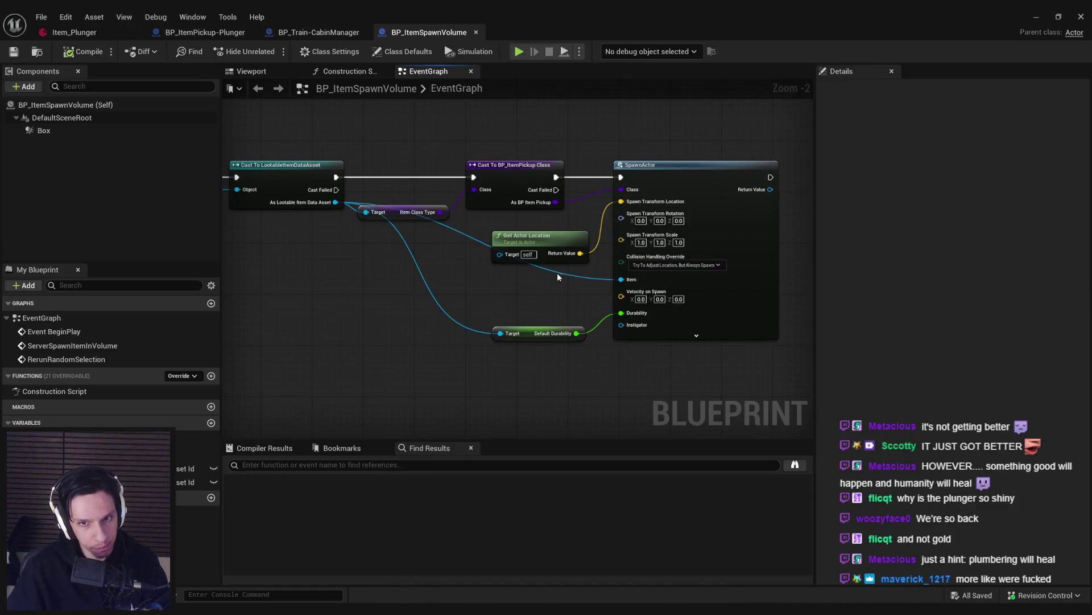
double_click(577, 274)
left_click_drag(576, 274, 481, 286)
left_click(467, 337)
left_click_drag(504, 334, 479, 335)
left_click(425, 361)
Step: Move the cast, location and SpawnActor nodes to the right and compile the blueprint
left_click_drag(312, 168, 548, 227)
scroll(461, 251, "up", 1)
scroll(461, 251, "down", 2)
mouse_move(643, 259)
left_mouse_down()
mouse_move(699, 262)
mouse_move(688, 259)
left_mouse_up()
left_click(388, 271)
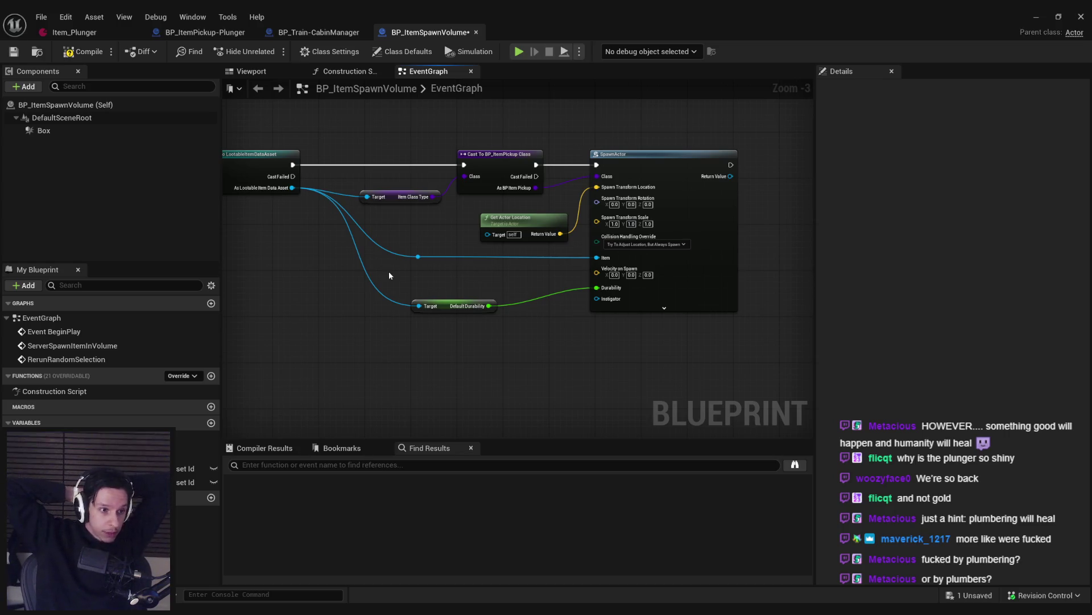
left_click(83, 51)
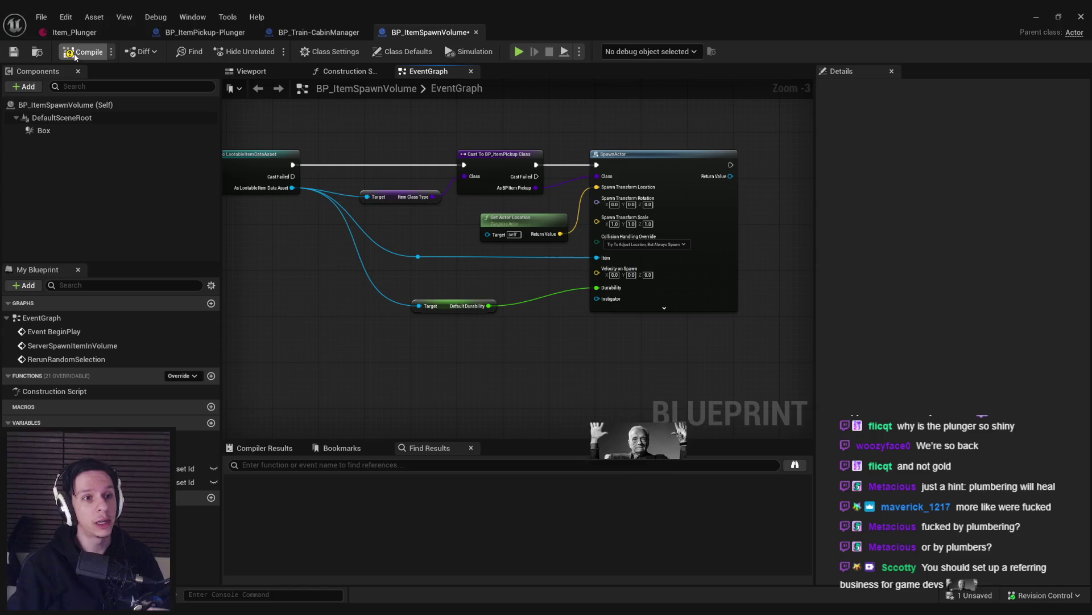
Step: Save BP_ItemSpawnVolume, then select the Item Class Type, reroute and durability nodes
left_click(13, 52)
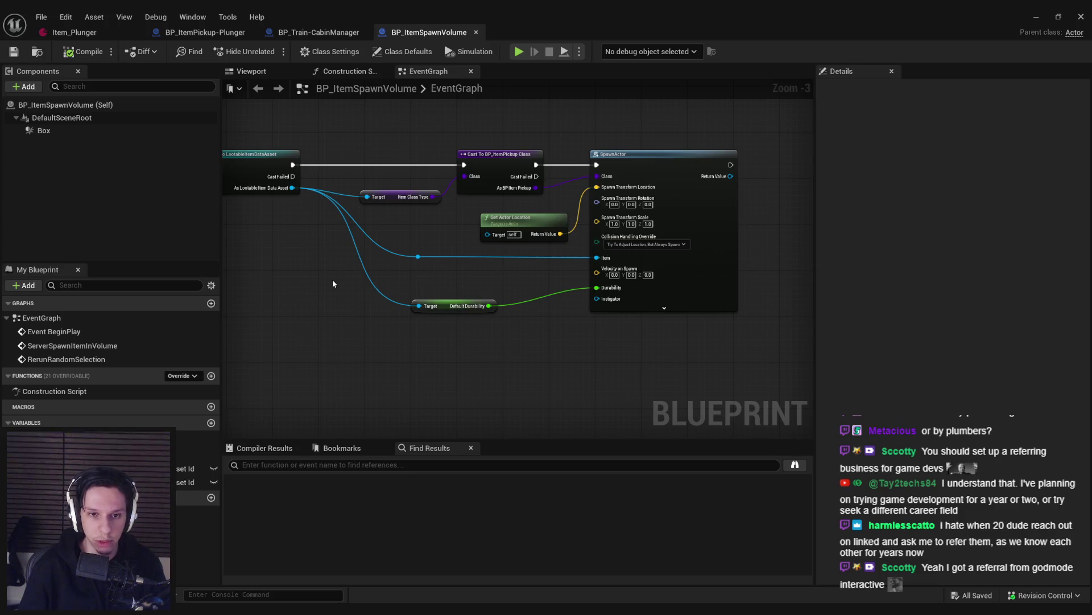
left_click_drag(415, 350, 356, 190)
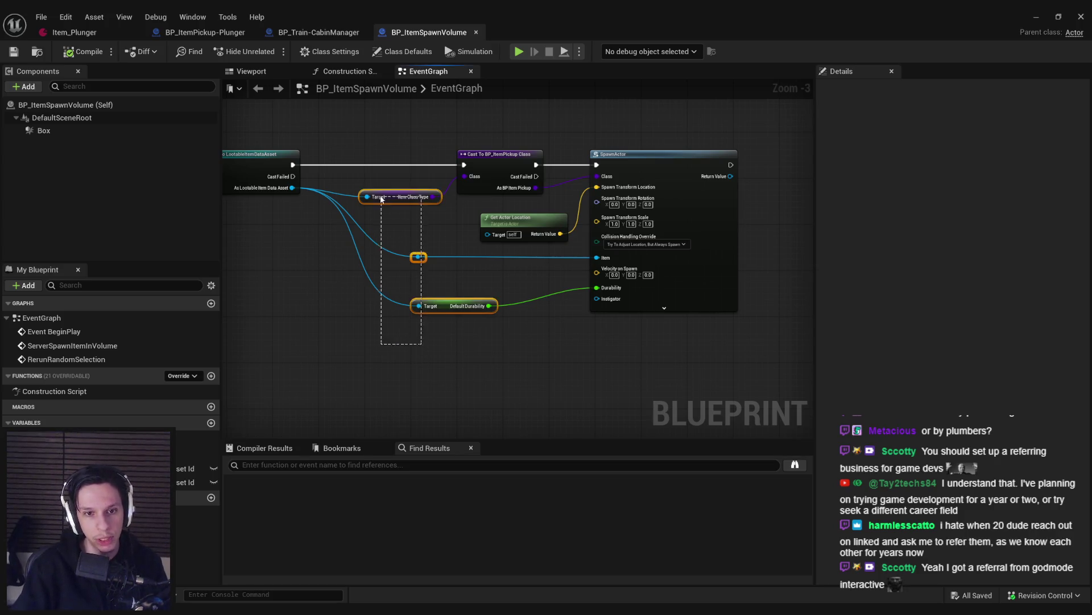
key("shift+a")
left_click(352, 342)
left_click(400, 306)
key("q")
left_click(495, 365)
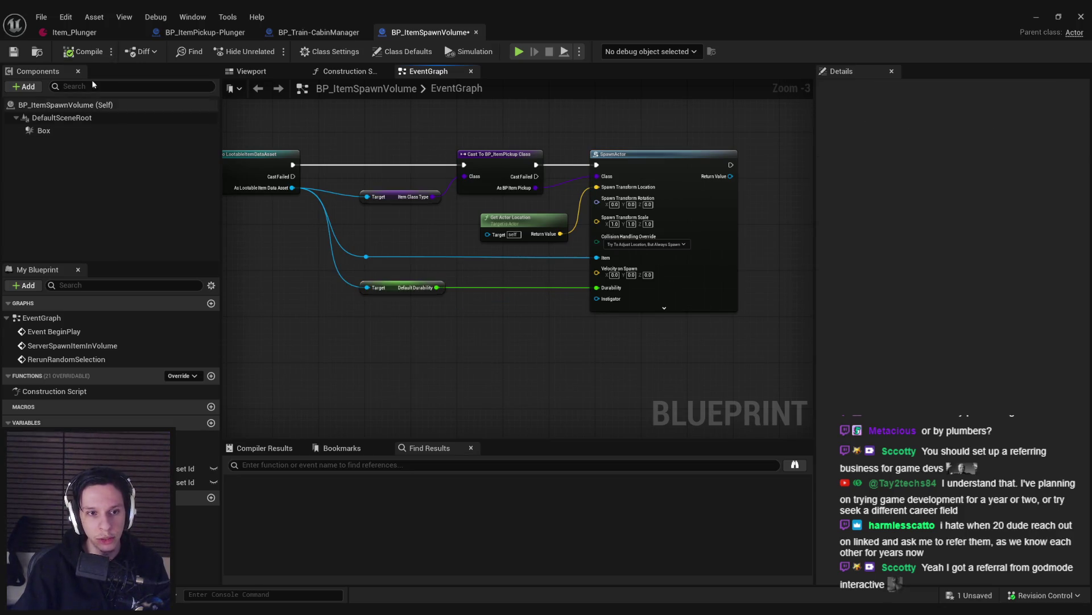
left_click(14, 52)
scroll(406, 216, "up", 2)
scroll(400, 218, "down", 2)
scroll(389, 265, "up", 1)
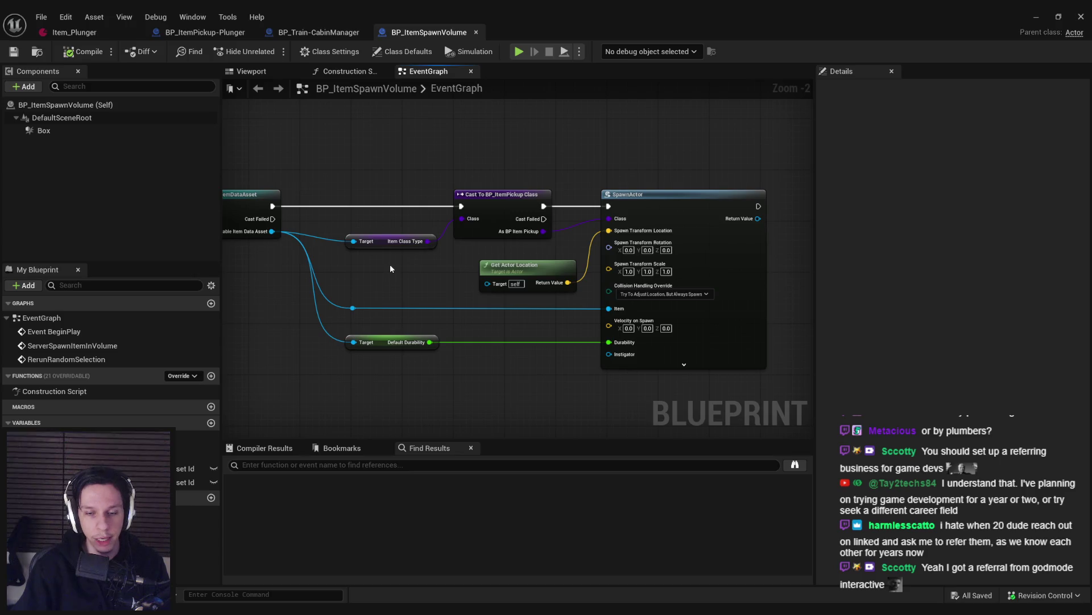
scroll(384, 260, "up", 2)
scroll(375, 260, "down", 2)
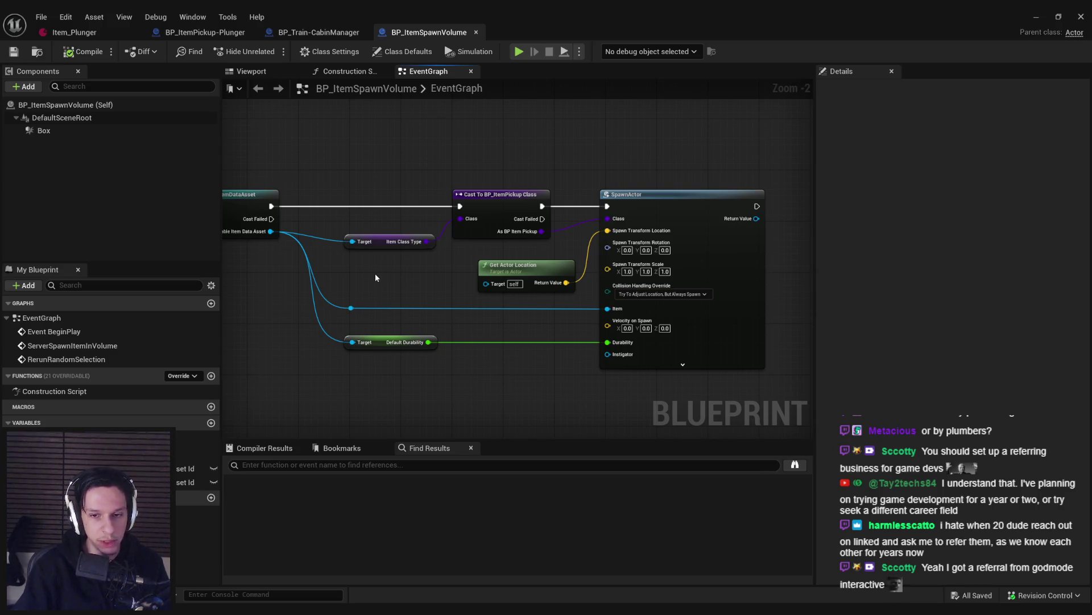
scroll(375, 277, "down", 1)
mouse_move(375, 278)
left_mouse_down()
mouse_move(390, 320)
mouse_move(441, 272)
mouse_move(462, 283)
mouse_move(449, 296)
left_mouse_up()
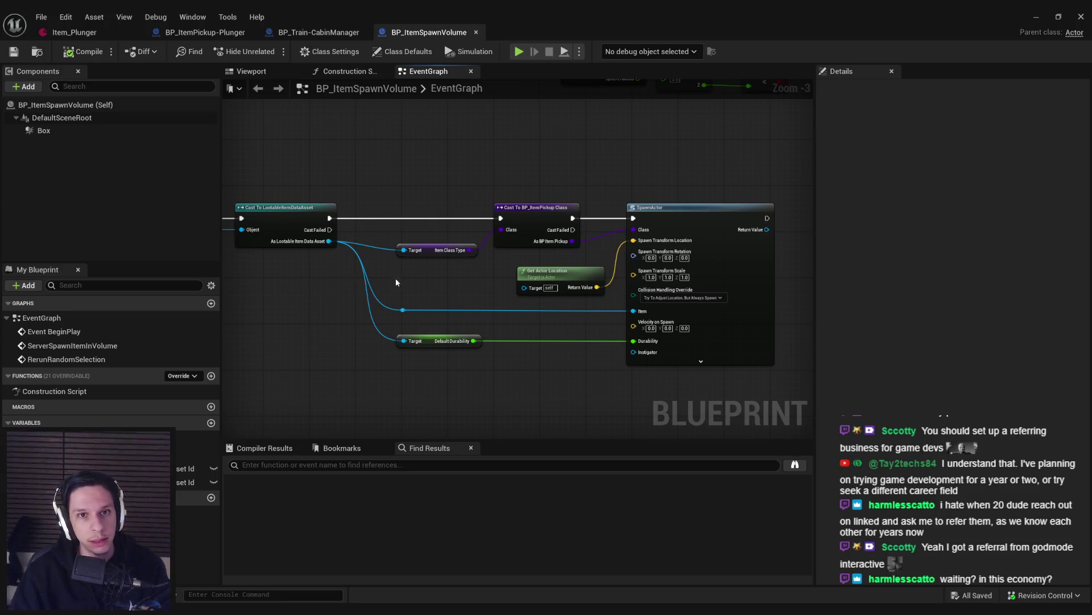
scroll(398, 278, "up", 3)
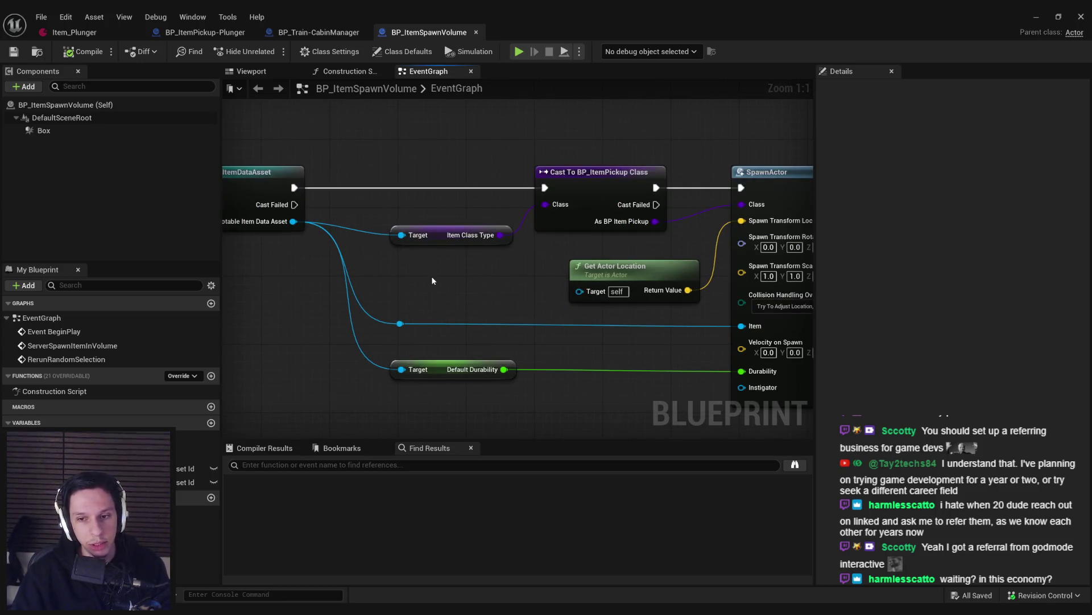
scroll(432, 278, "down", 3)
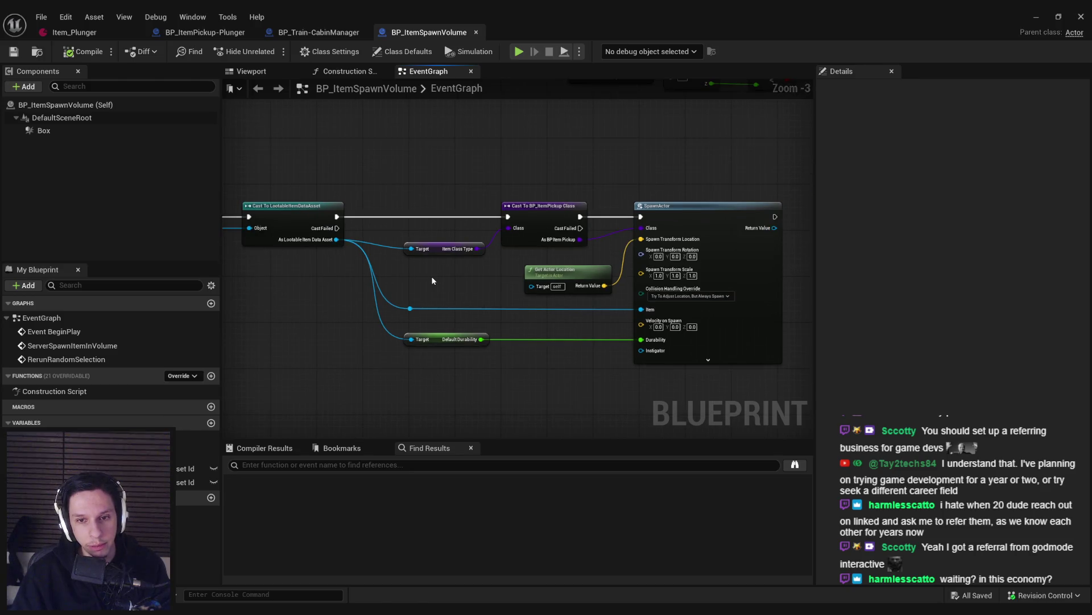
scroll(431, 280, "up", 3)
scroll(431, 280, "down", 2)
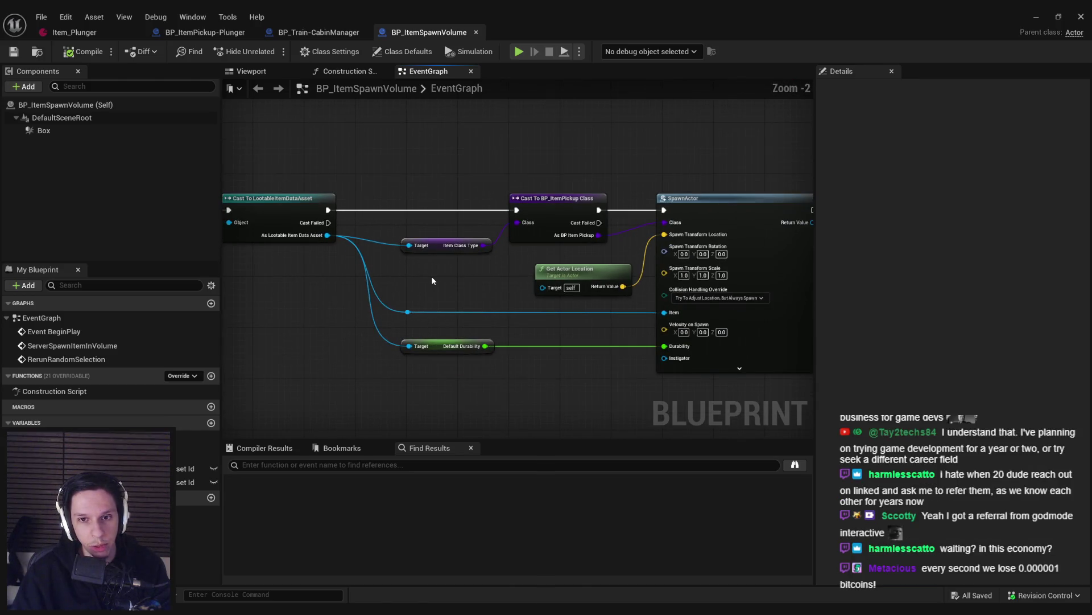
scroll(432, 280, "up", 2)
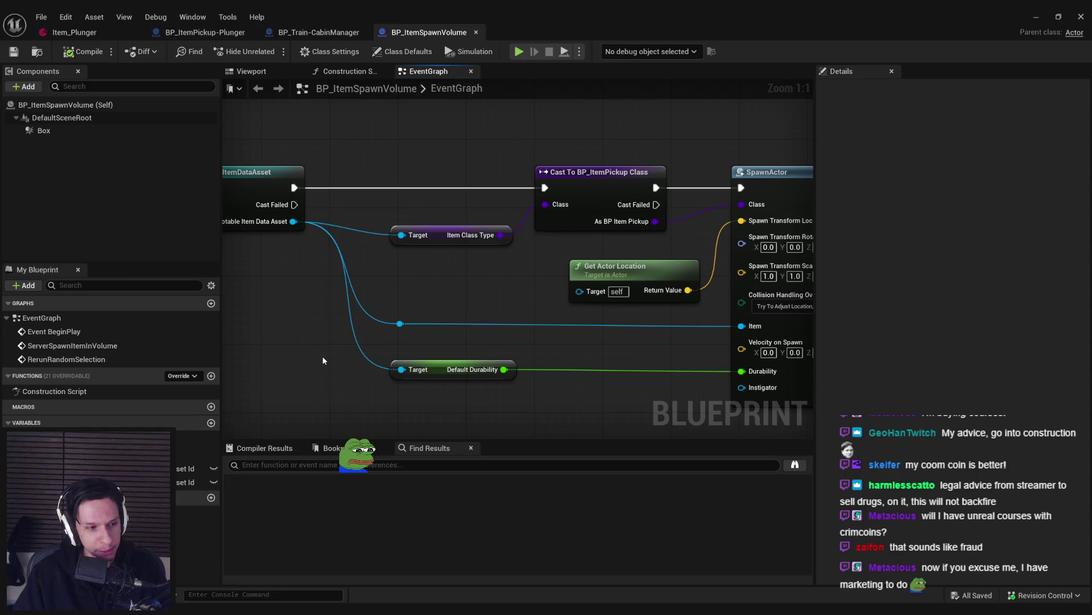
left_click_drag(322, 356, 314, 364)
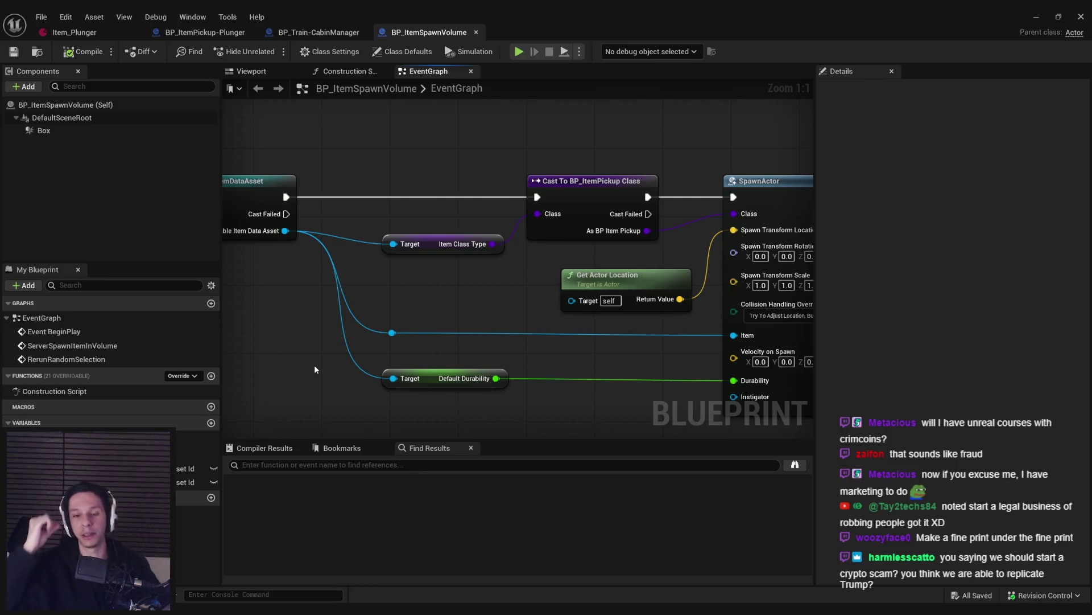
scroll(531, 291, "down", 1)
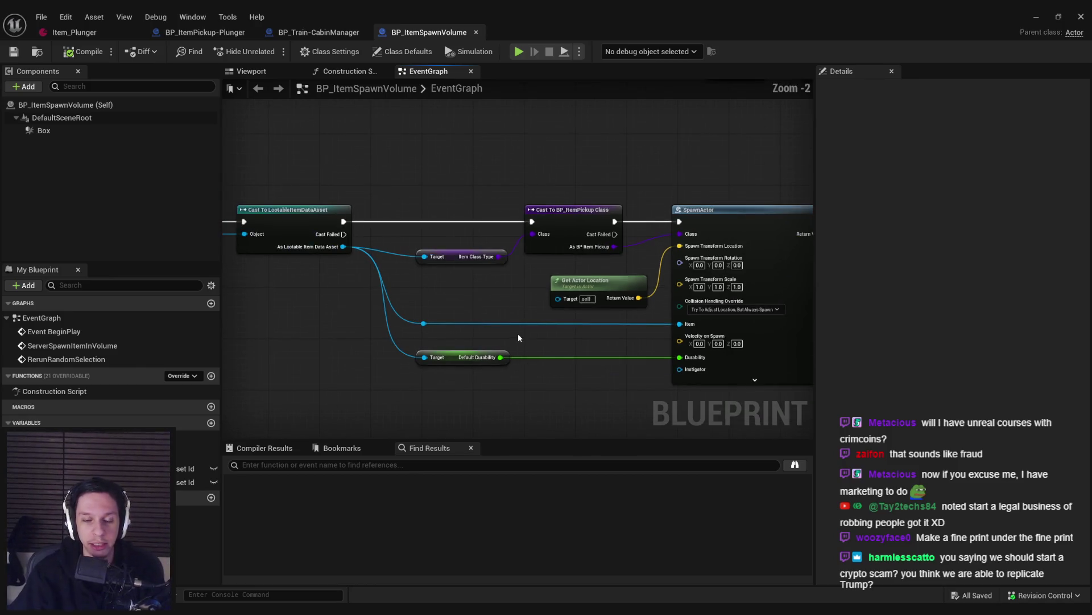
scroll(537, 296, "up", 1)
scroll(536, 291, "down", 2)
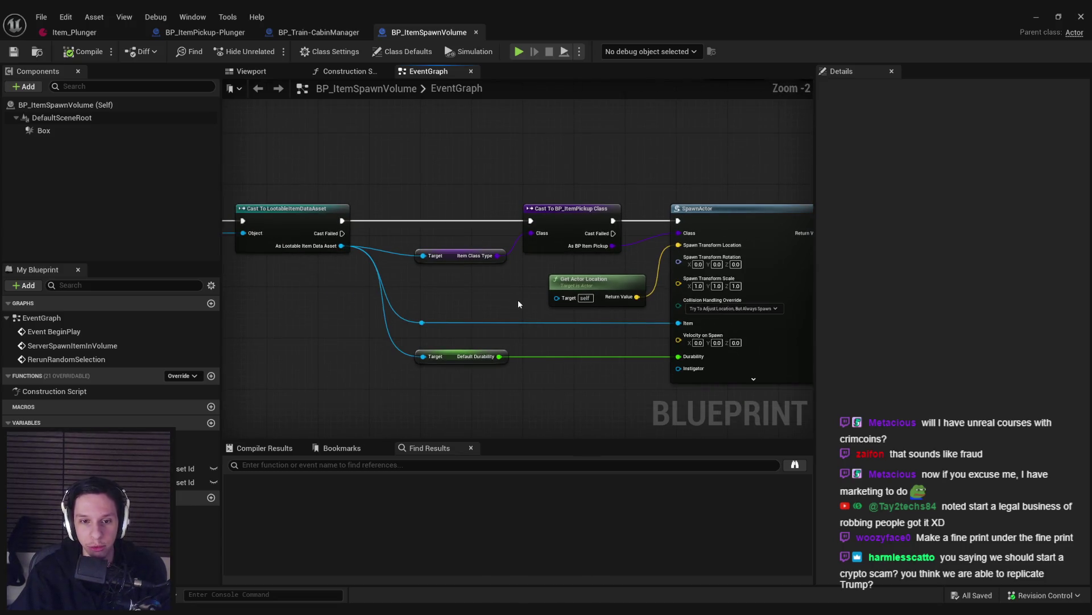
left_click_drag(518, 299, 501, 305)
scroll(500, 303, "up", 1)
scroll(500, 302, "down", 1)
scroll(500, 300, "up", 2)
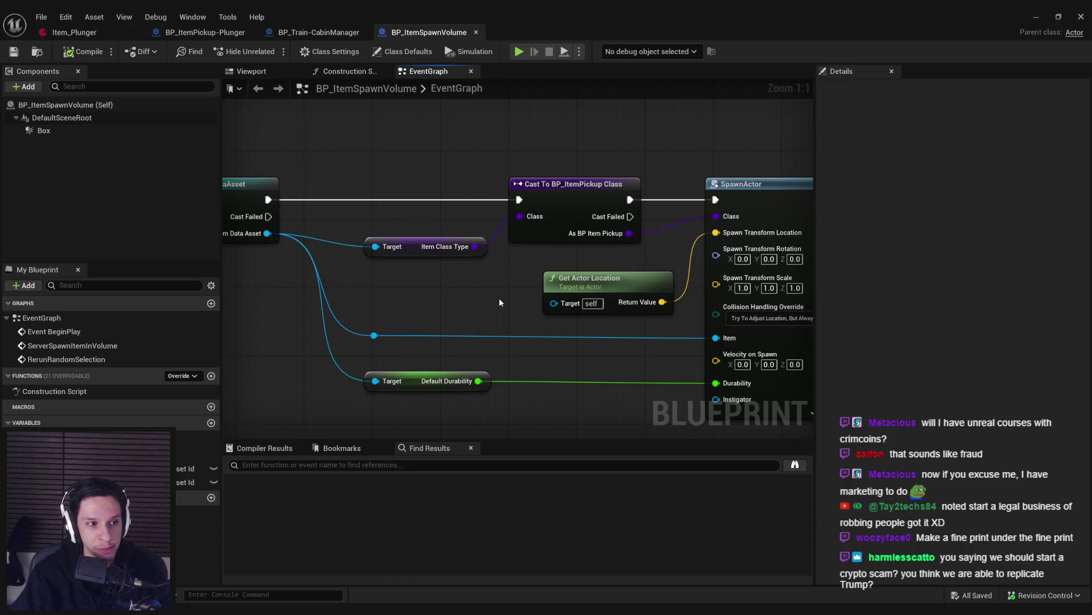
scroll(499, 302, "down", 1)
left_click_drag(494, 316, 487, 334)
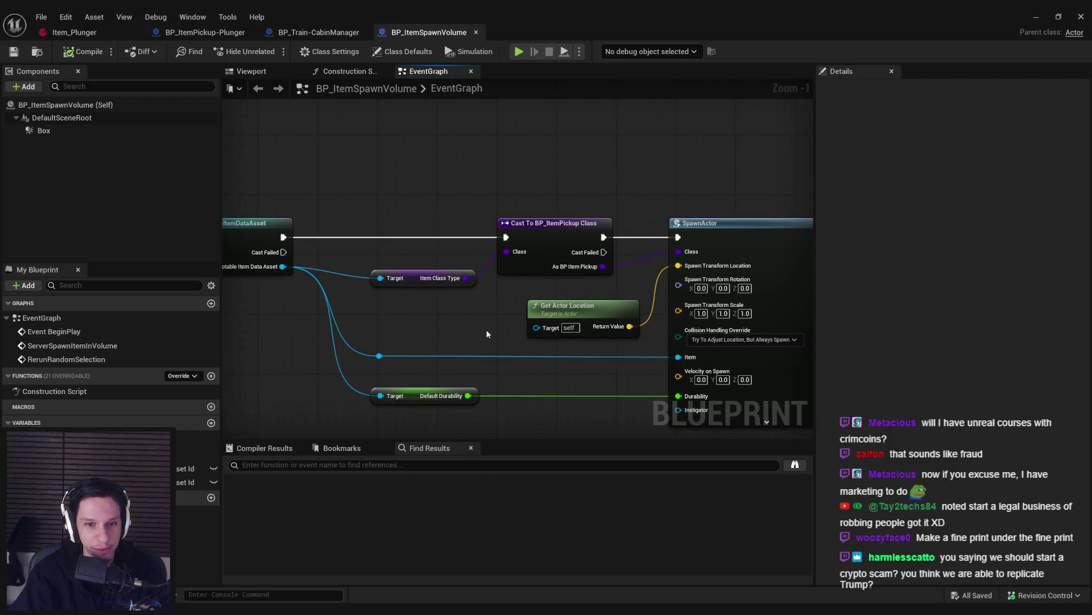
scroll(438, 330, "down", 2)
mouse_move(566, 318)
left_mouse_down()
mouse_move(397, 331)
mouse_move(417, 397)
mouse_move(429, 310)
mouse_move(410, 370)
left_mouse_up()
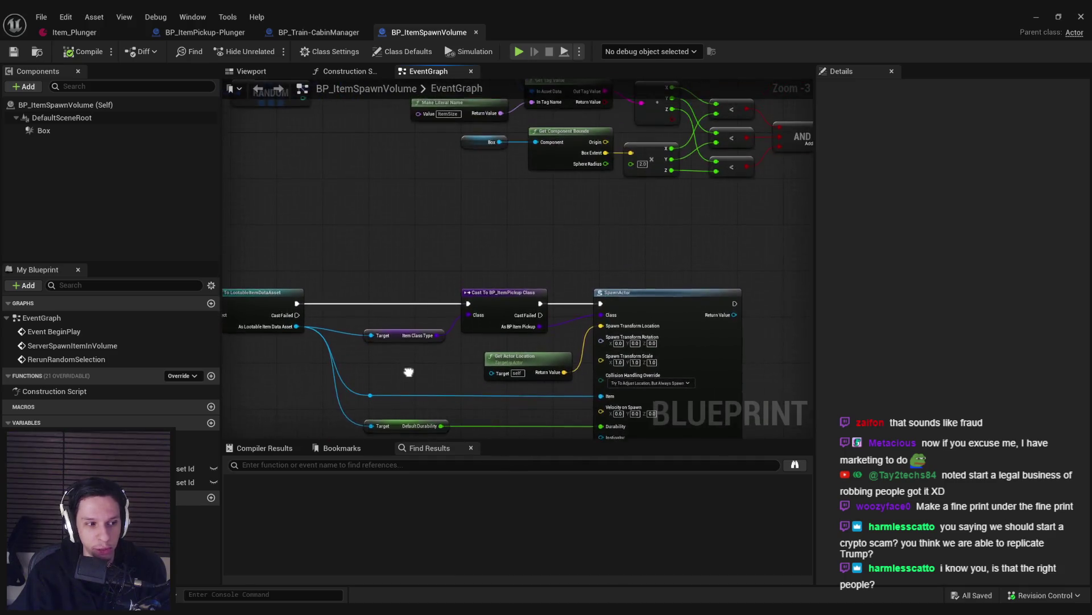
scroll(442, 253, "down", 1)
mouse_move(442, 253)
left_mouse_down()
mouse_move(522, 280)
mouse_move(562, 247)
mouse_move(493, 224)
mouse_move(519, 225)
mouse_move(561, 190)
mouse_move(605, 207)
left_mouse_up()
scroll(520, 224, "up", 1)
scroll(602, 210, "up", 1)
mouse_move(483, 232)
left_mouse_down()
mouse_move(702, 208)
mouse_move(496, 318)
mouse_move(410, 290)
left_mouse_up()
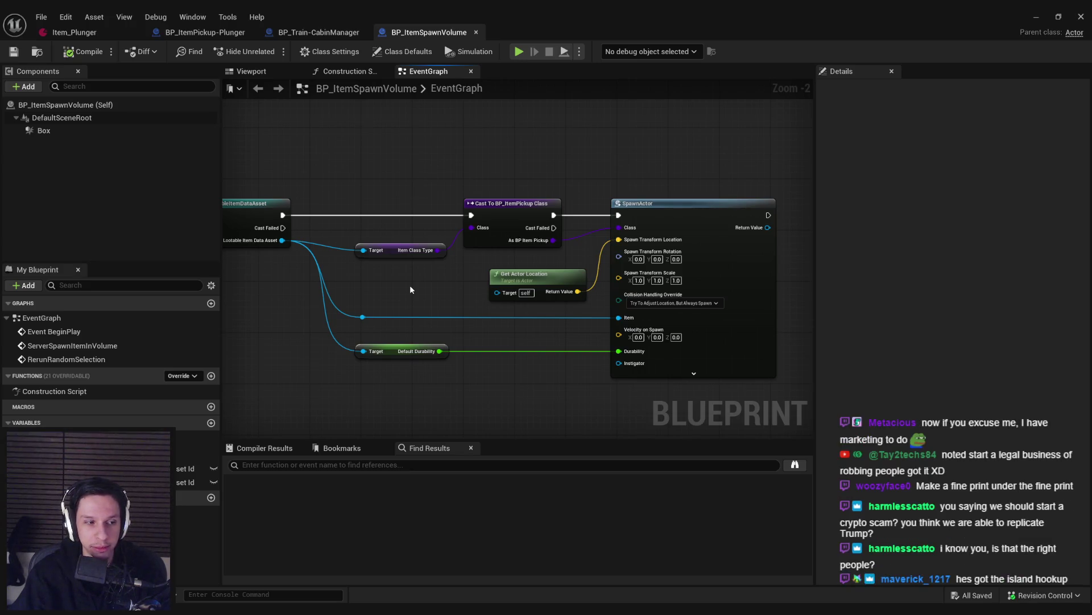
scroll(410, 285, "up", 1)
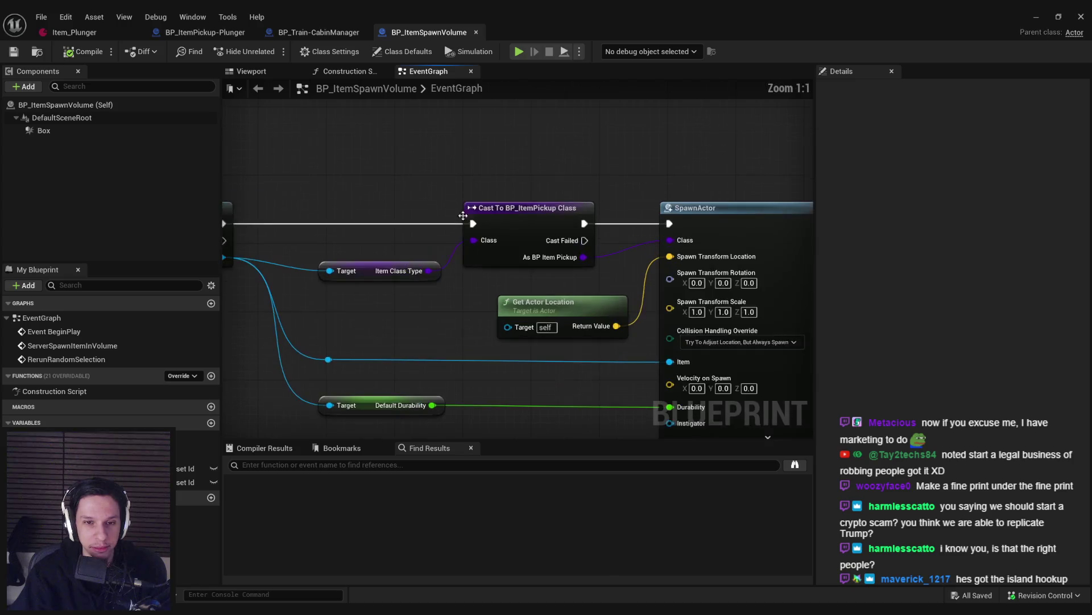
scroll(419, 327, "up", 1)
left_click_drag(416, 316, 528, 272)
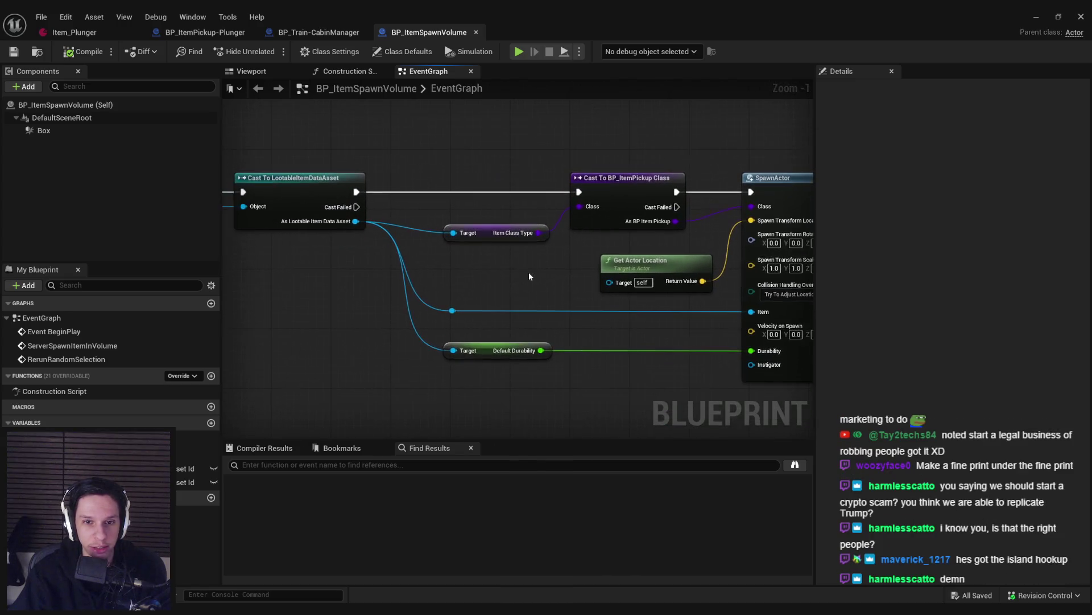
left_click_drag(438, 214, 506, 398)
Step: Align the selected Get nodes and reroute node along their left edge, then save
key("shift+a")
left_click(536, 312)
key("ctrl+s")
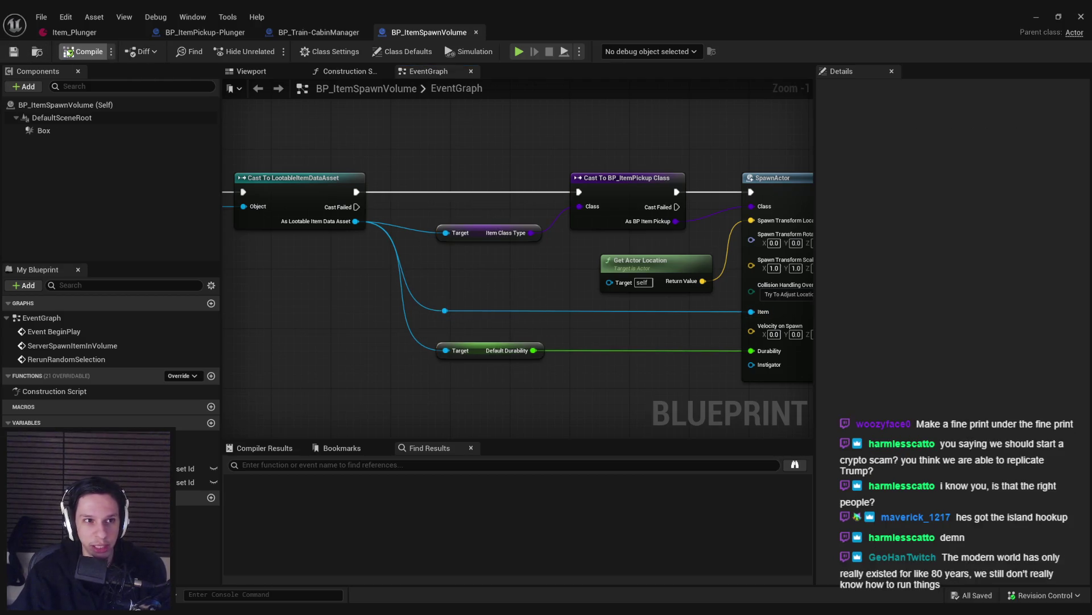
Step: Repeatedly reselect the two Get nodes and reroute node to check their aligned layout
mouse_move(437, 205)
left_mouse_down()
mouse_move(517, 388)
mouse_move(512, 376)
mouse_move(545, 373)
mouse_move(478, 323)
mouse_move(428, 210)
mouse_move(453, 251)
left_mouse_up()
mouse_move(423, 207)
left_mouse_down()
mouse_move(545, 299)
mouse_move(547, 381)
mouse_move(555, 375)
left_mouse_up()
left_click(555, 374)
mouse_move(432, 234)
left_mouse_down()
mouse_move(423, 213)
mouse_move(562, 384)
left_mouse_up()
left_click(431, 224)
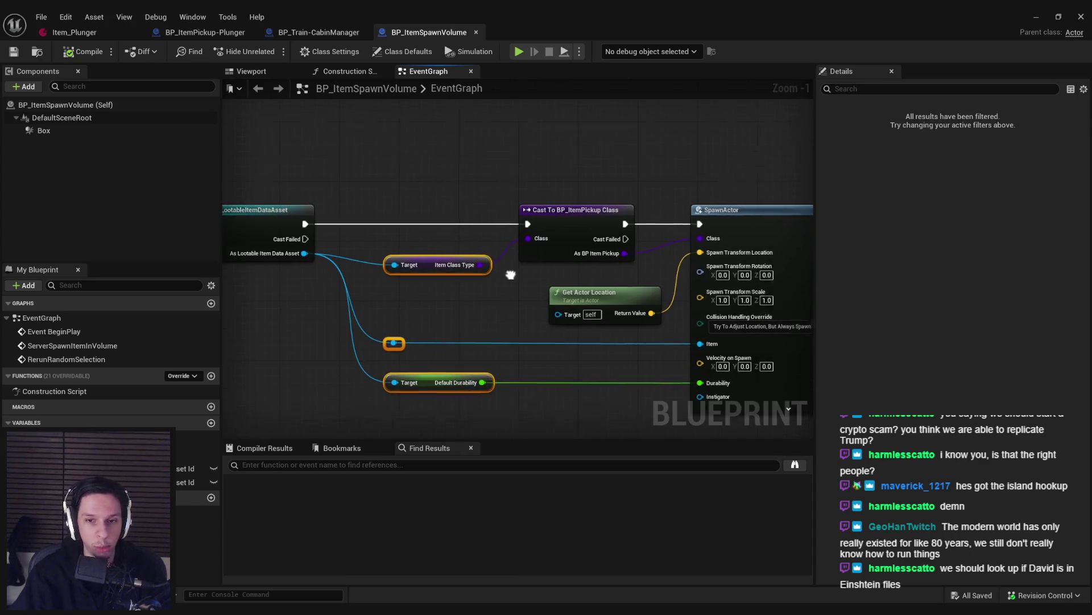
mouse_move(357, 243)
left_mouse_down()
mouse_move(513, 408)
mouse_move(503, 425)
mouse_move(503, 406)
mouse_move(358, 235)
left_mouse_up()
left_click(370, 302)
scroll(387, 310, "down", 2)
scroll(386, 322, "up", 3)
scroll(378, 324, "down", 3)
scroll(370, 327, "up", 2)
mouse_move(361, 249)
left_mouse_down()
mouse_move(496, 387)
mouse_move(499, 409)
mouse_move(357, 246)
left_mouse_up()
left_click(377, 321)
scroll(377, 304, "down", 2)
scroll(585, 298, "down", 1)
scroll(594, 295, "up", 3)
scroll(592, 302, "down", 3)
scroll(577, 325, "up", 3)
scroll(575, 319, "up", 2)
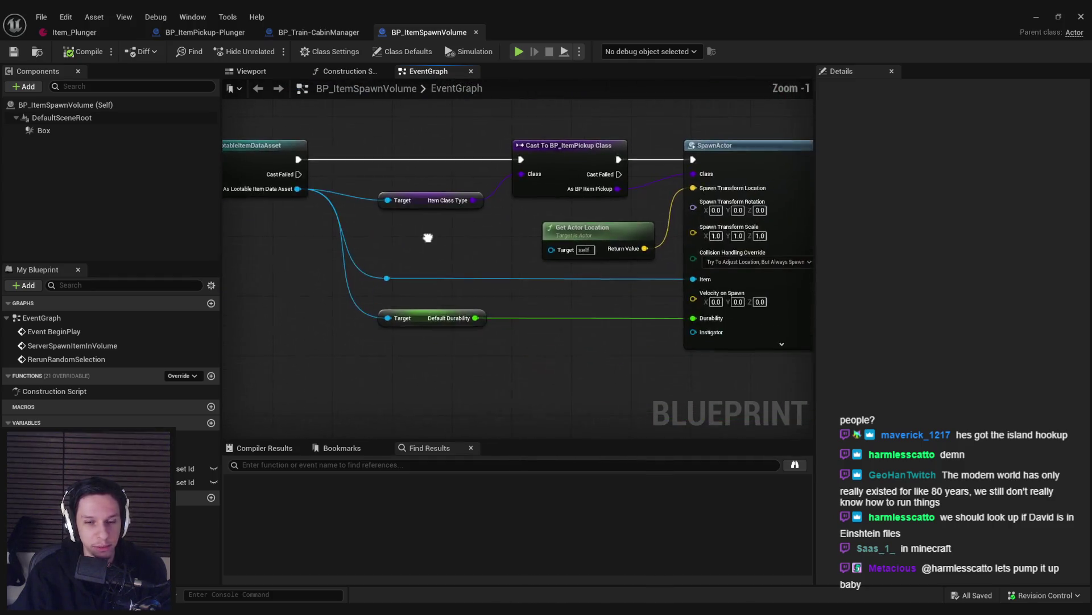
scroll(563, 296, "down", 2)
scroll(562, 296, "up", 1)
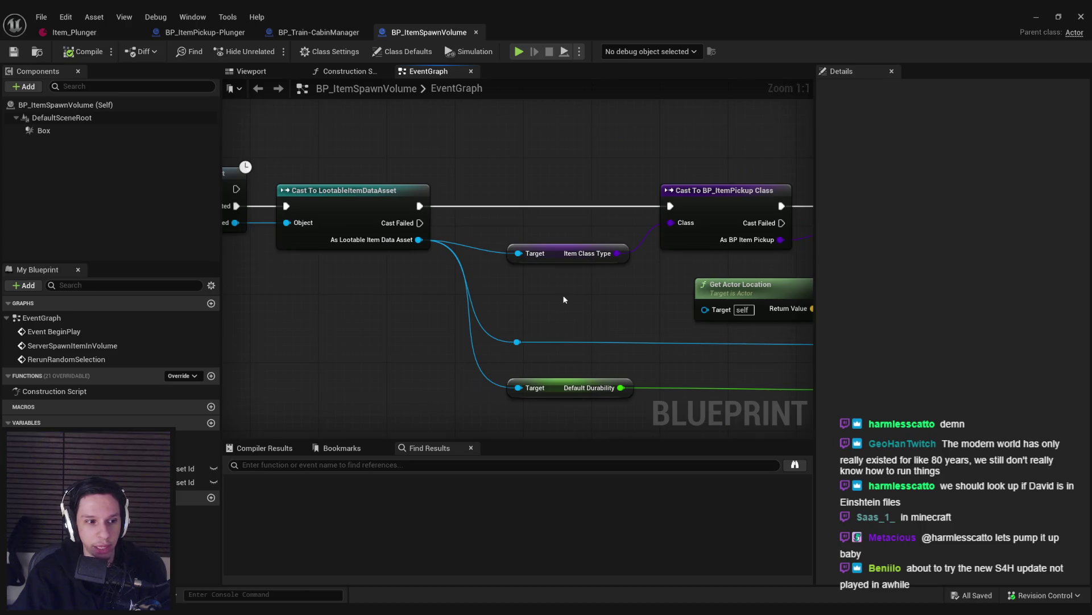
scroll(562, 295, "down", 2)
scroll(428, 294, "up", 2)
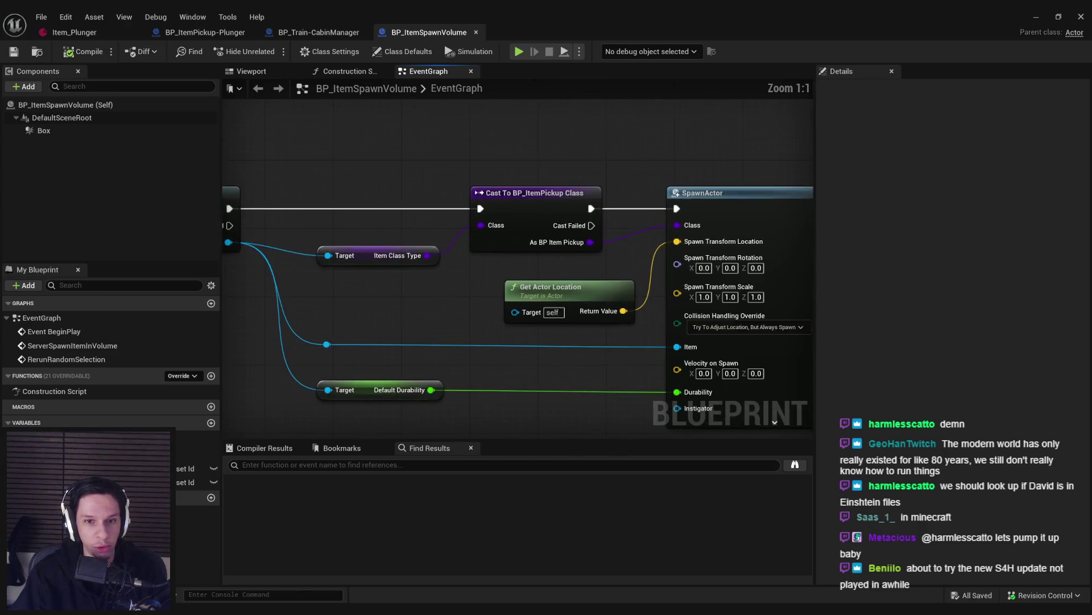
mouse_move(390, 187)
left_mouse_down()
mouse_move(537, 337)
mouse_move(537, 362)
left_mouse_up()
left_click(542, 264)
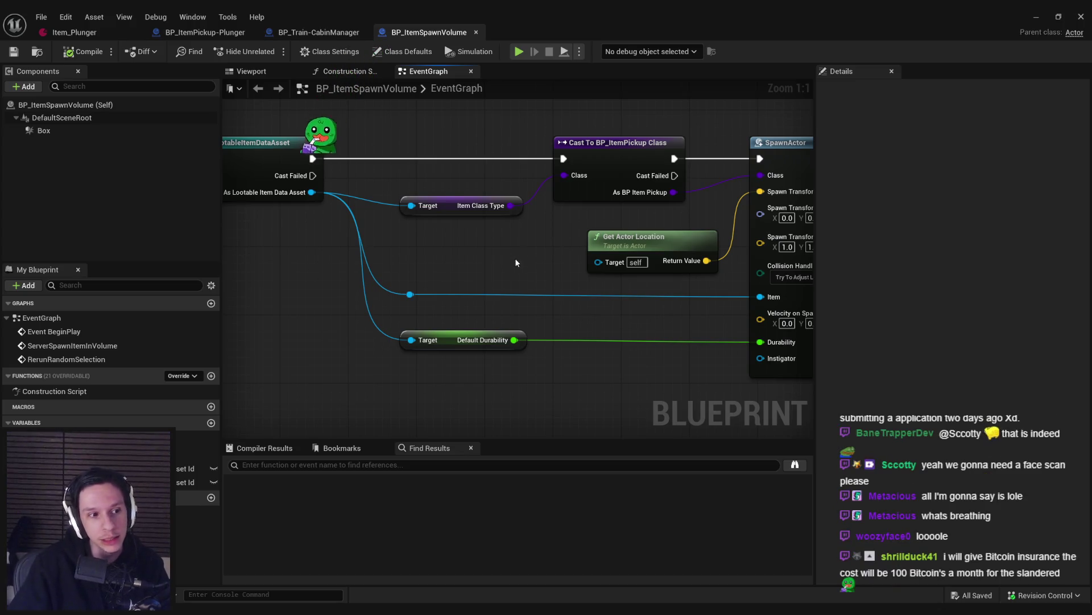
Step: Zoom around the spawn graph, then switch to the BP_ItemPickup-Plunger blueprint
scroll(517, 262, "down", 1)
scroll(561, 296, "up", 3)
scroll(563, 293, "down", 2)
scroll(571, 289, "down", 4)
scroll(364, 247, "up", 2)
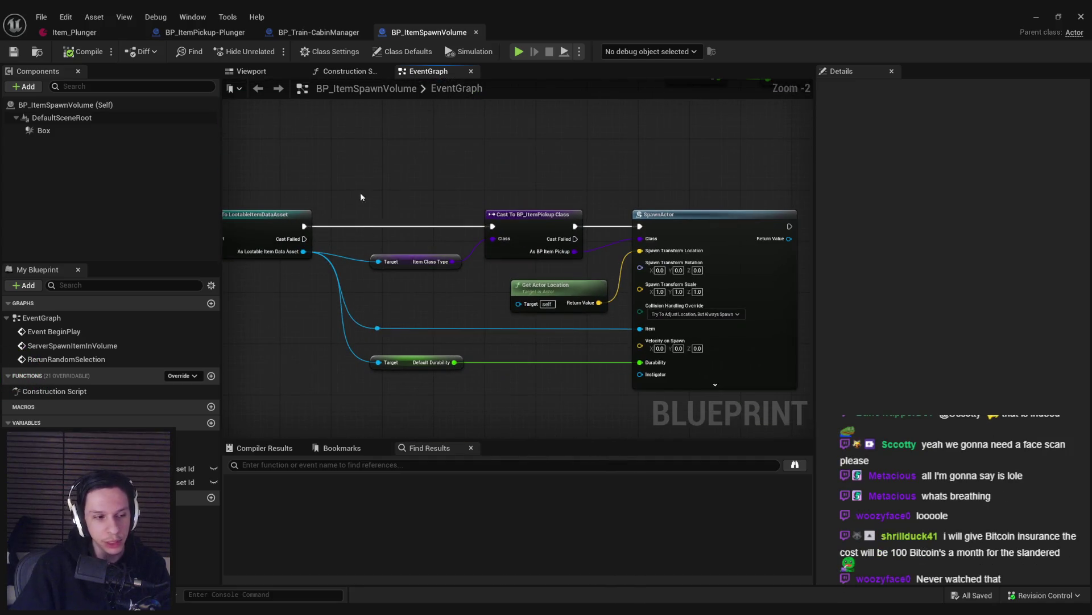
left_click(205, 33)
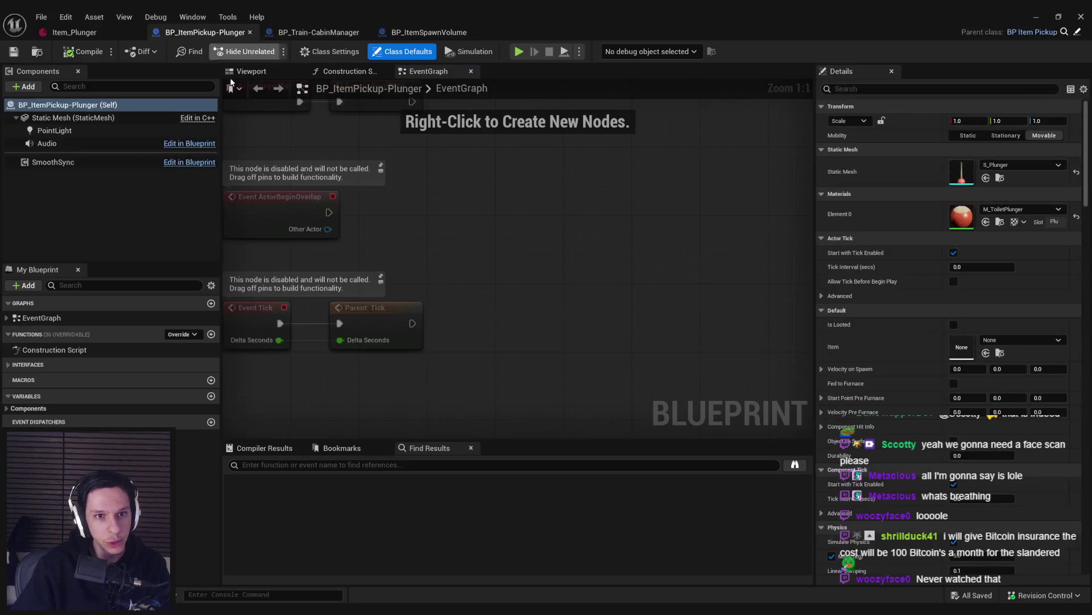
Step: Delete the PointLight component from the plunger blueprint's viewport
left_click(245, 73)
left_click(97, 129)
key("Delete")
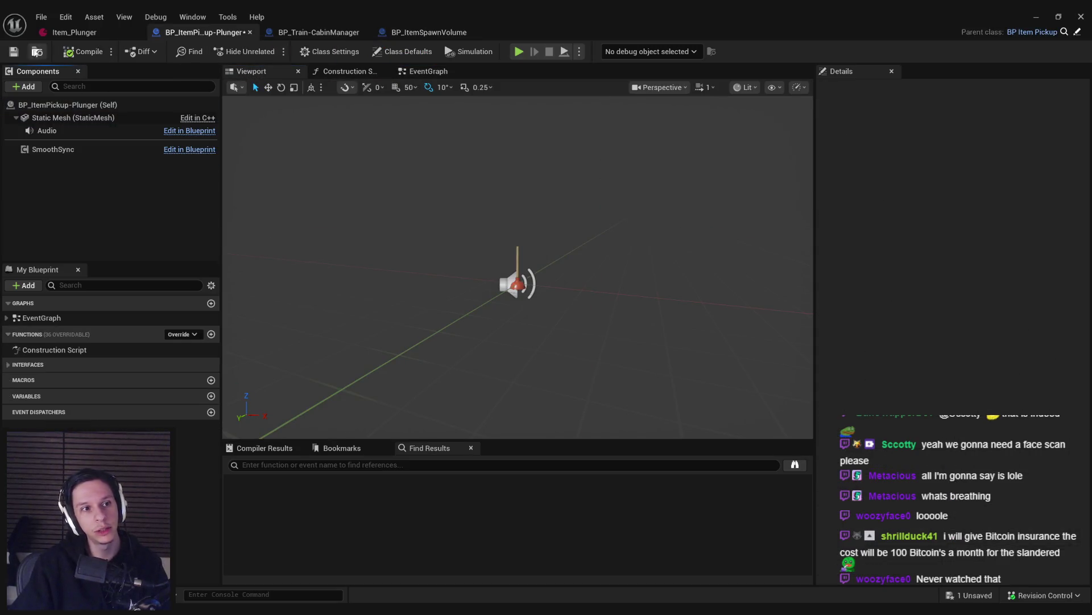
scroll(519, 243, "up", 3)
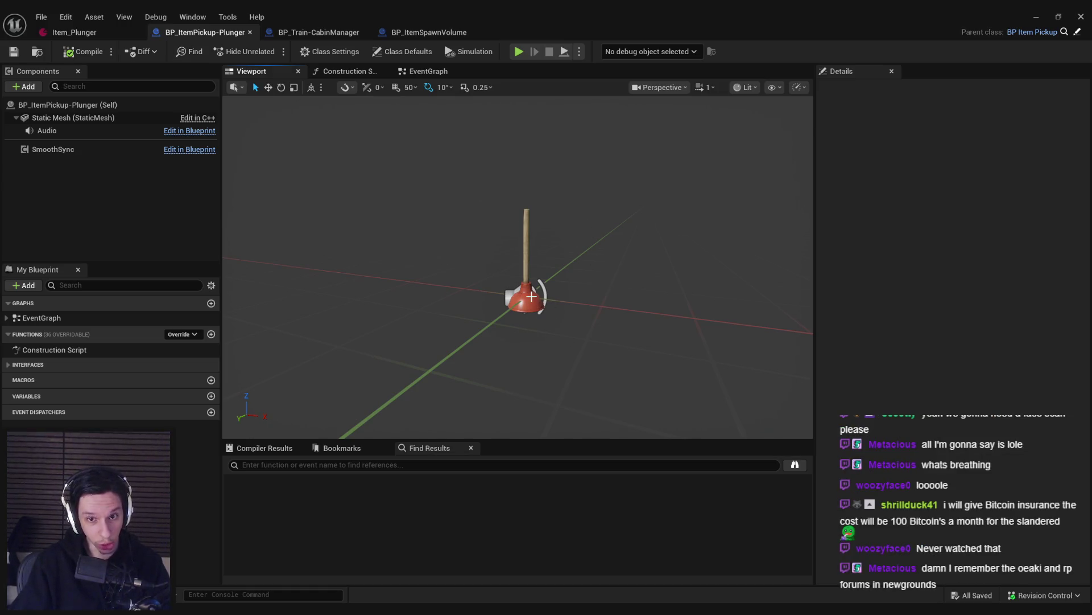
Step: Review the Item_Plunger asset and plunger mesh, close S_Plunger, and return to the level editor
left_click(117, 32)
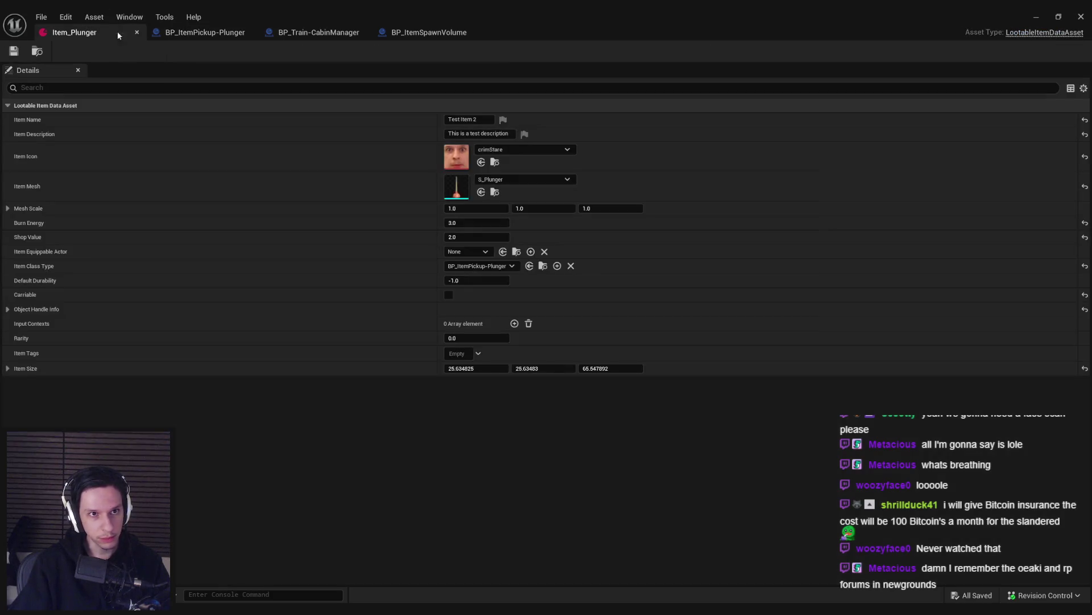
left_click(200, 35)
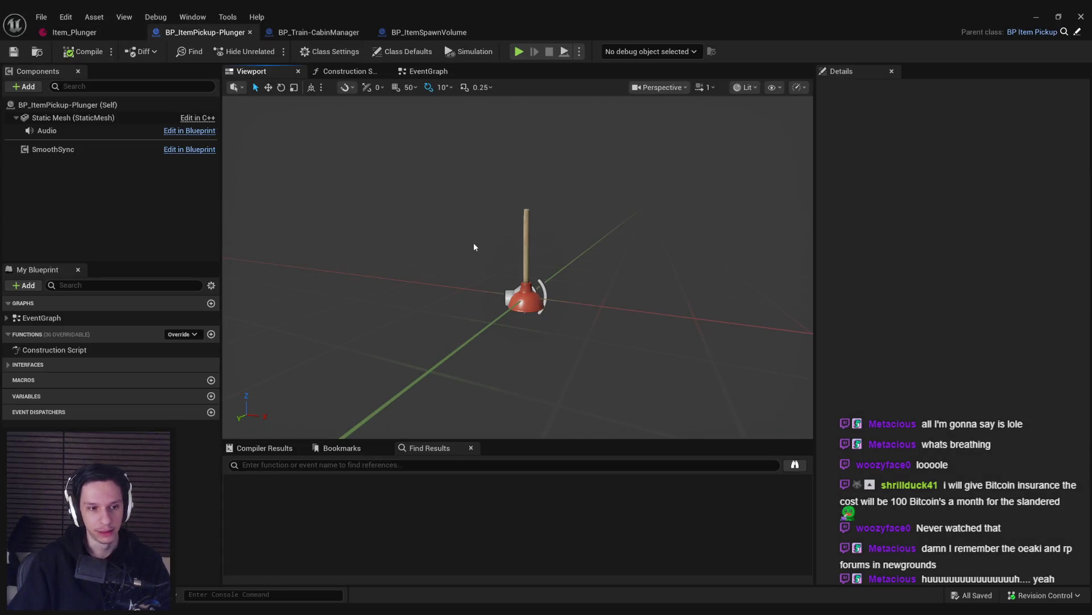
left_click(527, 250)
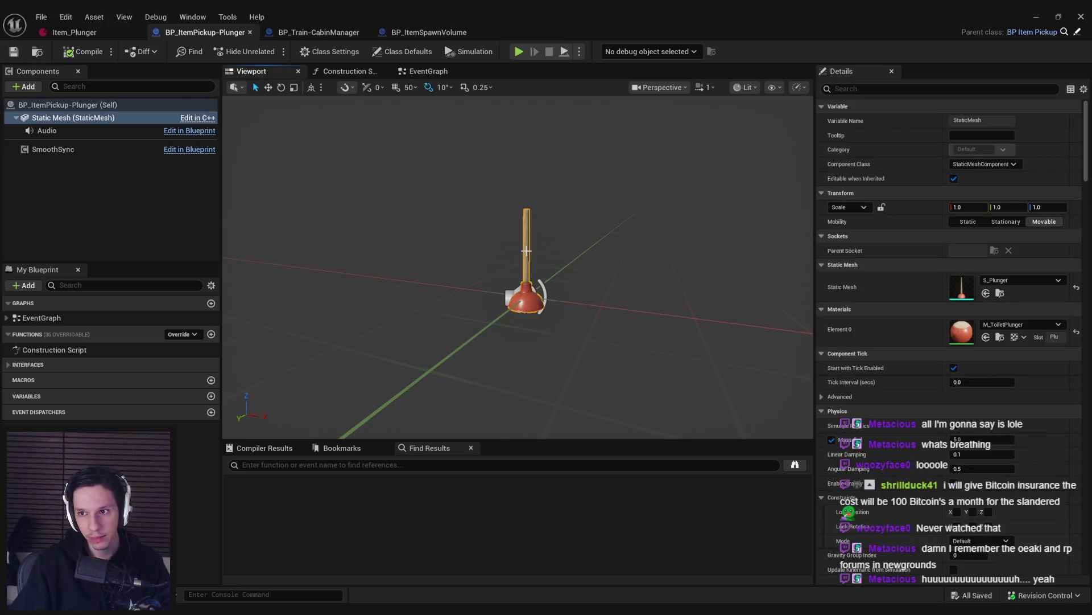
left_click(79, 32)
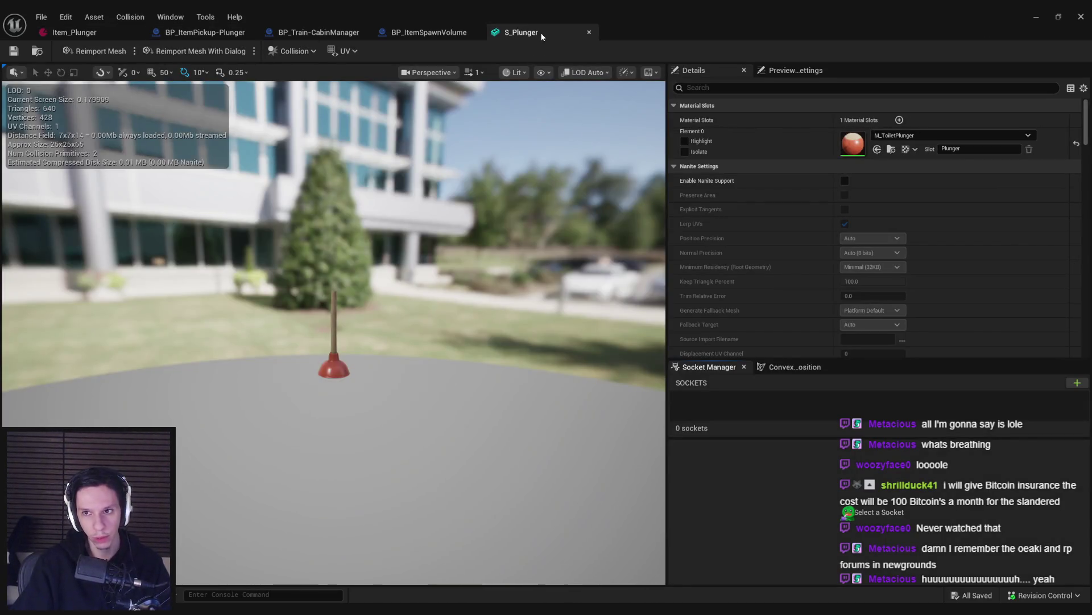
left_click(589, 32)
left_click(104, 31)
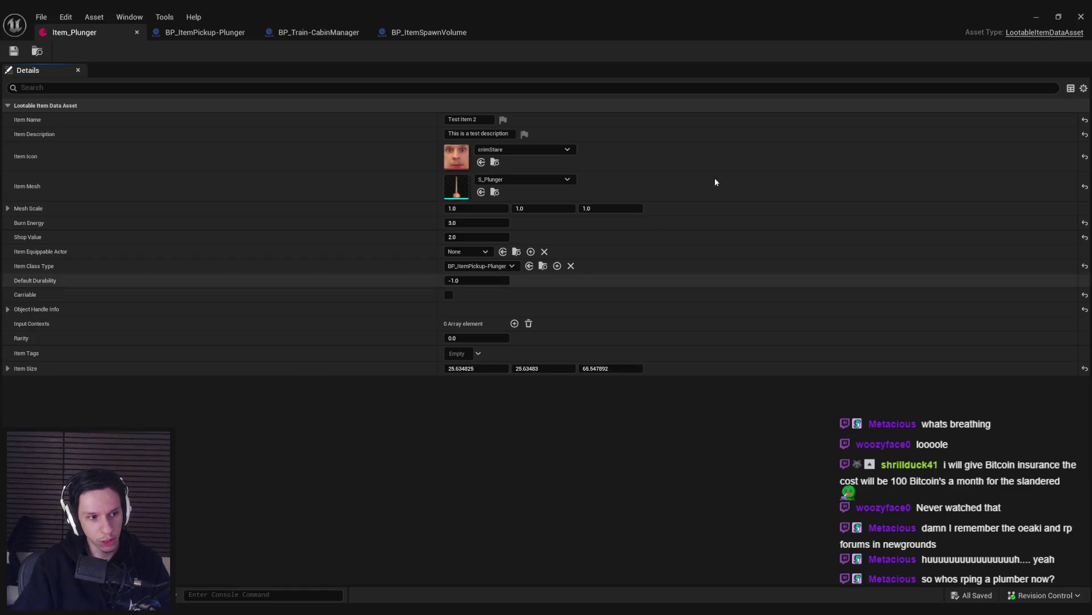
left_click(1046, 18)
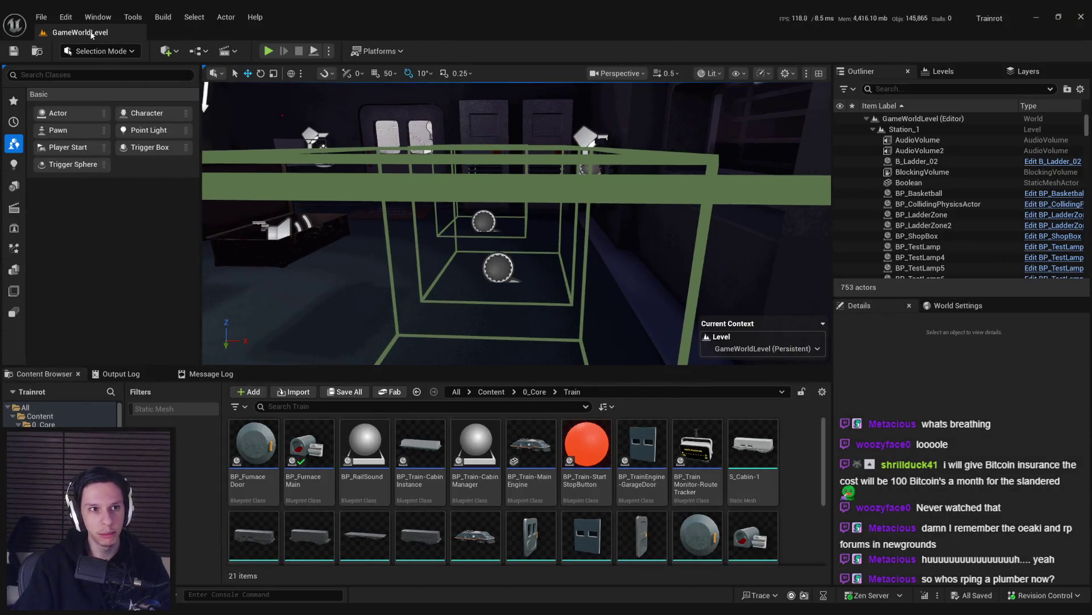
Step: Load the Lvl_ThirdPerson level from File > Recent Levels
left_click(41, 17)
mouse_move(95, 96)
left_click(253, 127)
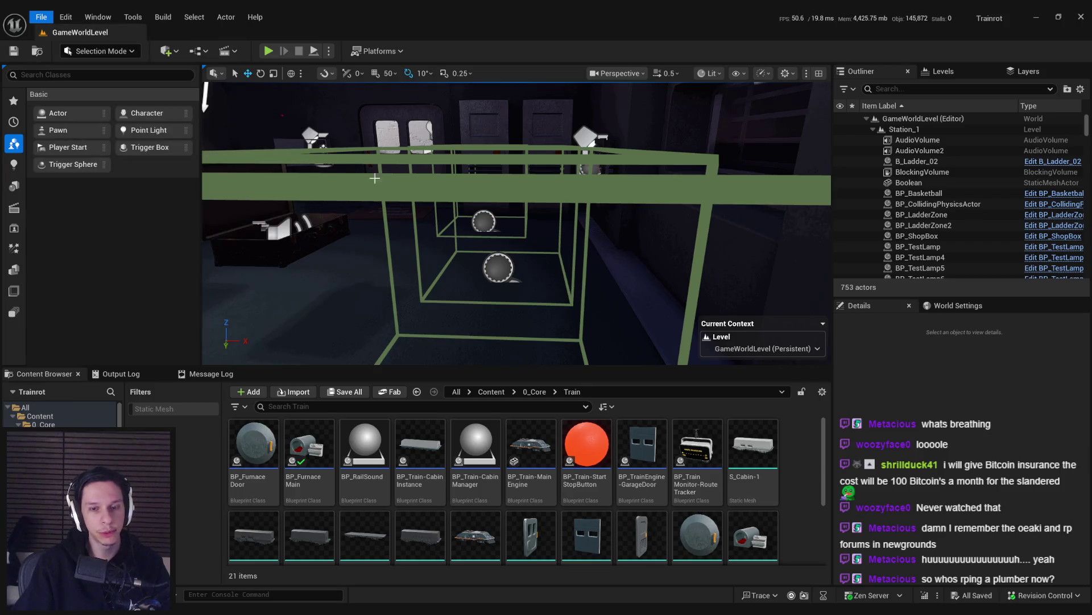
left_click(35, 17)
mouse_move(95, 96)
left_click(287, 129)
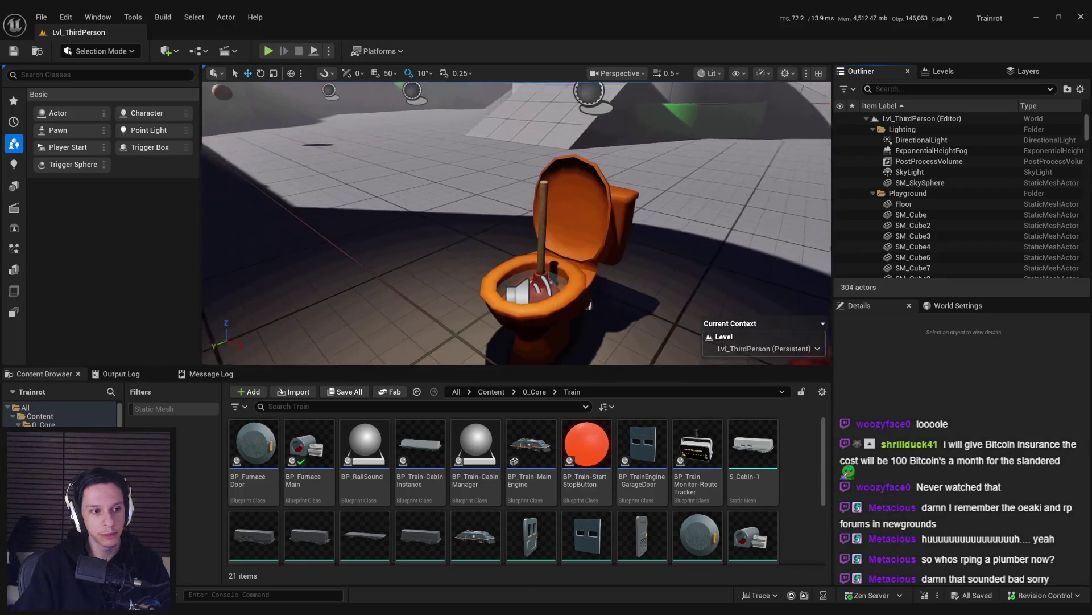
Step: Replace the plain plunger mesh beside the toilet with a BP_ItemPickup-Plunger actor
left_click(624, 249)
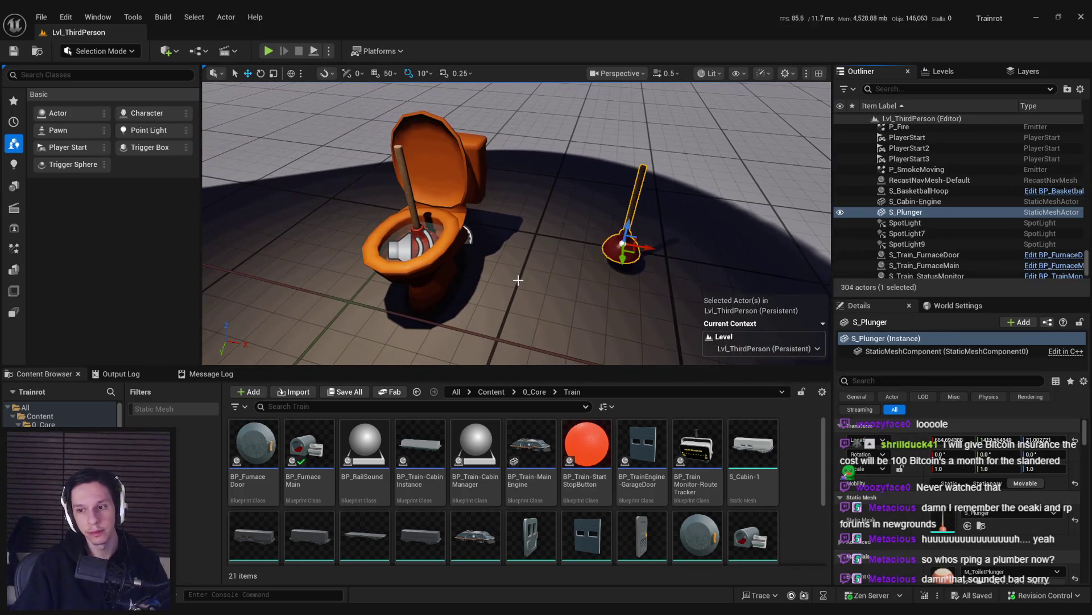
key("ctrl+b")
key("Delete")
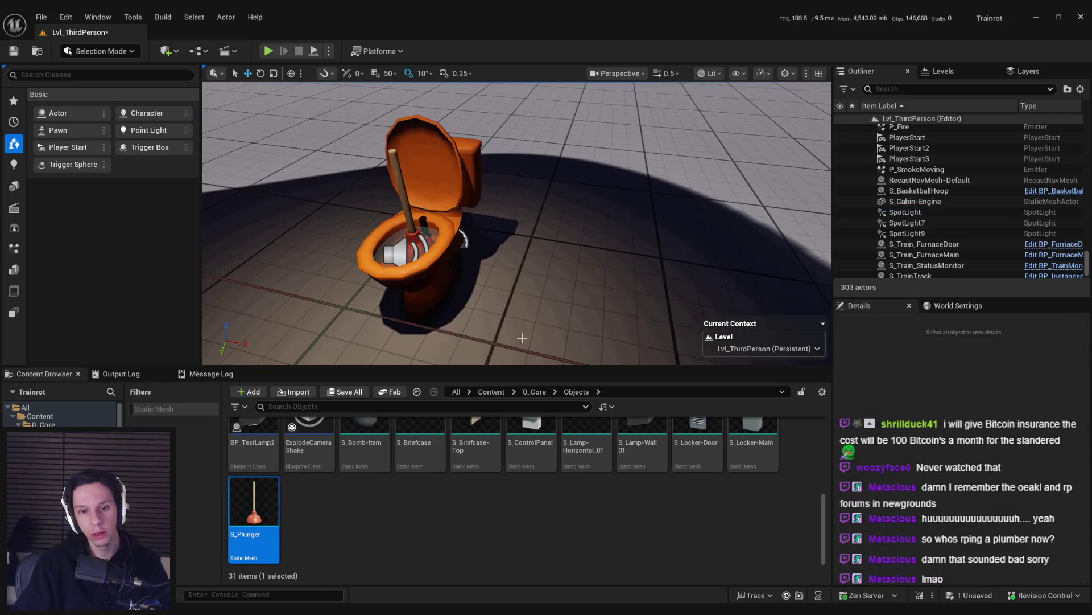
scroll(325, 495, "up", 2)
scroll(325, 495, "up", 3)
mouse_move(254, 461)
left_mouse_down()
mouse_move(560, 280)
mouse_move(607, 228)
left_mouse_up()
key("Delete")
left_click_drag(309, 455, 625, 241)
Step: Assign the plunger item data asset to the pickup's Item and save the level
scroll(943, 473, "down", 4)
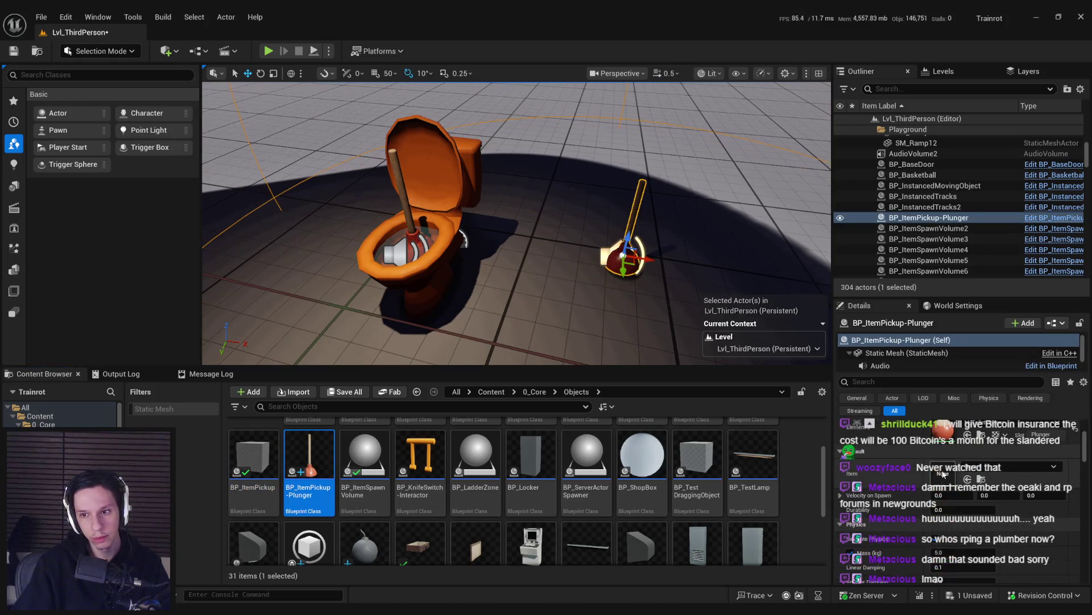
left_click(986, 463)
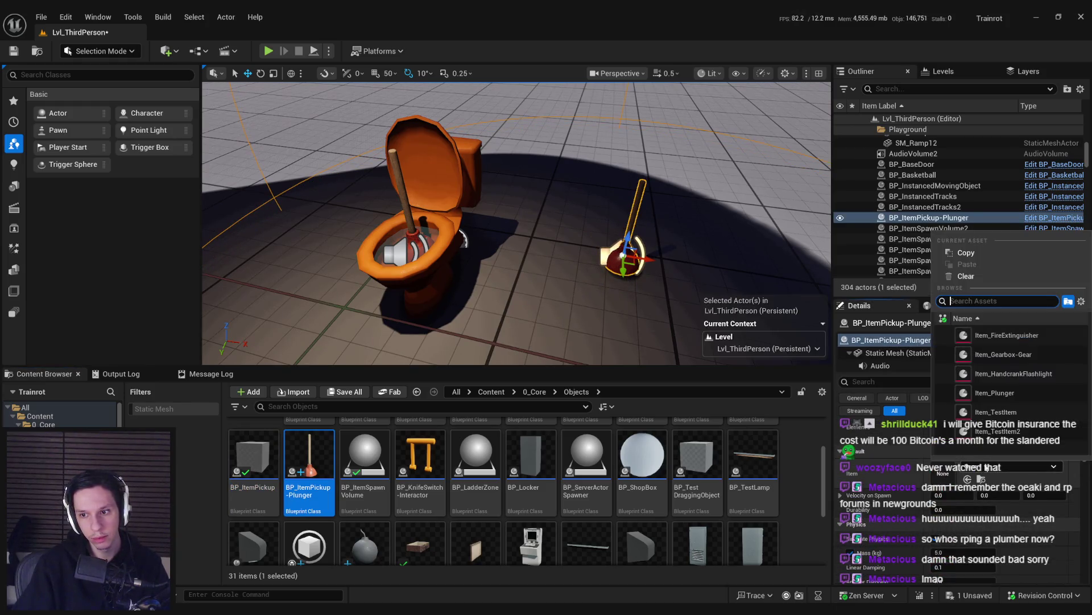
left_click(1002, 393)
key("ctrl+s")
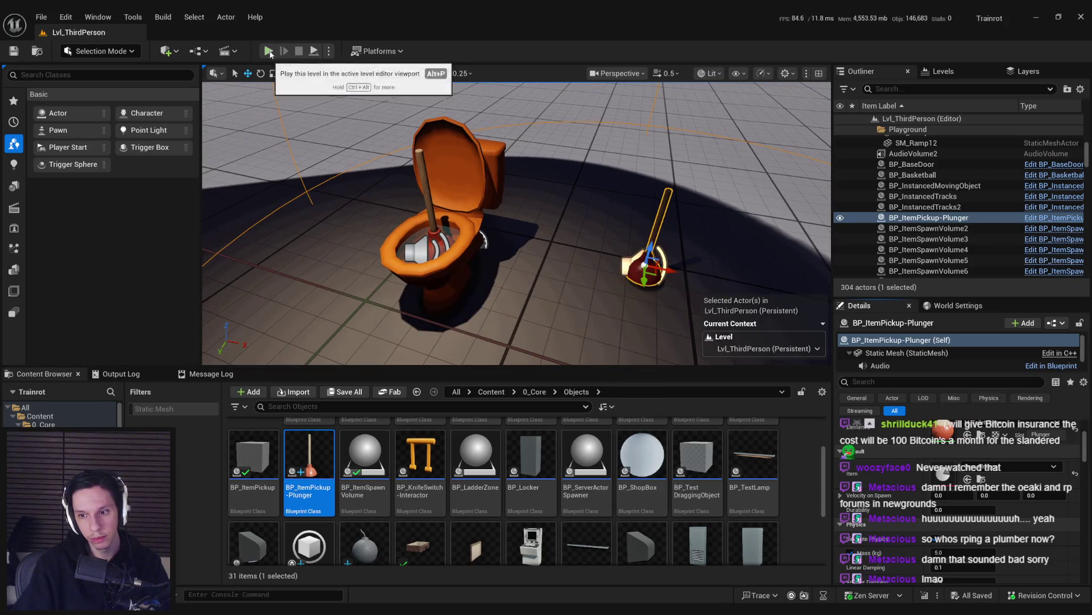
Step: Play the level fullscreen and pump the plunger until the toilet's health reaches 0.0
left_click(268, 51)
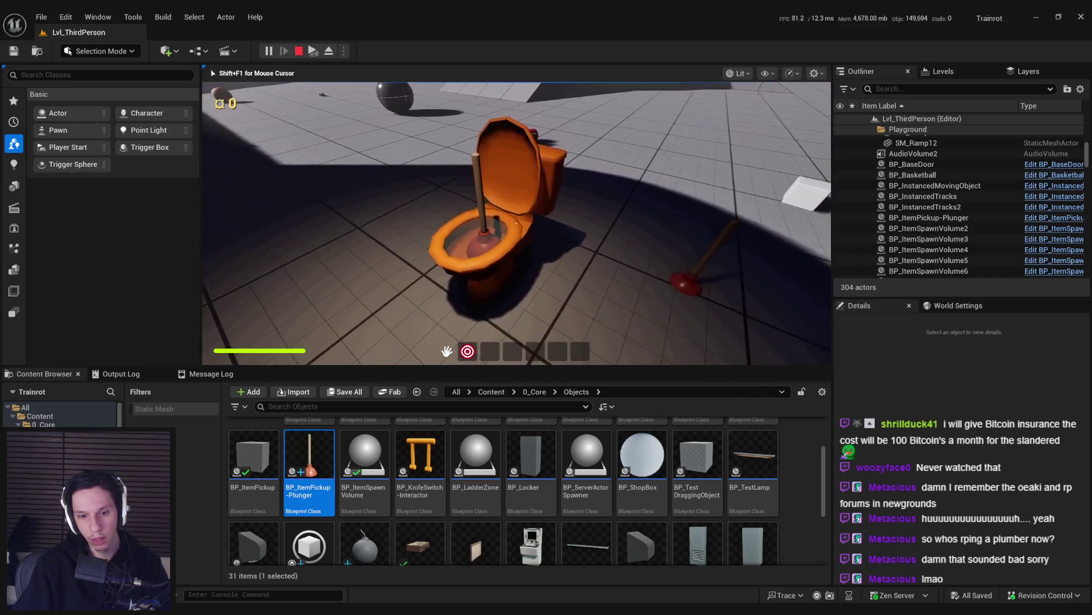
key("F11")
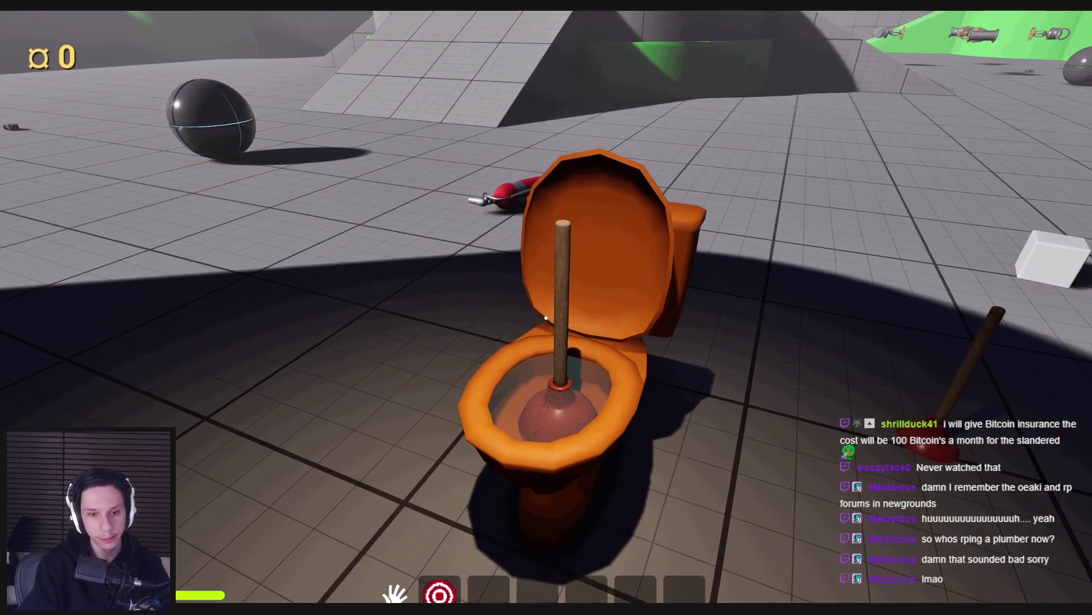
left_click(551, 376)
left_click(538, 341)
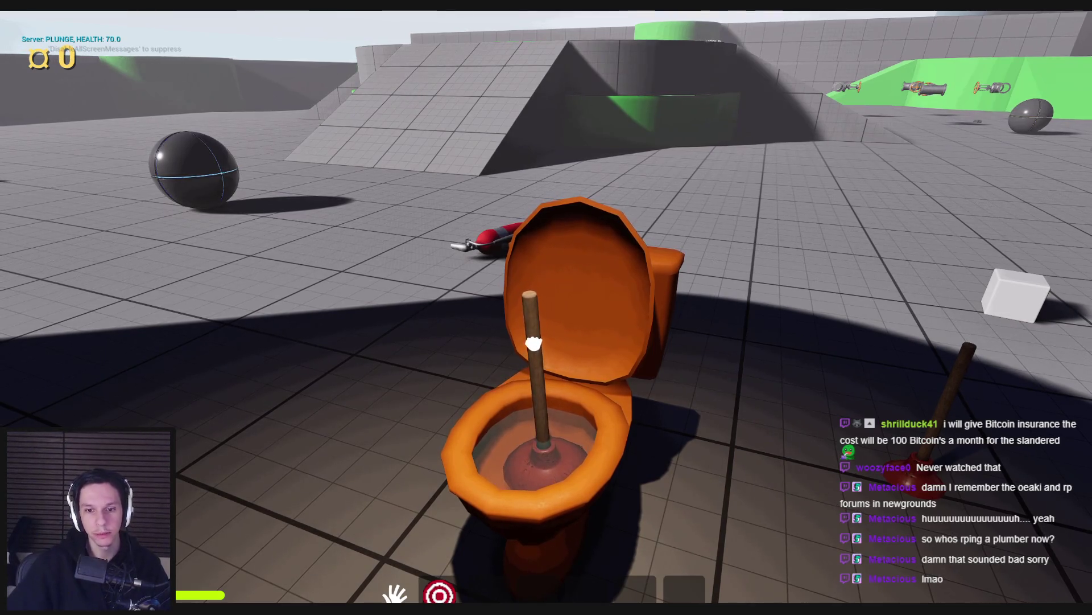
left_click(535, 347)
left_click(538, 302)
left_click(538, 307)
left_click(537, 324)
left_click(538, 340)
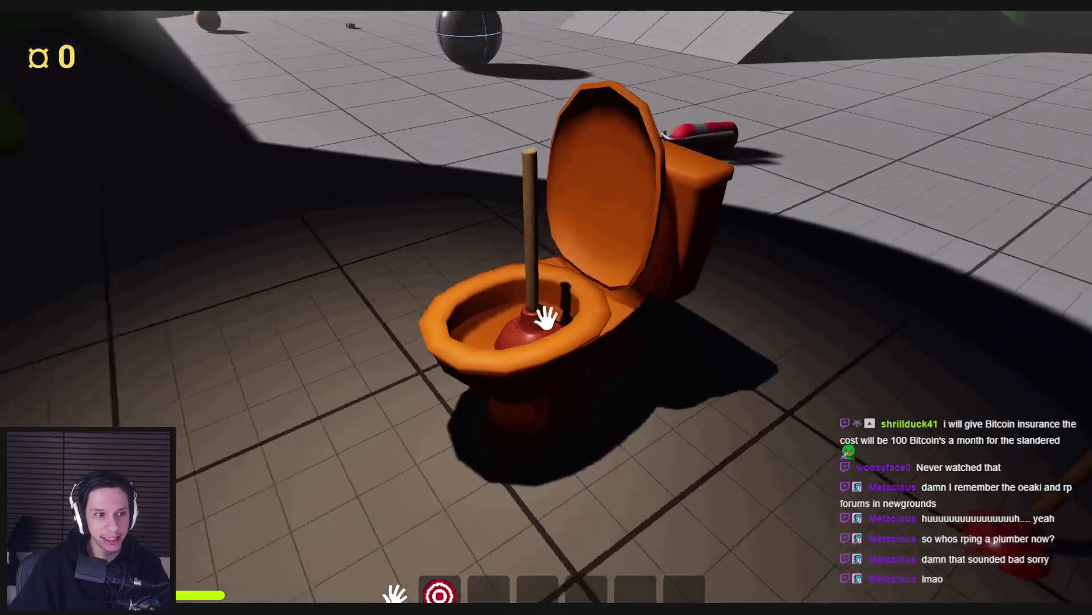
Step: Move the plunger in and out of the bowl while walking around the toilet, then stop playing
mouse_move(546, 316)
left_mouse_down()
mouse_move(553, 324)
mouse_move(546, 316)
left_mouse_up()
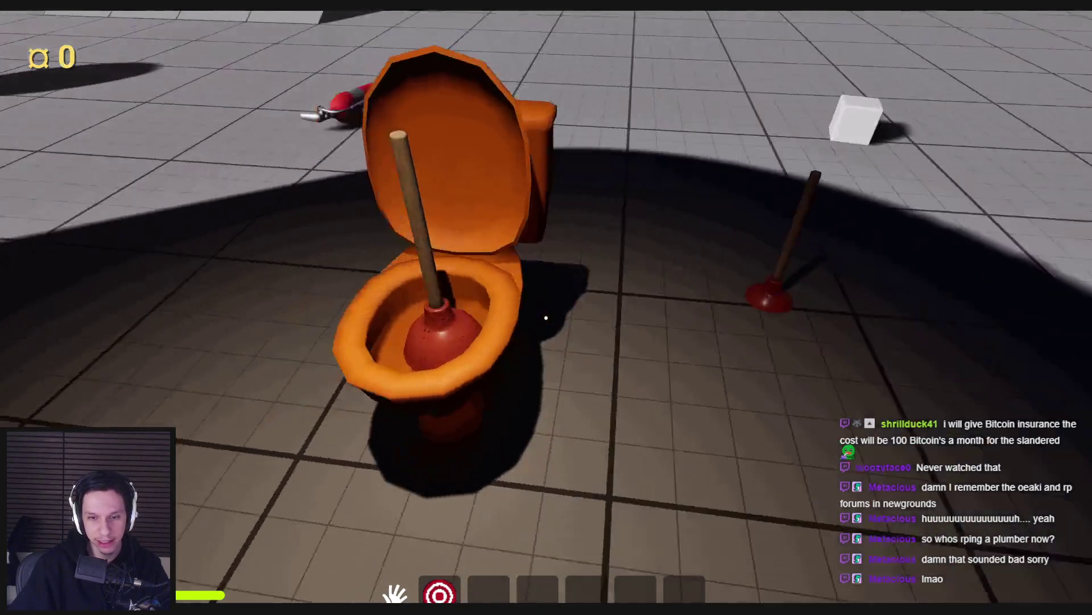
left_click(546, 317)
key("s")
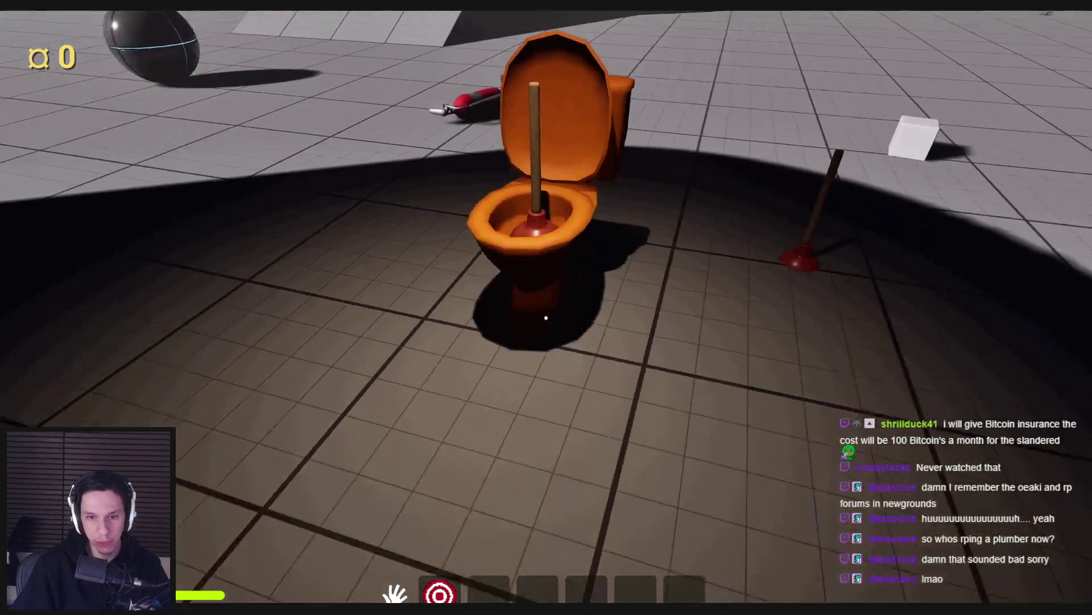
key("d")
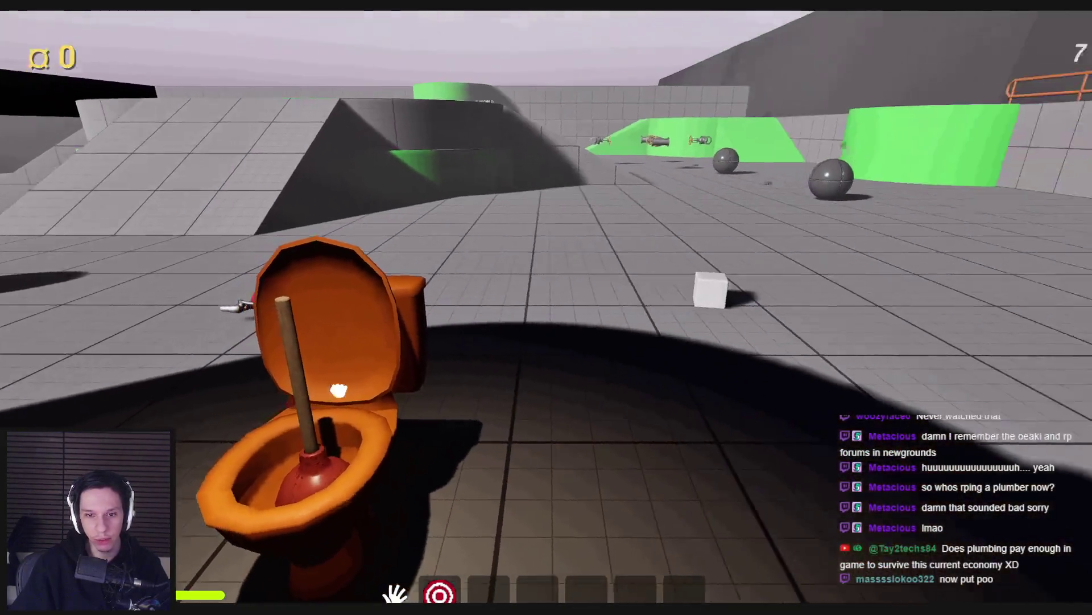
left_click(770, 378)
key("s")
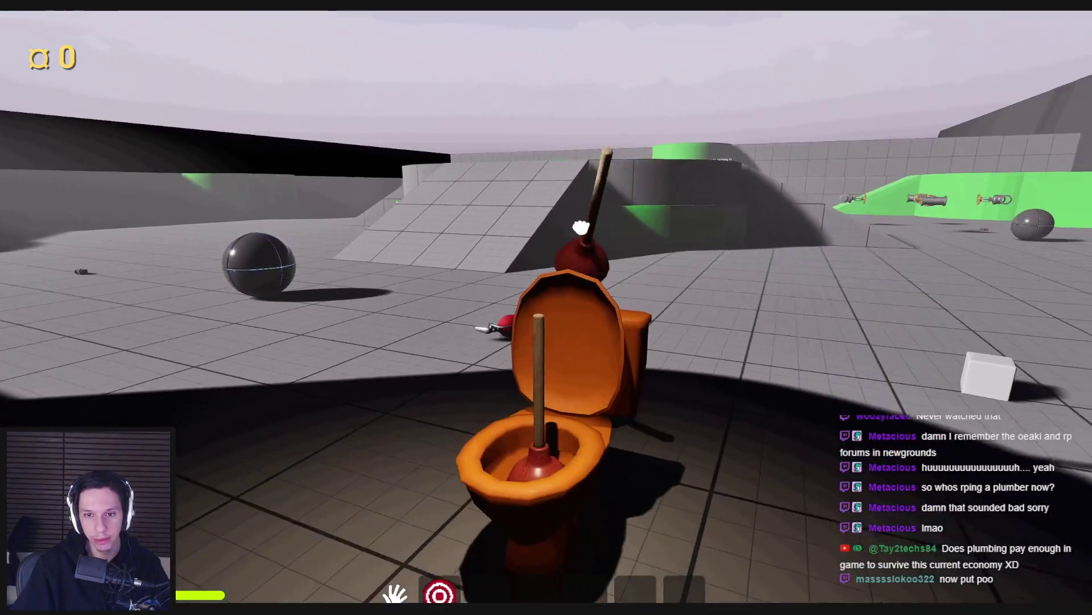
key("w")
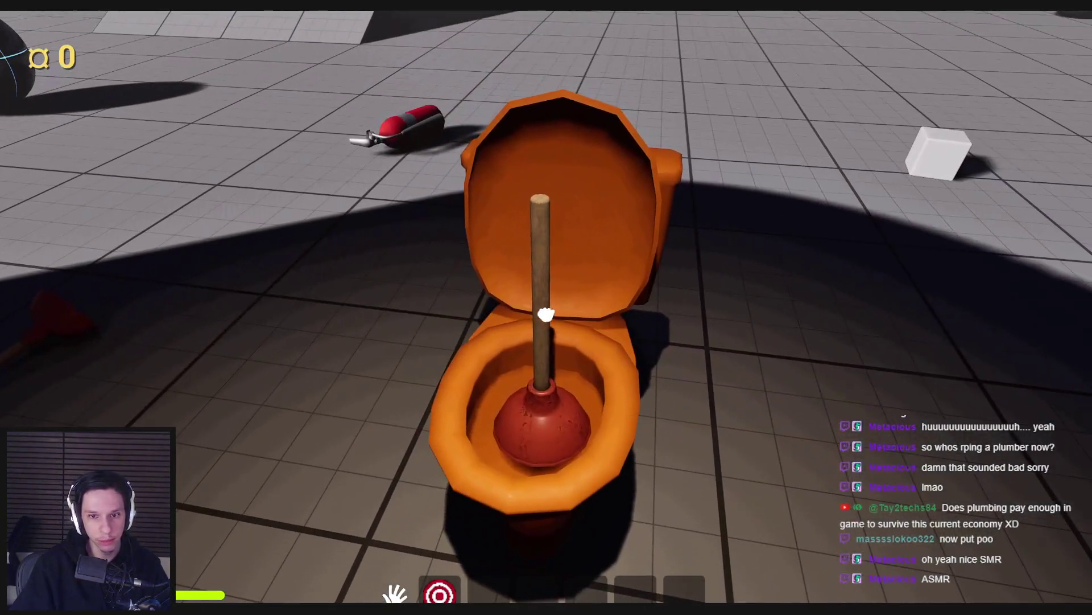
left_click_drag(546, 315, 546, 317)
key("s")
key("w")
key("s")
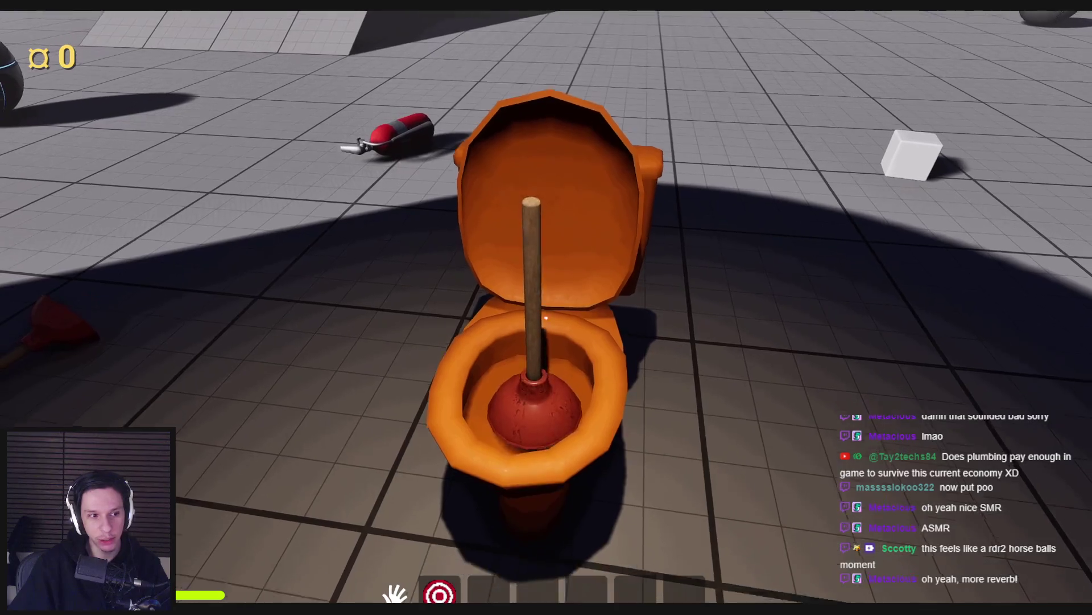
key("s")
key("w")
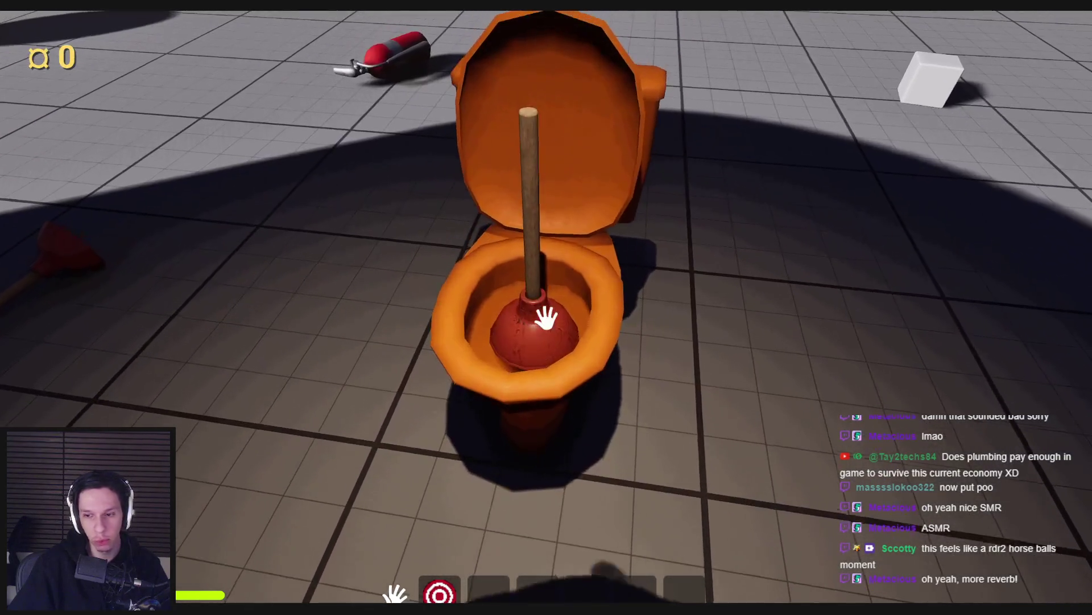
key("Escape")
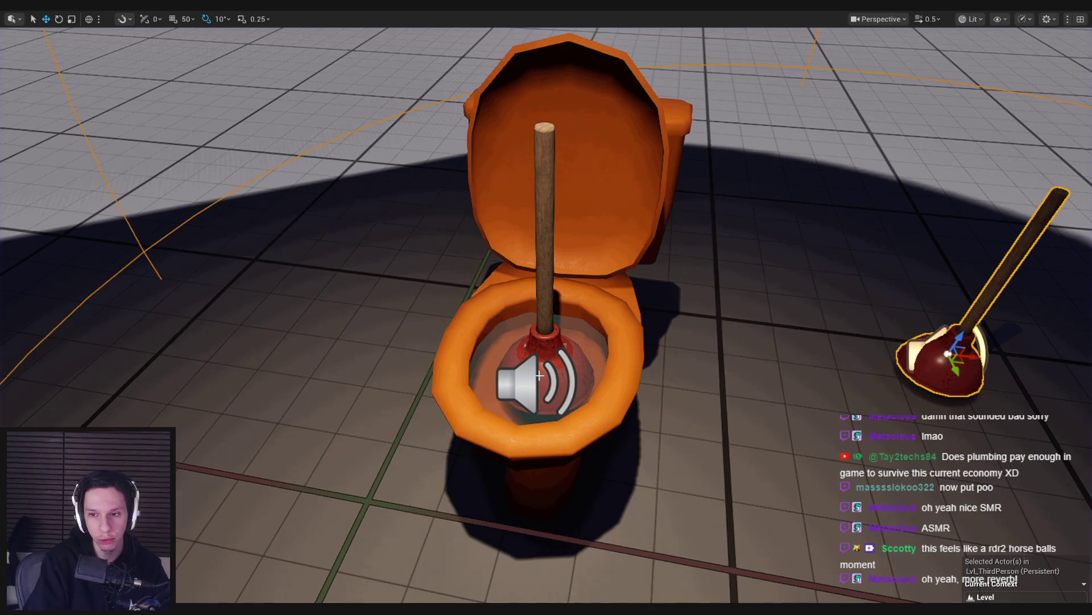
Step: Replay briefly to pull the plunger from the bowl, then return to the normal editor layout
key("alt+p")
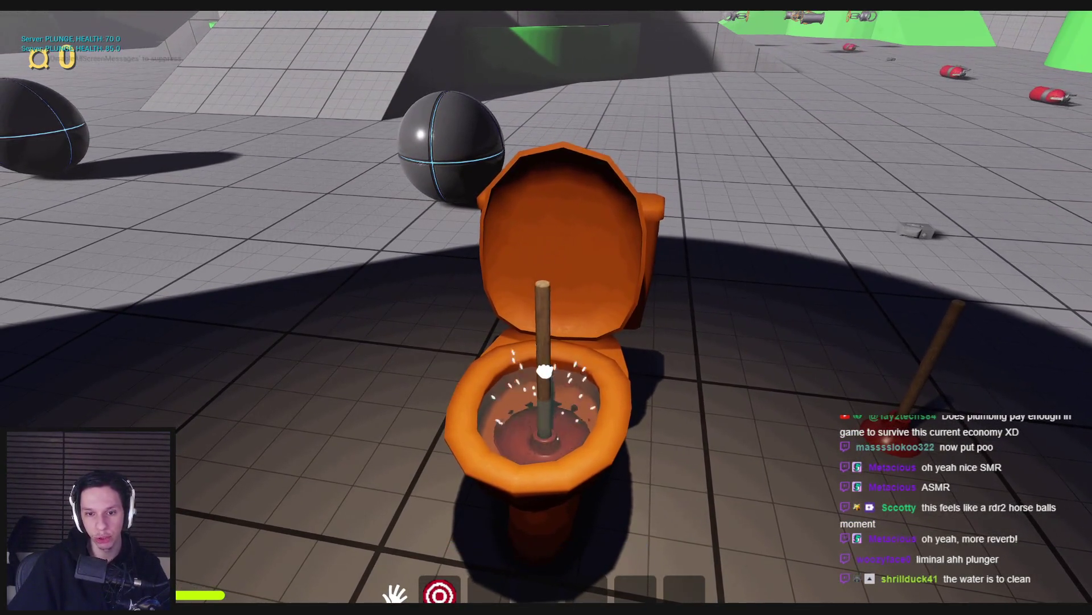
mouse_move(547, 378)
left_mouse_down()
mouse_move(546, 315)
mouse_move(550, 358)
left_mouse_up()
key("w")
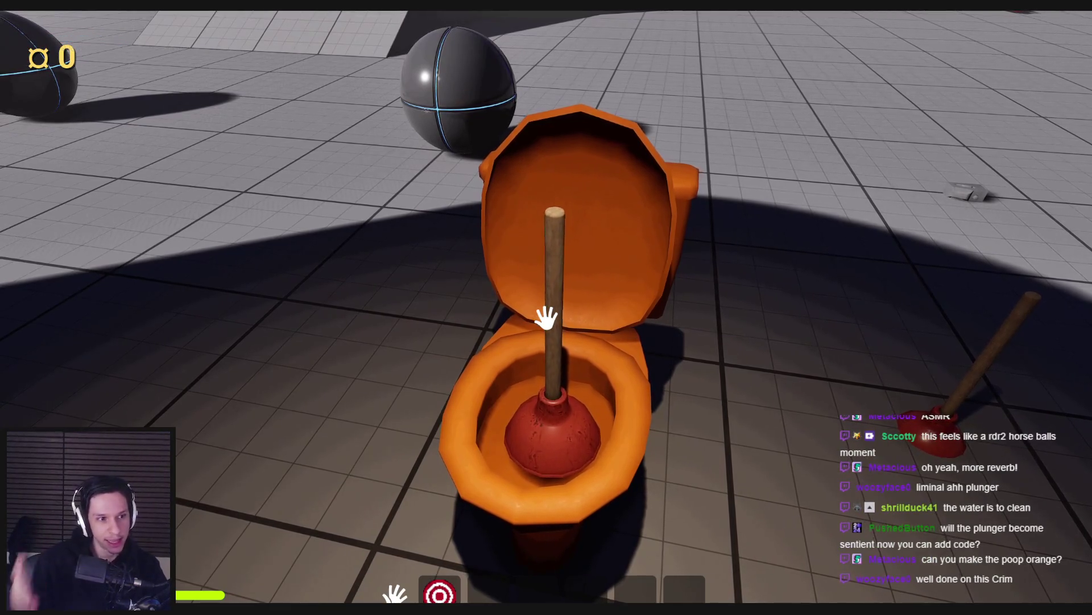
key("Escape")
left_click_drag(567, 377, 566, 369)
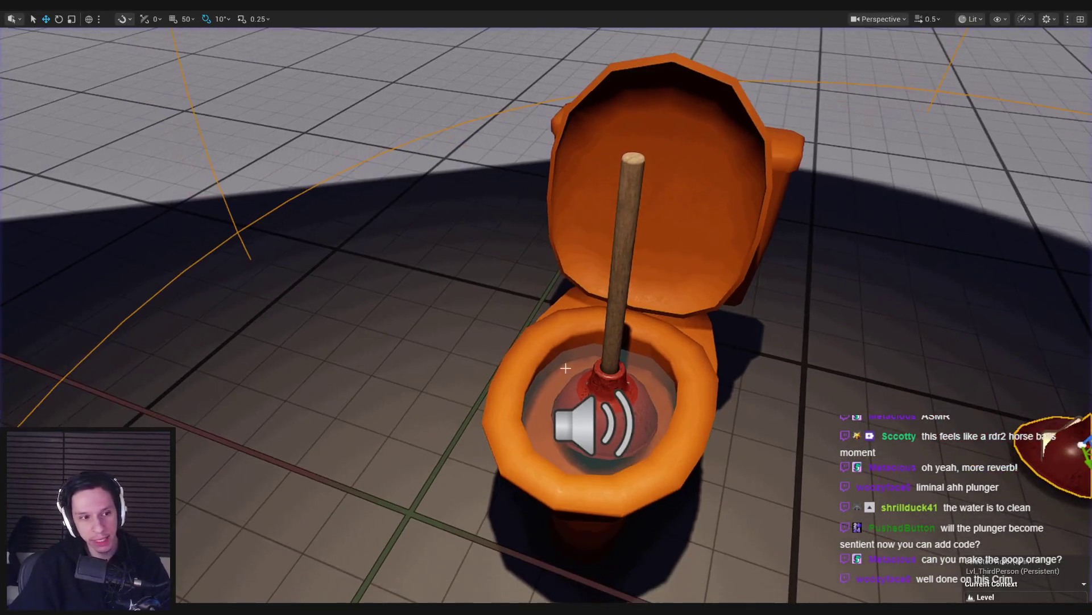
key("F11")
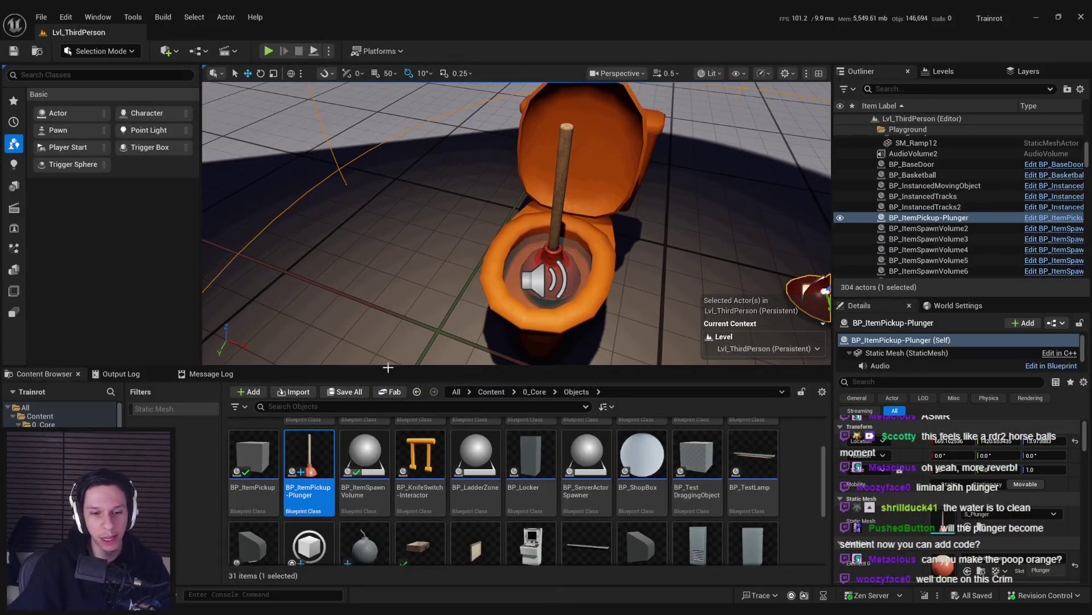
Step: Move the viewport camera near the toilet and frame the plunger actor with F
scroll(377, 461, "up", 1)
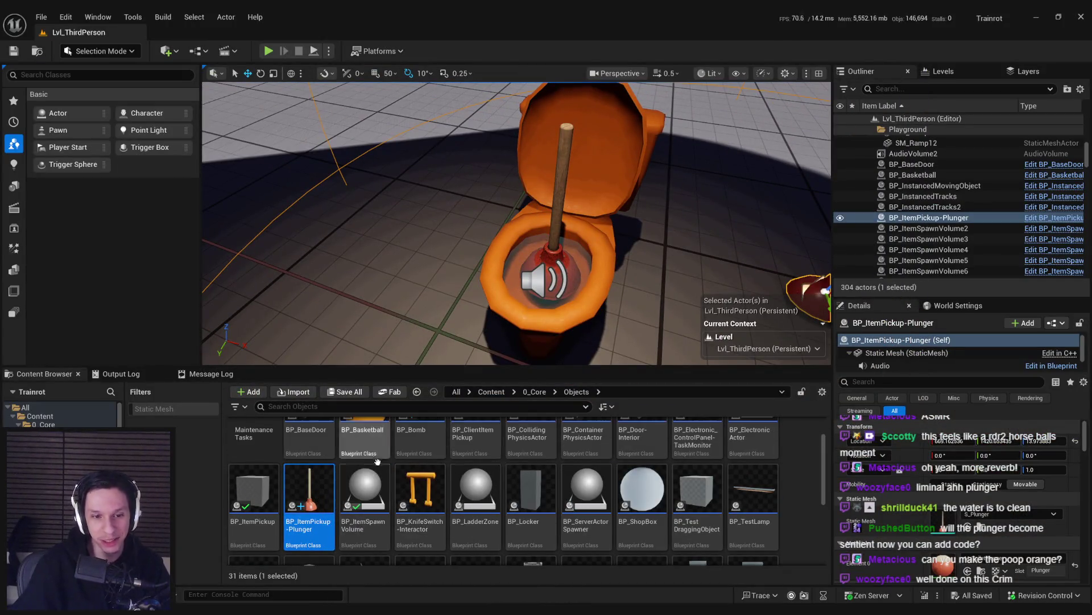
scroll(373, 460, "up", 1)
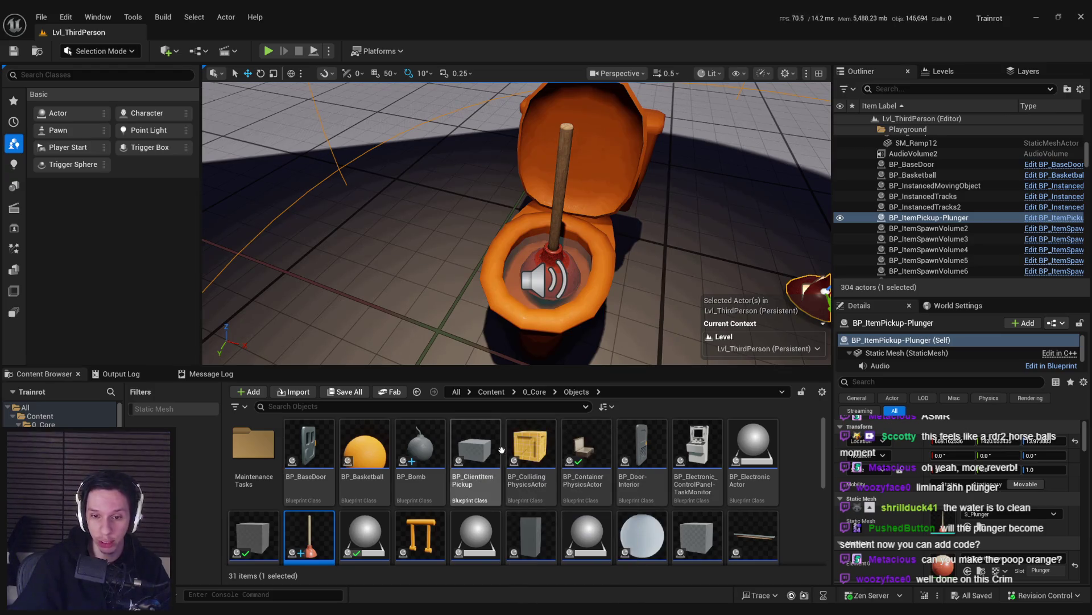
left_click_drag(512, 256, 501, 239)
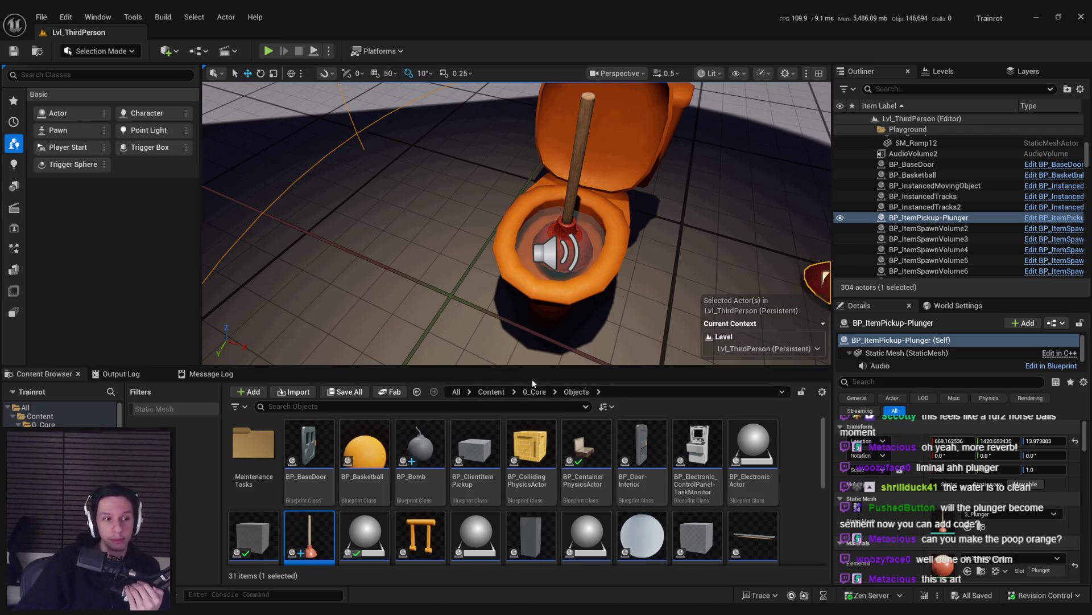
mouse_move(529, 267)
left_mouse_down()
mouse_move(531, 295)
mouse_move(530, 278)
mouse_move(478, 315)
mouse_move(481, 295)
left_mouse_up()
key("f")
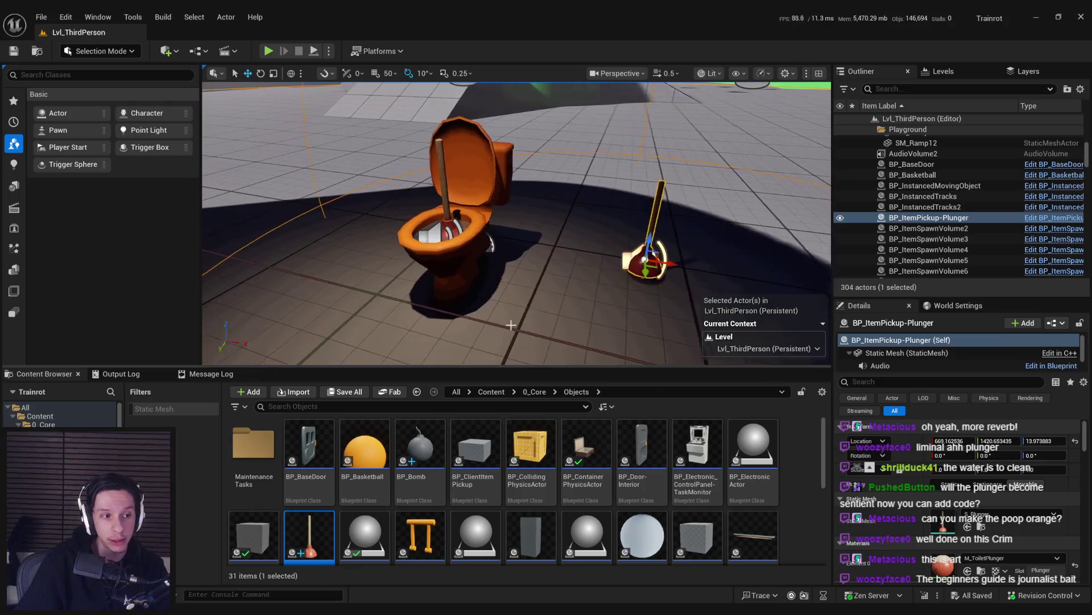
Step: Find BP_ItemPickup-Plunger in the Content Browser and open it
scroll(308, 483, "down", 1)
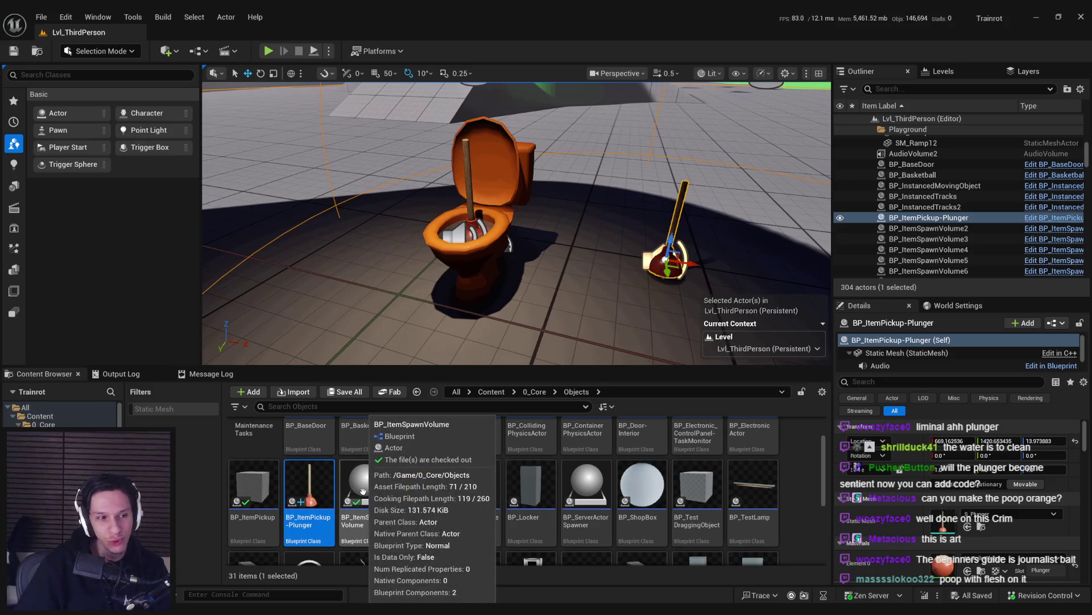
scroll(517, 475, "up", 1)
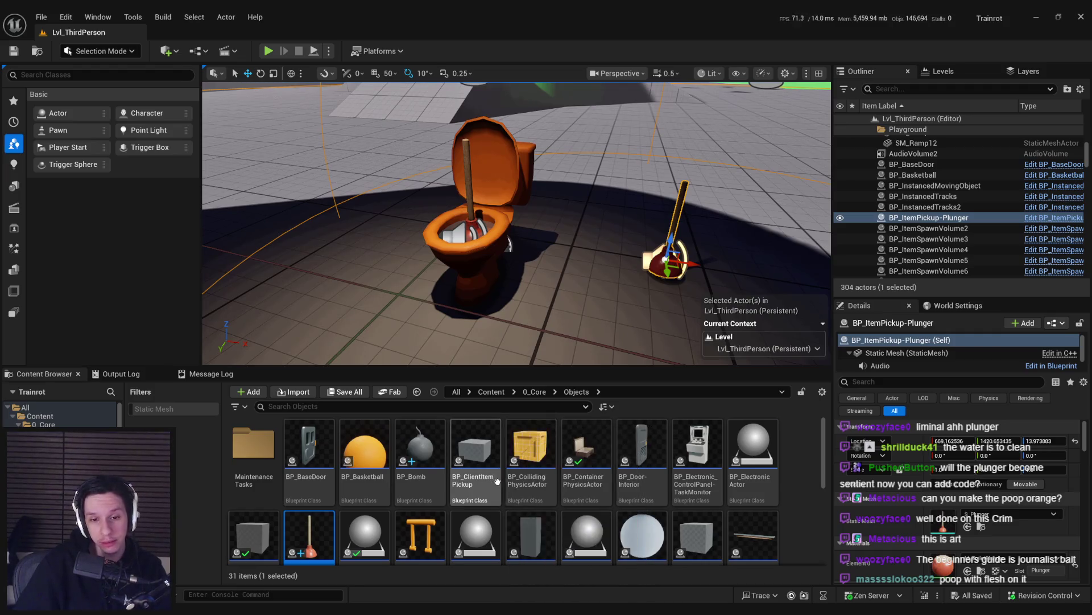
scroll(502, 478, "down", 3)
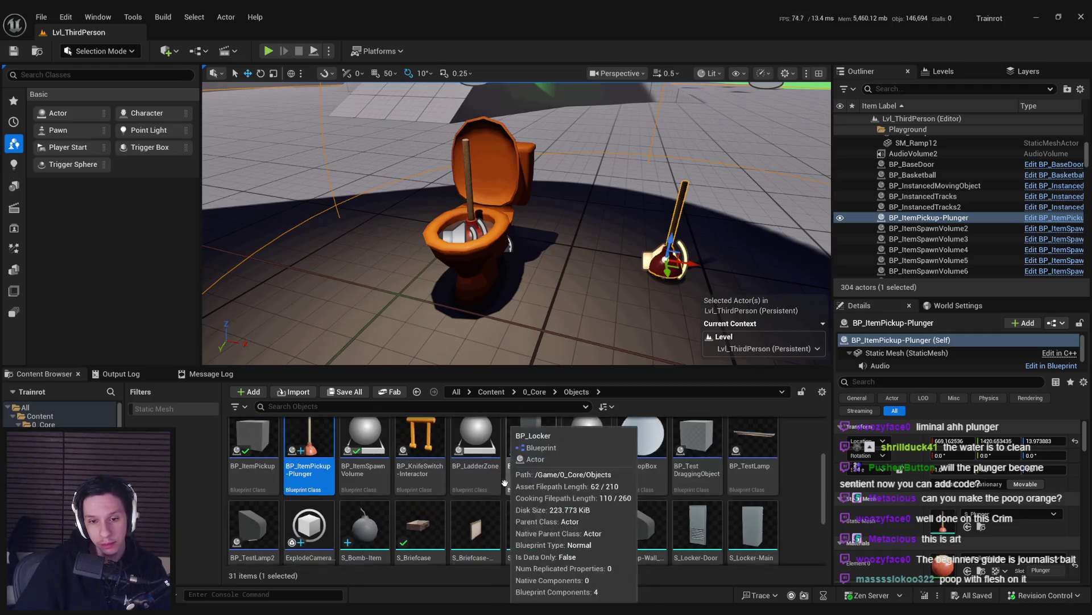
scroll(501, 481, "up", 2)
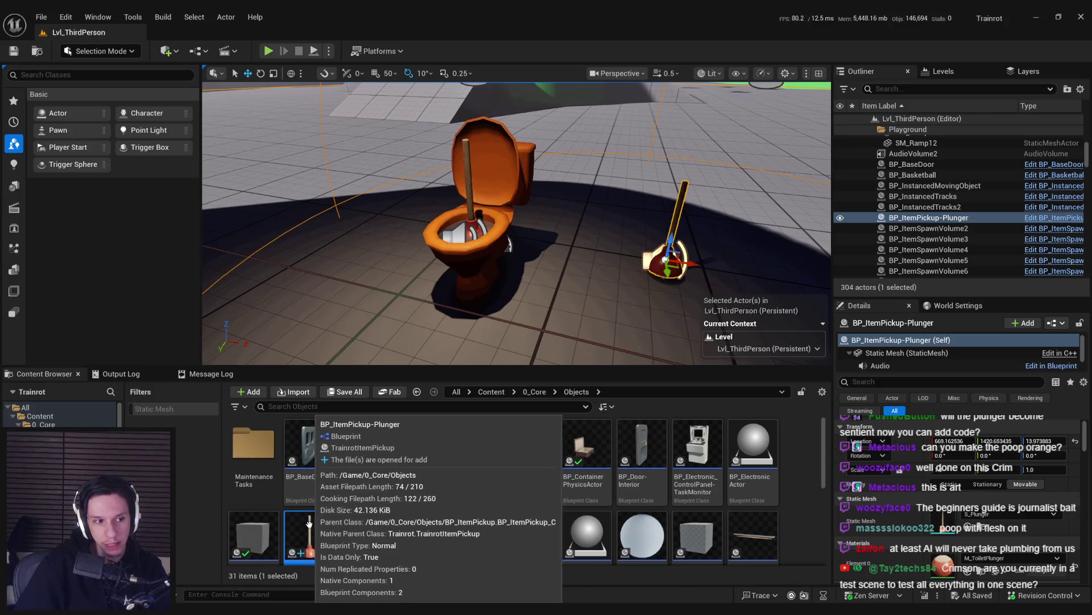
scroll(521, 522, "down", 4)
scroll(474, 509, "up", 4)
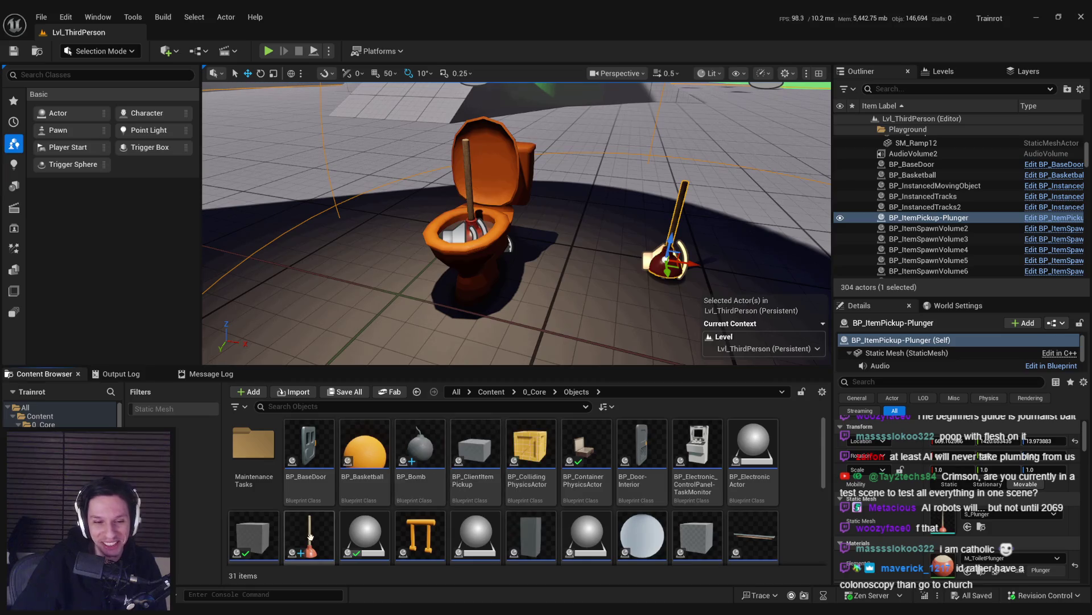
scroll(304, 456, "down", 1)
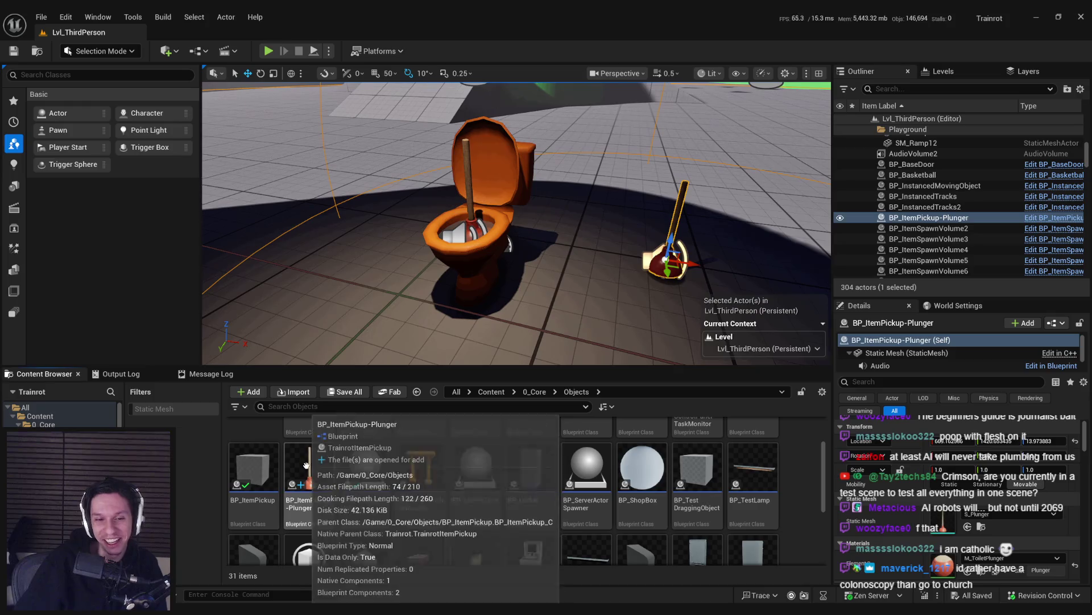
double_click(313, 470)
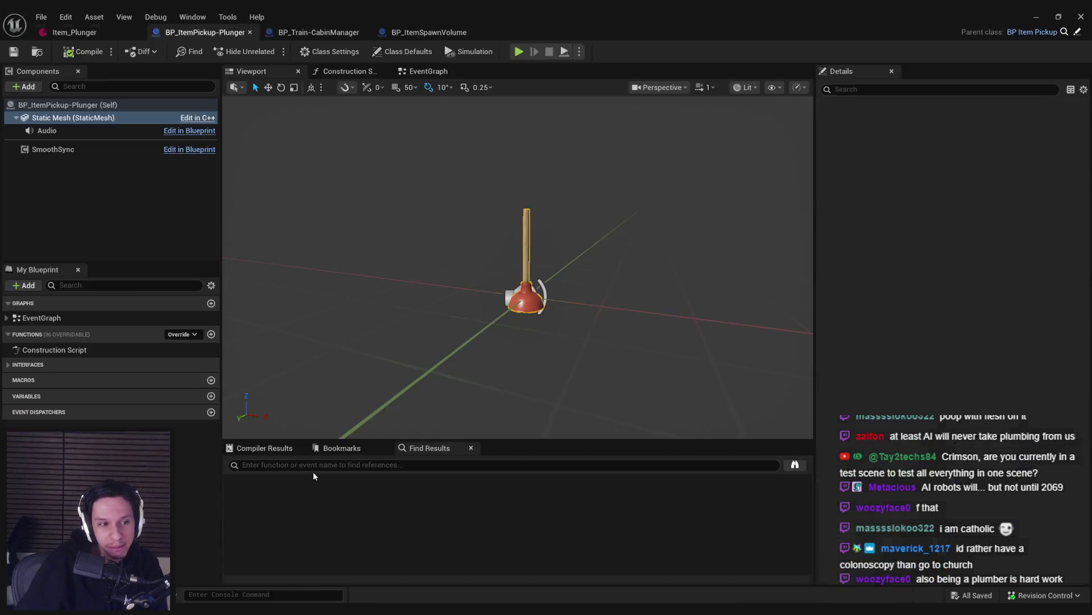
Step: Check the plunger's static mesh component, open its item data asset, and minimize it
left_click(152, 248)
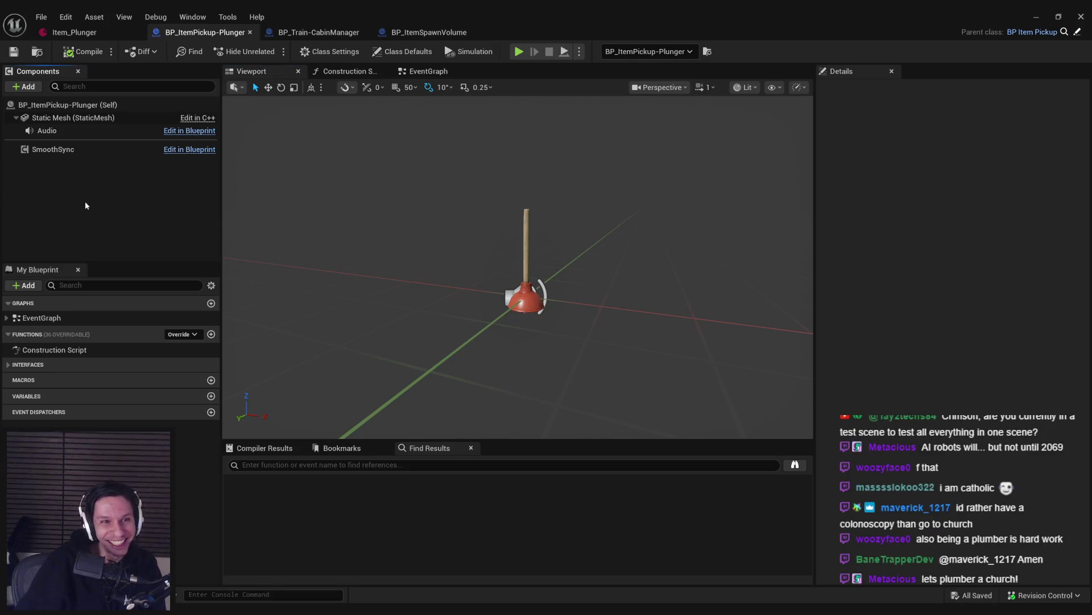
left_click(524, 251)
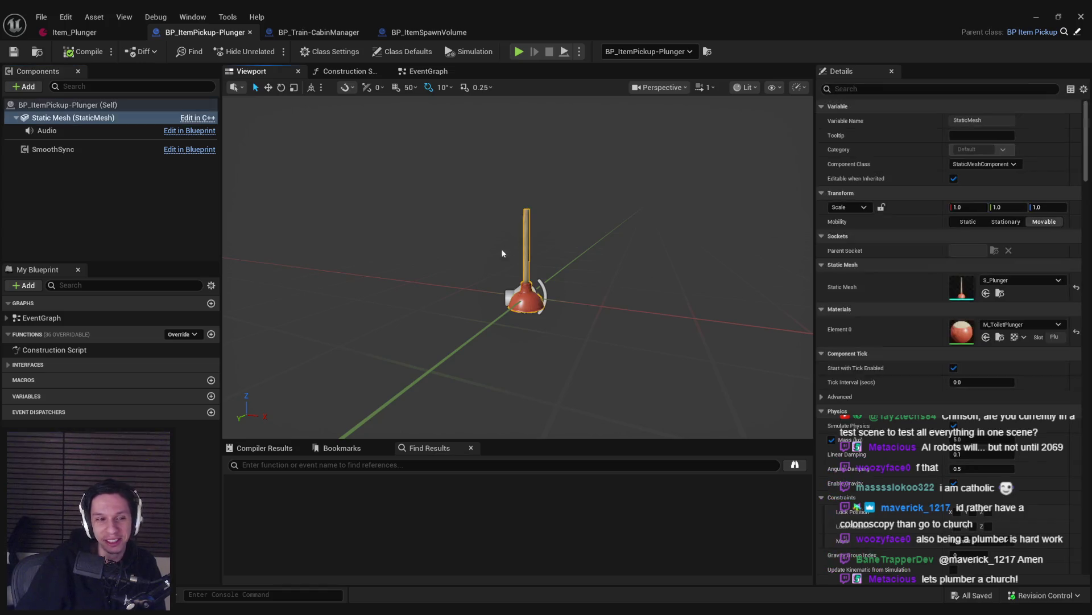
left_click(258, 228)
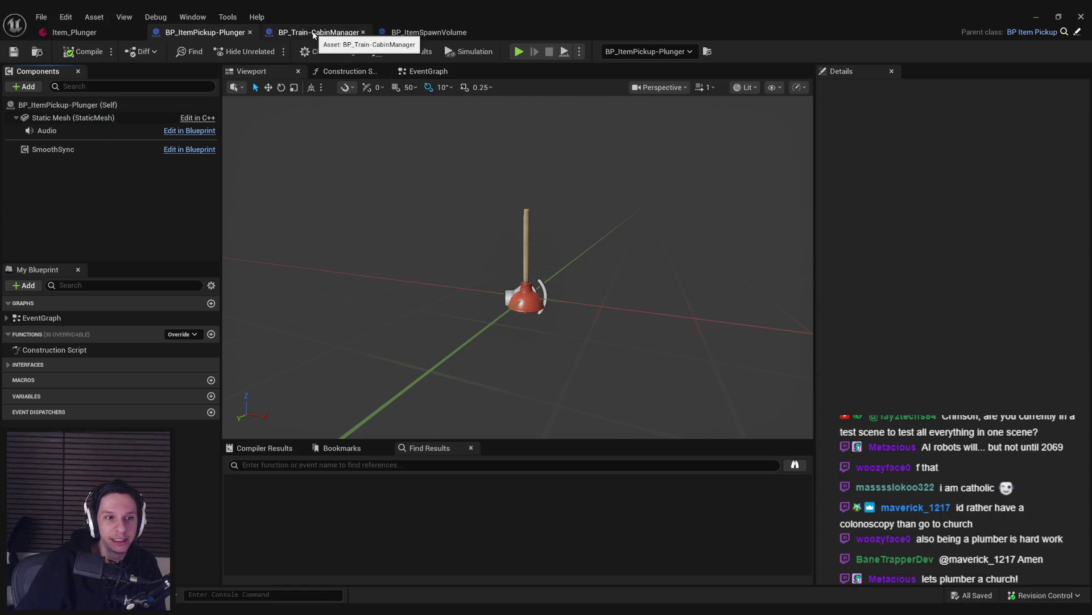
left_click(98, 26)
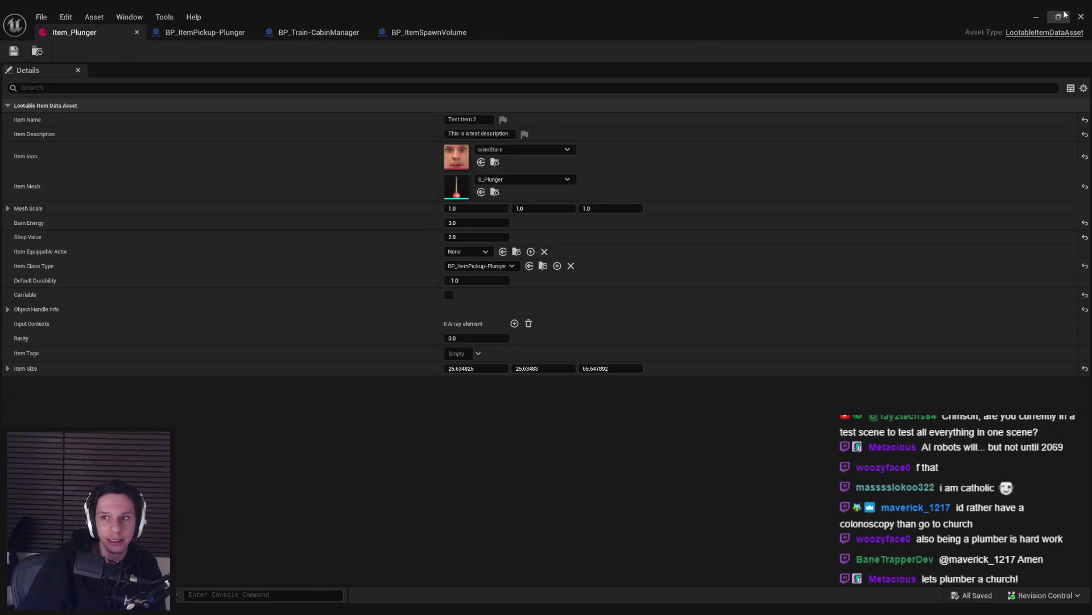
left_click(1037, 19)
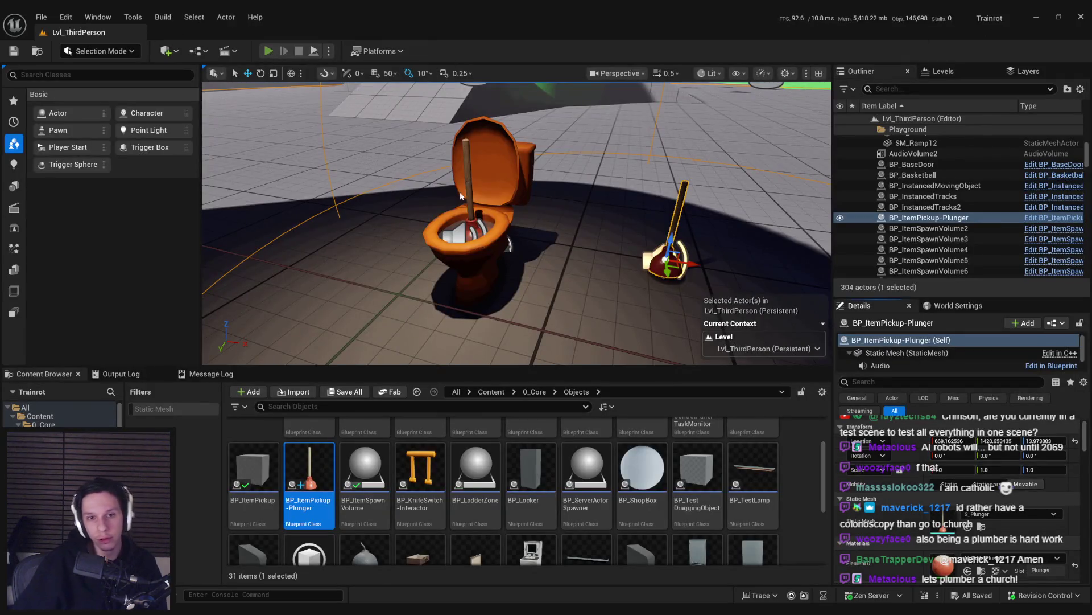
Step: Play fullscreen, plunge the toilet to drop its health to 70, then select the toilet
key("alt+p")
key("F11")
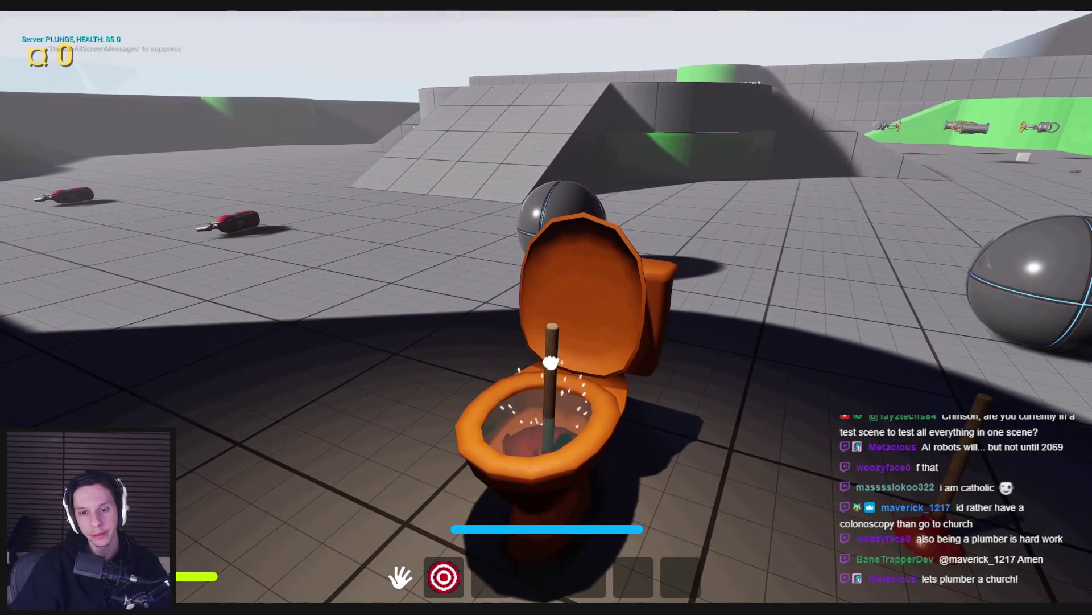
left_click(548, 307)
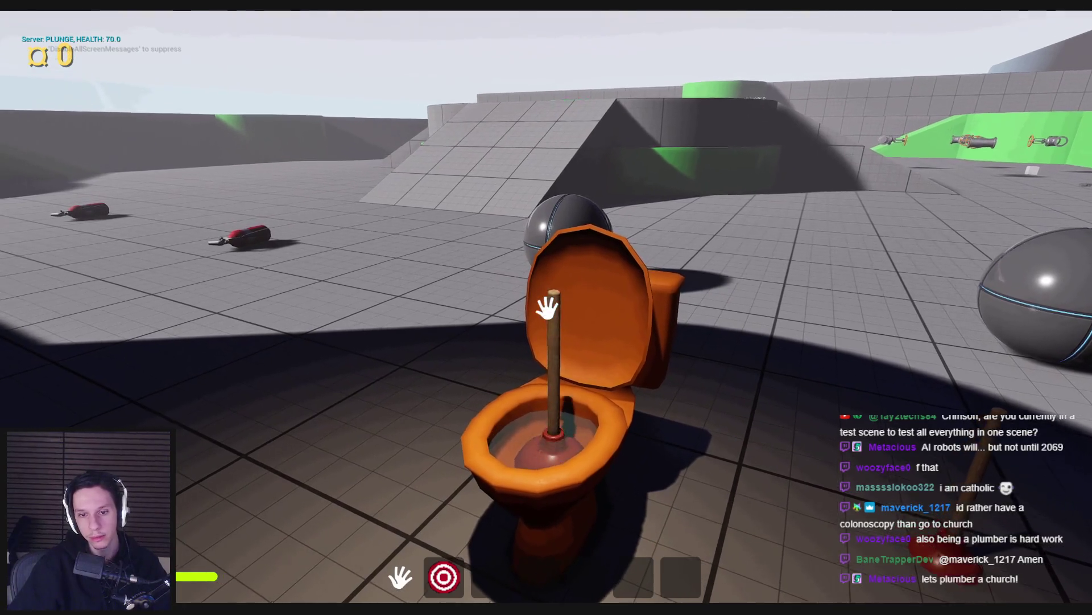
key("Escape")
key("F11")
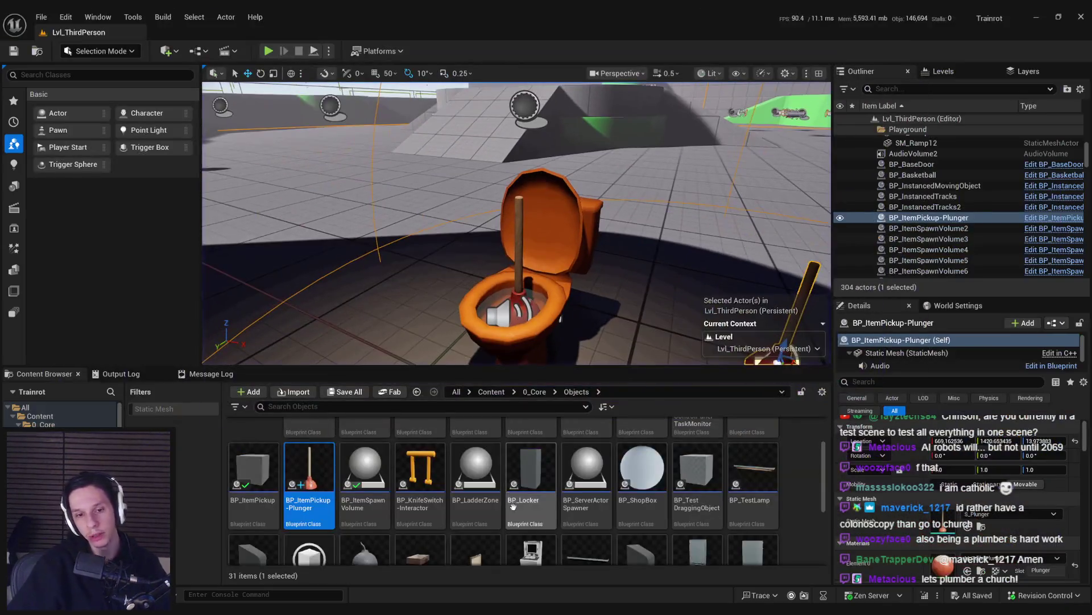
left_click(528, 304)
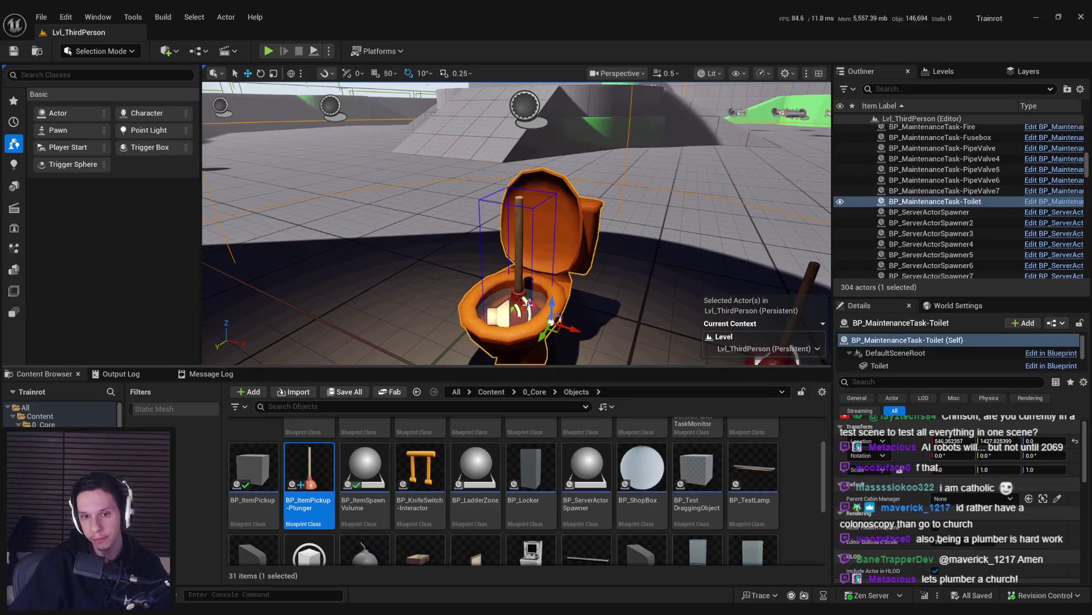
Step: Change M_ToiletWater's Water Base Color to a murkier greenish tint
left_click(879, 366)
scroll(921, 368, "down", 2)
double_click(920, 366)
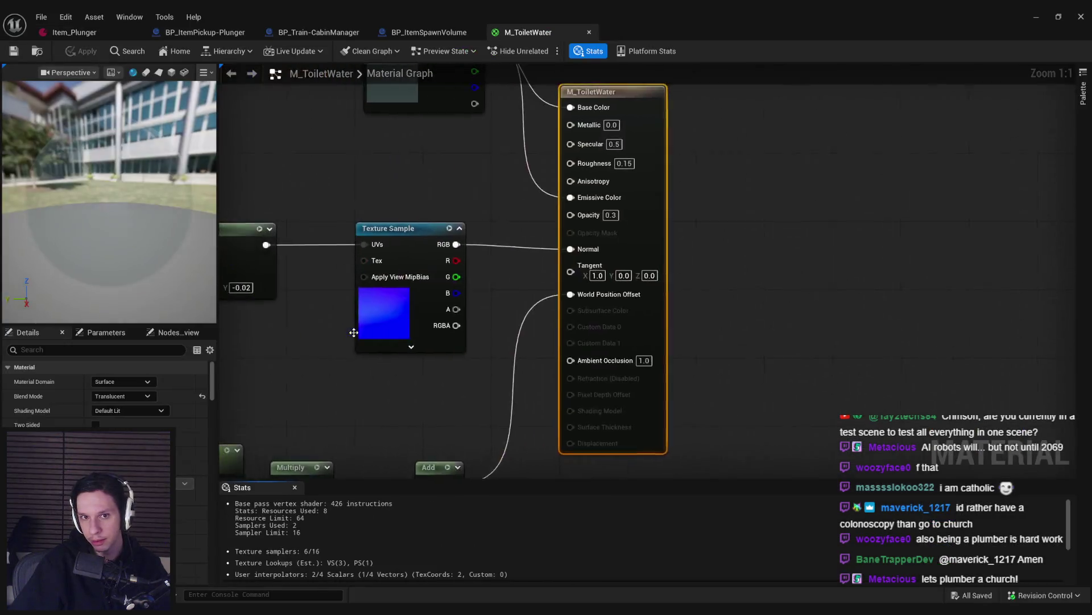
scroll(354, 332, "down", 1)
left_click(575, 165)
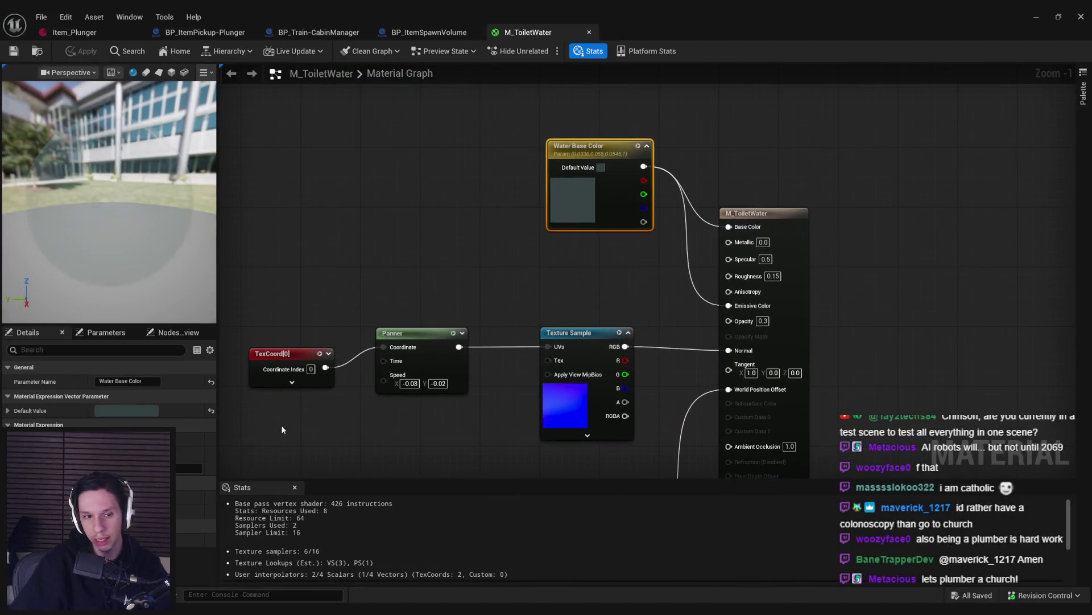
left_click(144, 412)
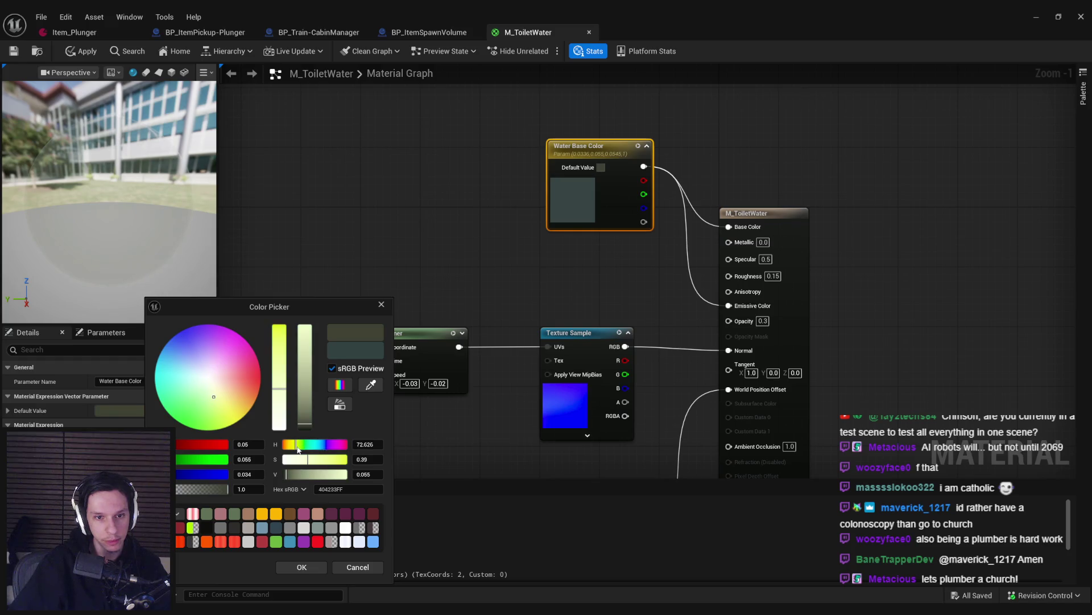
left_click(295, 568)
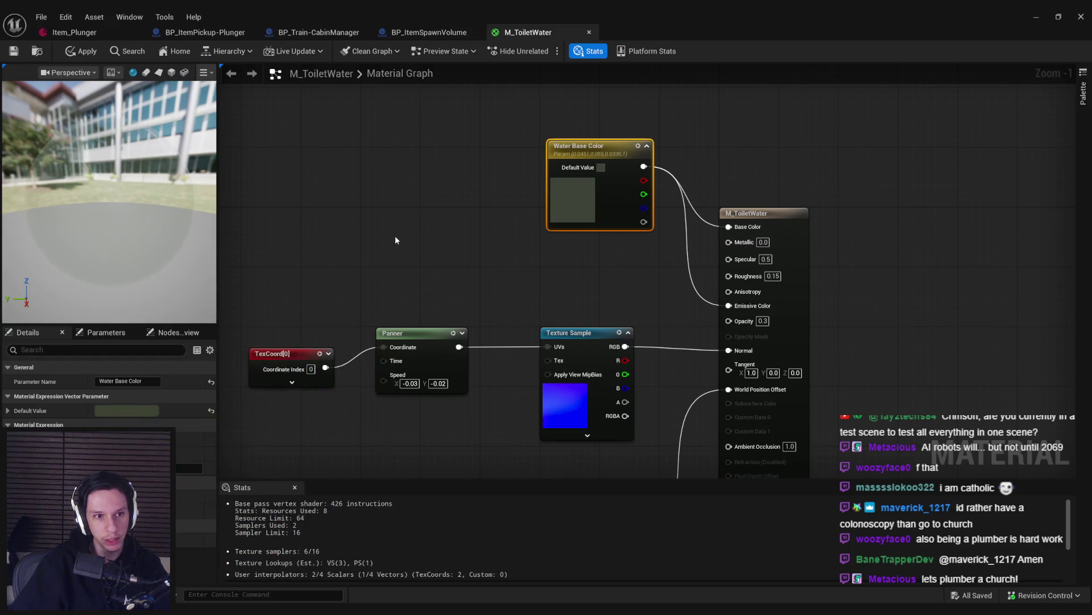
left_click(396, 239)
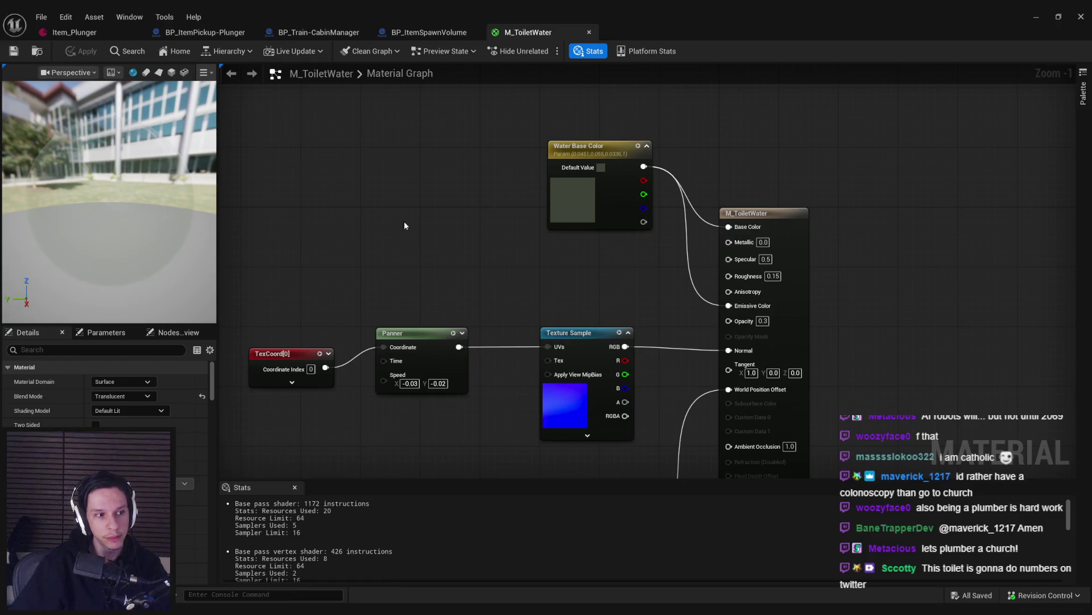
left_click(1059, 17)
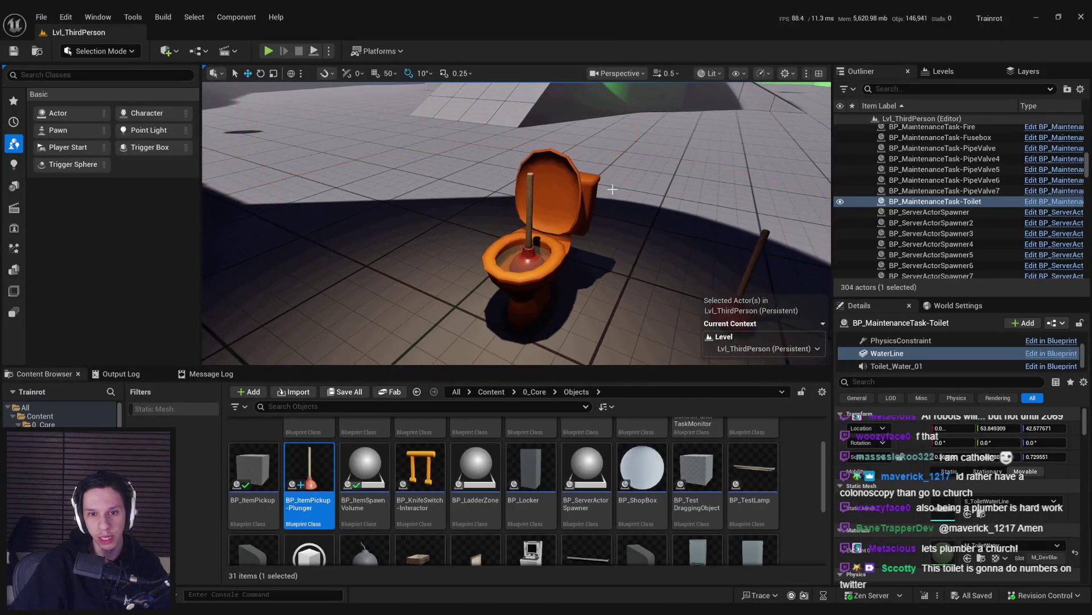
Step: Open the toilet blueprint's mesh materials to make the toilet beige instead of orange
left_click(1064, 324)
left_click(961, 353)
left_click(126, 130)
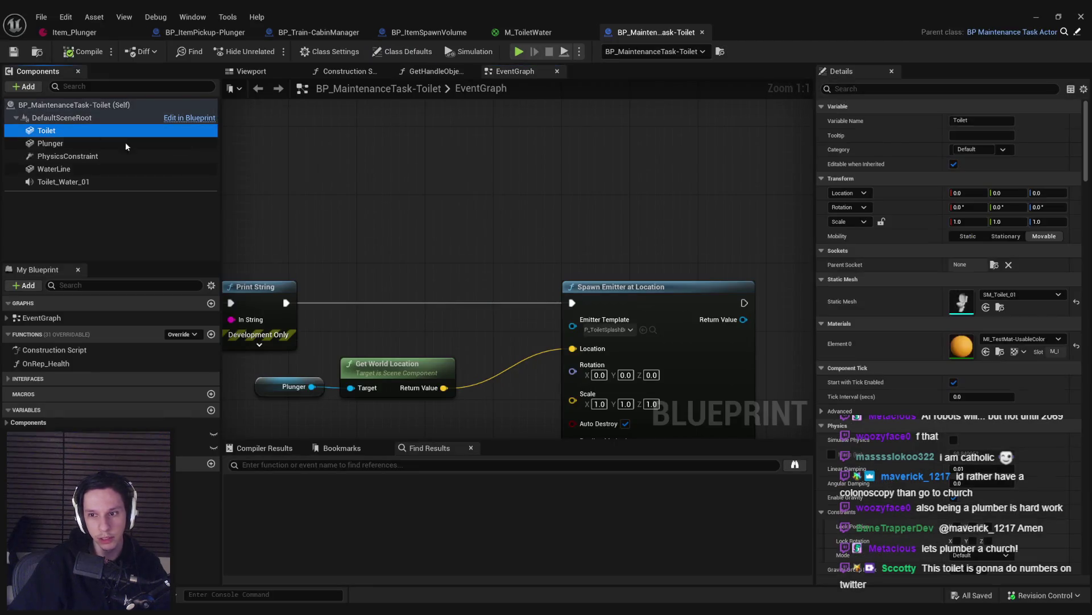
left_click(1002, 340)
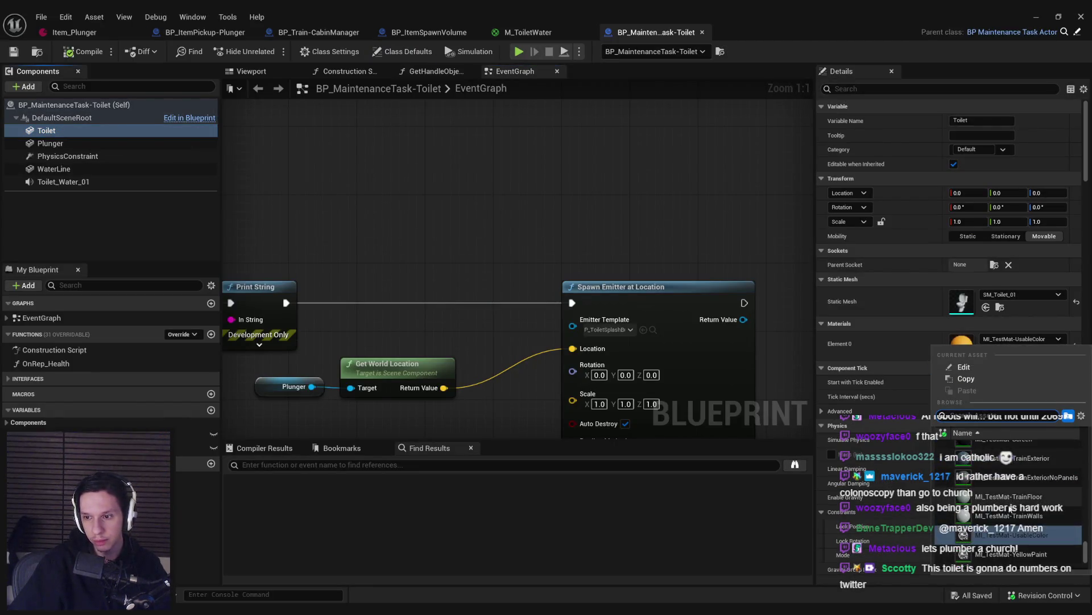
left_click_drag(773, 9, 774, 337)
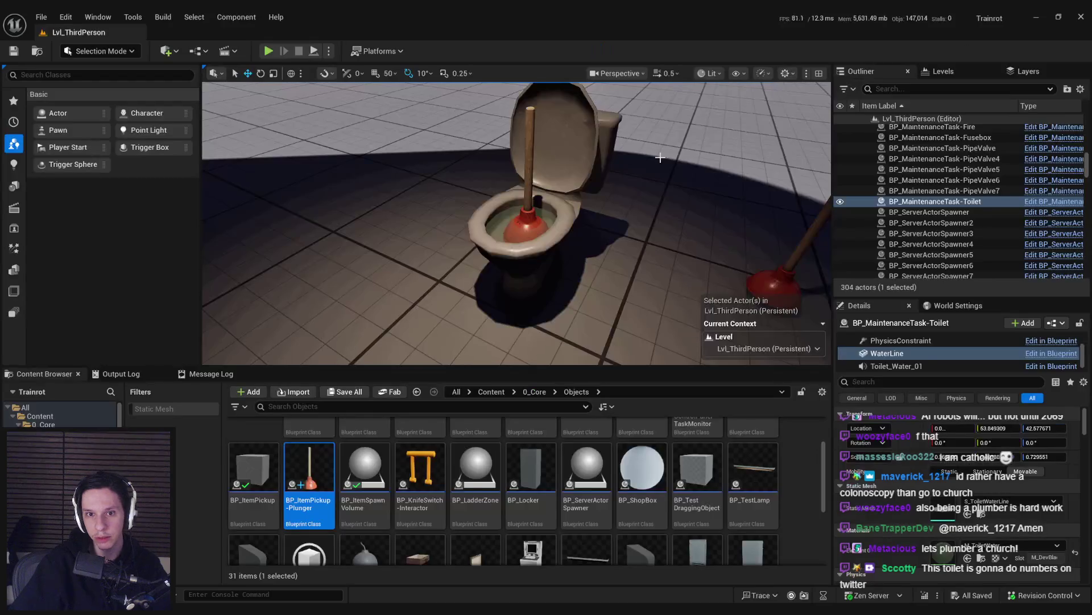
mouse_move(660, 157)
left_mouse_down()
mouse_move(648, 125)
mouse_move(649, 162)
mouse_move(312, 40)
left_mouse_up()
Step: Play the level and pump the plunger in the bowl, lowering the toilet's health to 25
left_click(270, 52)
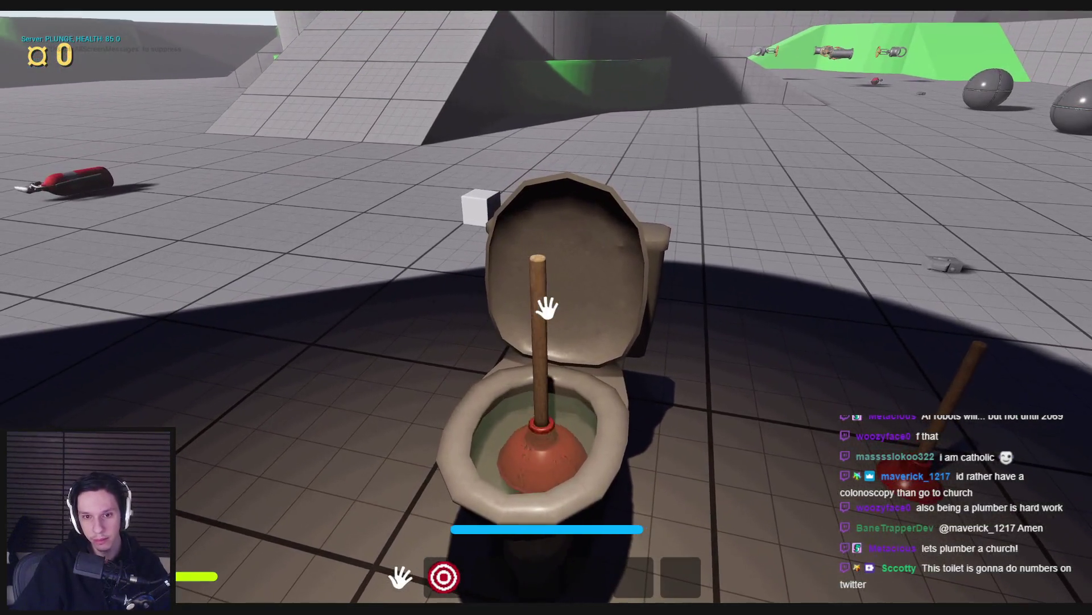
left_click(548, 308)
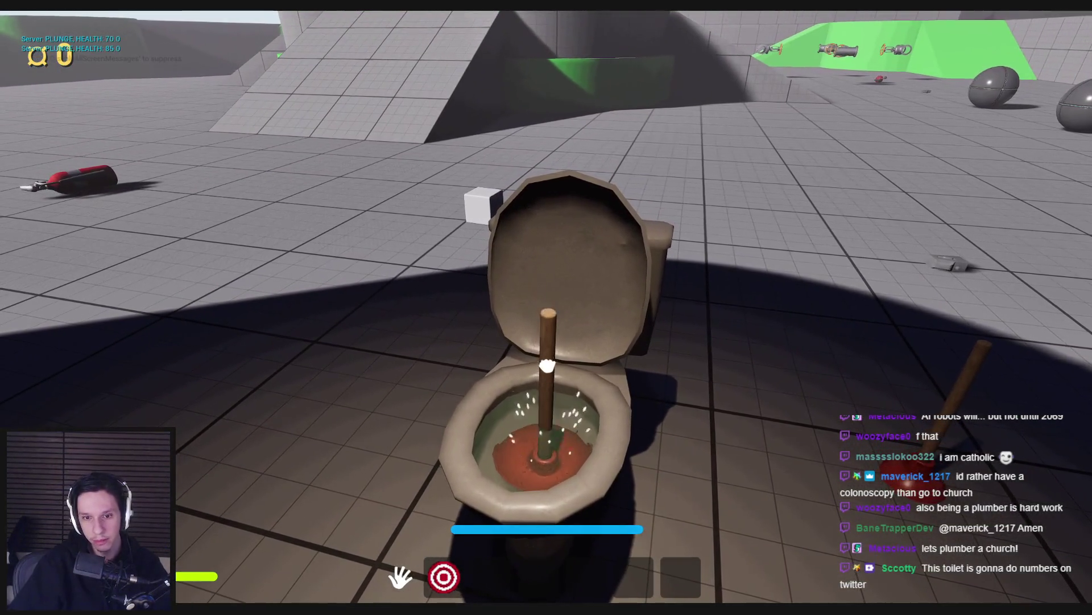
mouse_move(547, 308)
left_mouse_down()
mouse_move(531, 365)
mouse_move(548, 305)
left_mouse_up()
key("s")
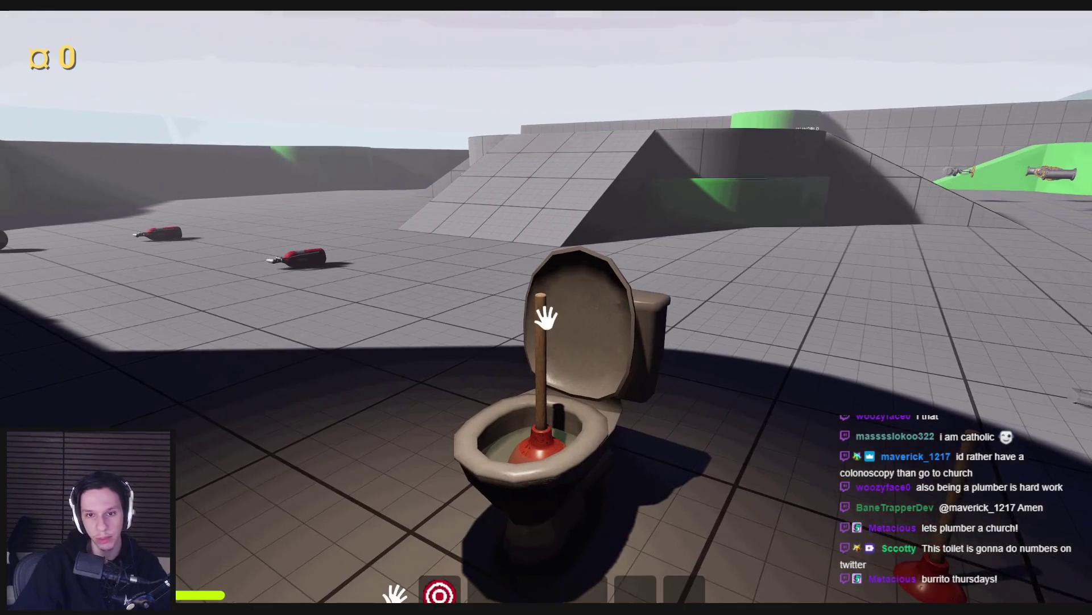
mouse_move(547, 311)
left_mouse_down()
mouse_move(548, 369)
mouse_move(547, 307)
mouse_move(545, 365)
mouse_move(546, 317)
left_mouse_up()
left_click_drag(546, 362, 546, 317)
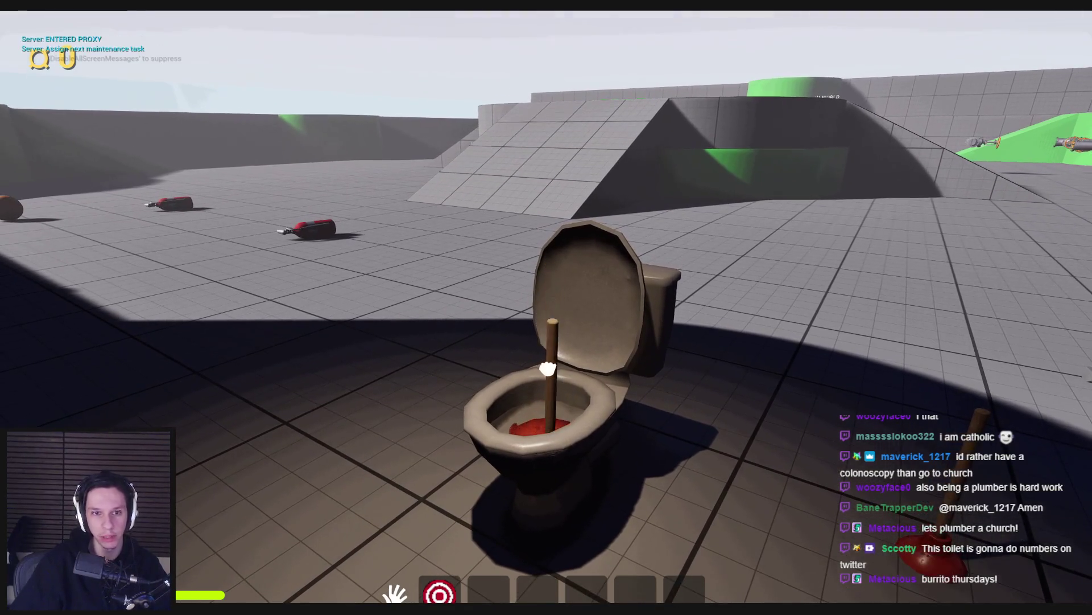
Step: Walk around the retextured toilet to inspect it, then stop playing
key("w")
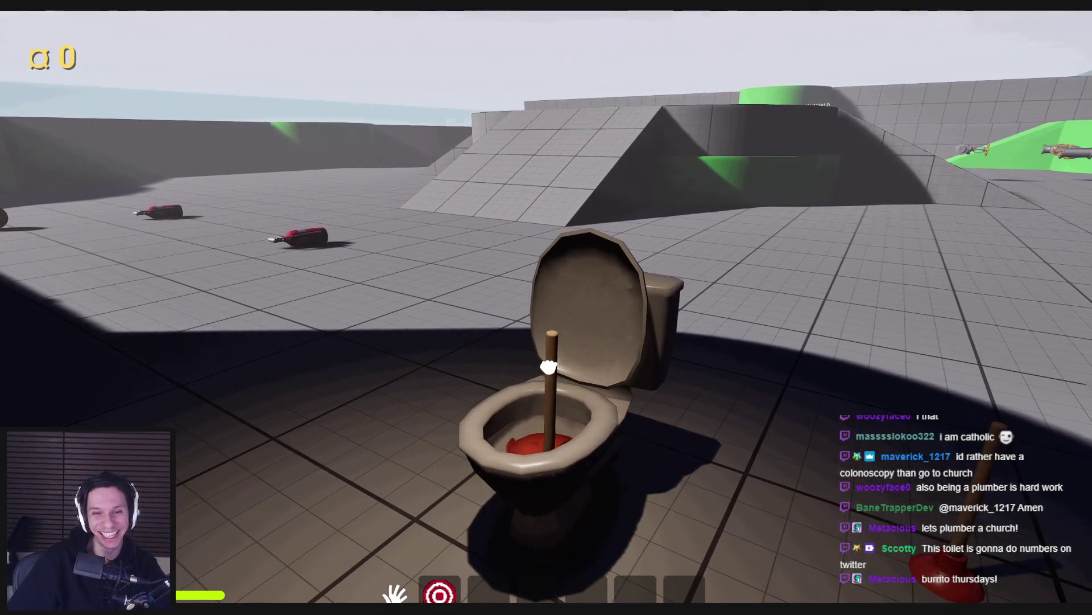
key("s")
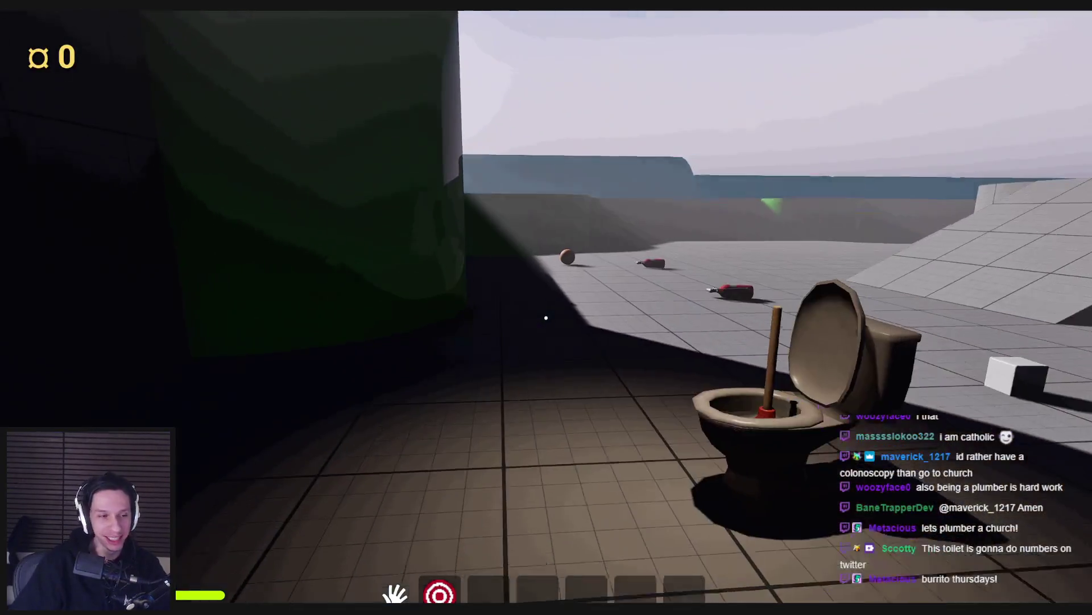
key("w")
key("w")
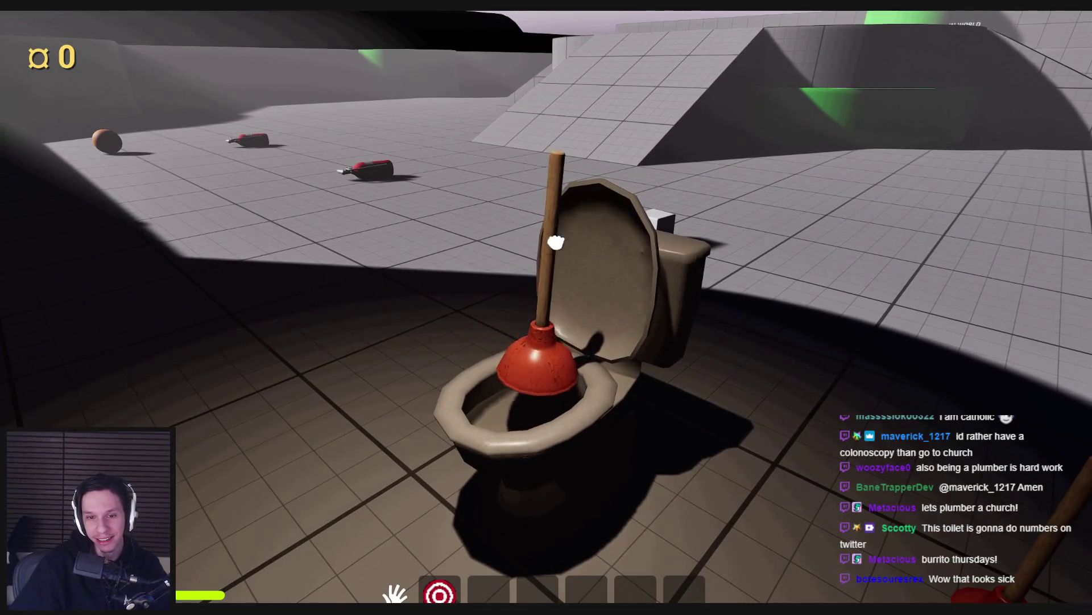
key("w")
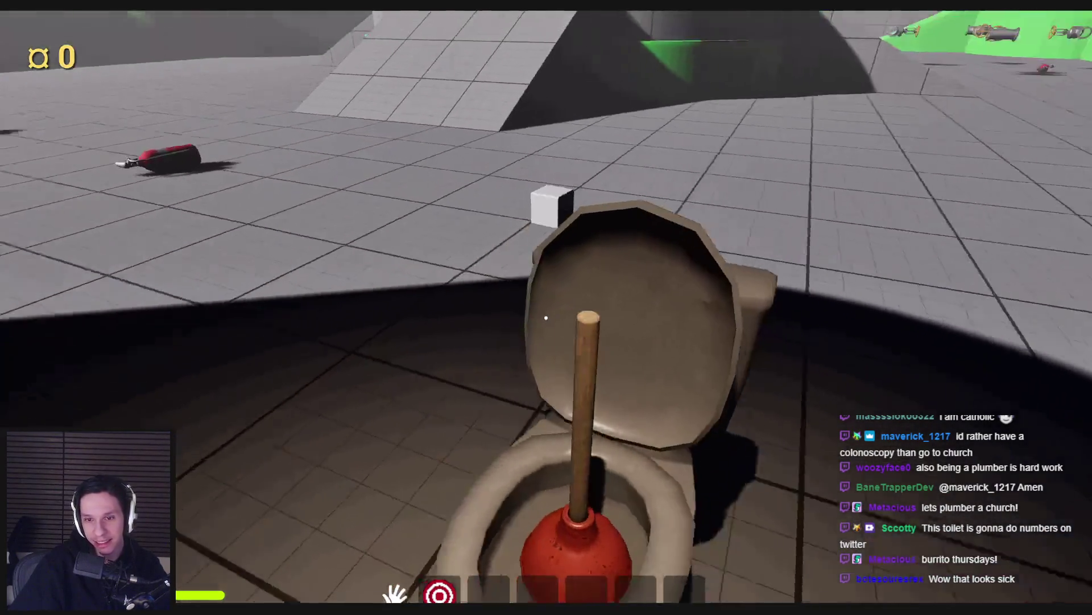
key("w")
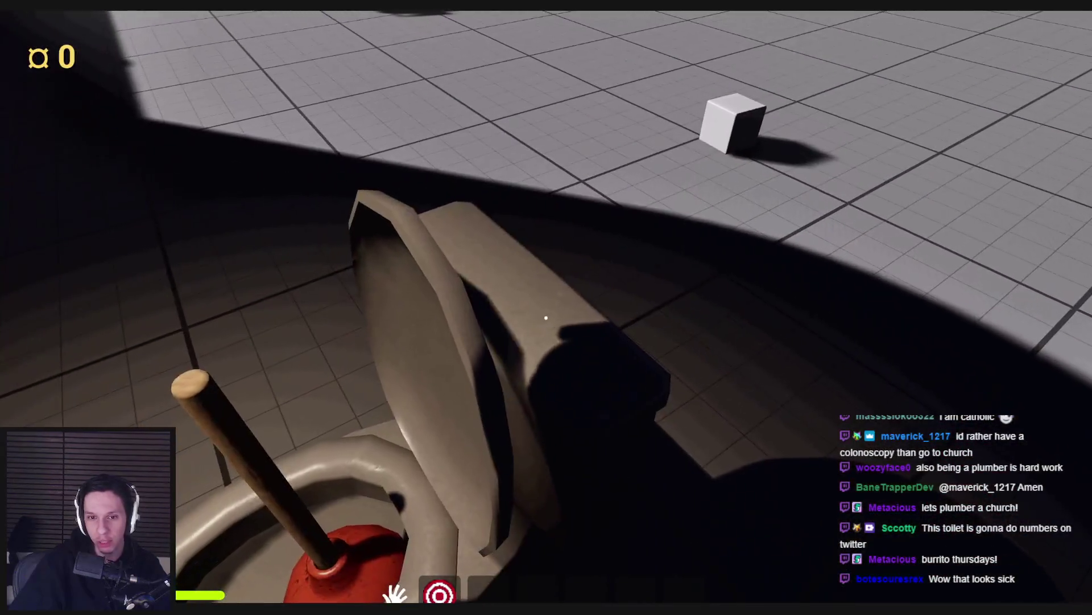
key("s")
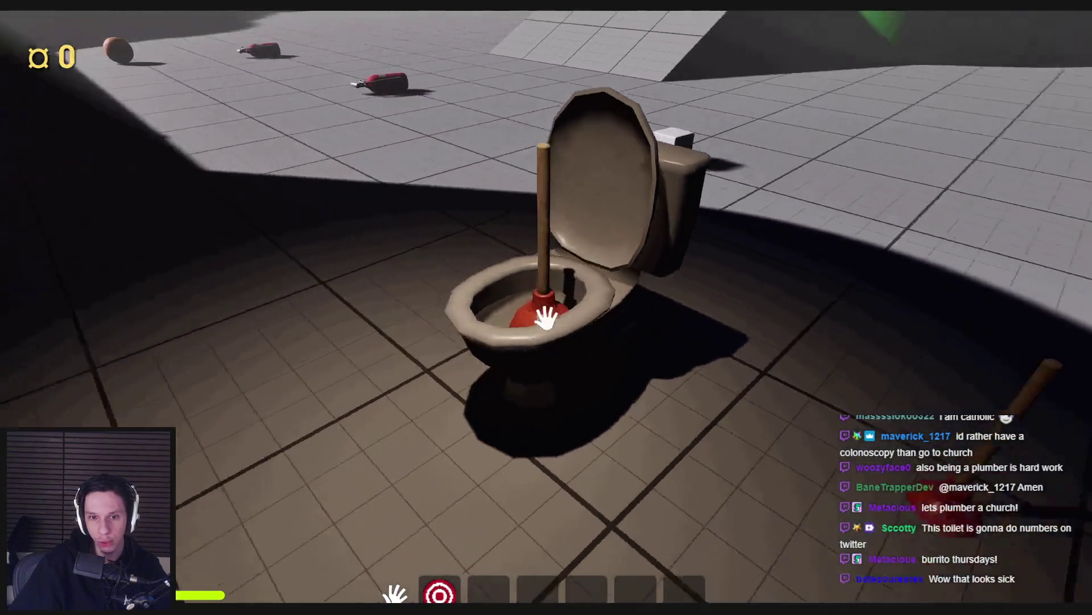
key("w")
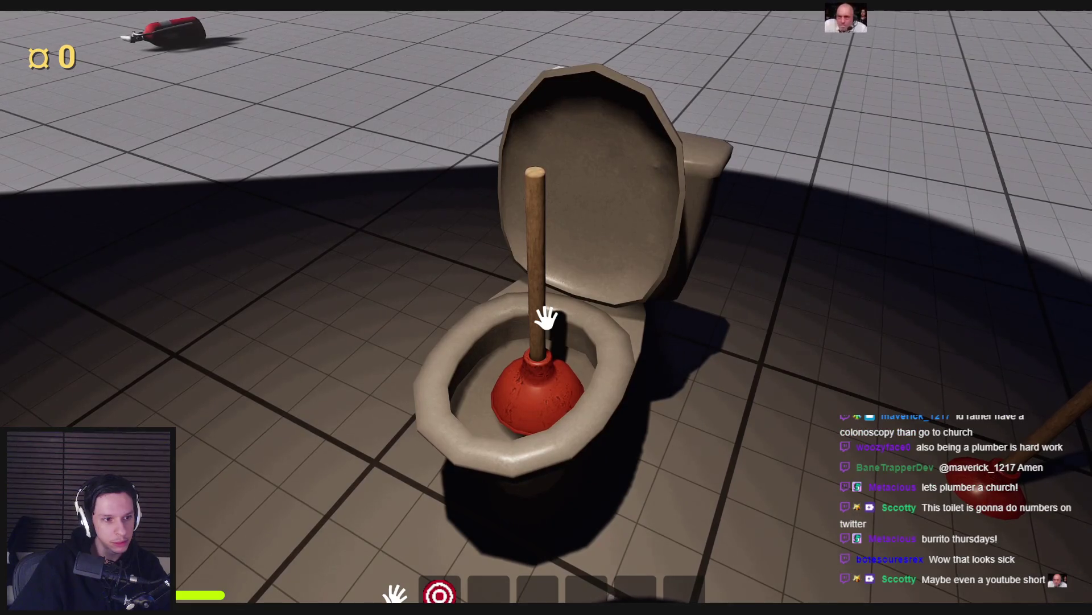
key("s")
key("Escape")
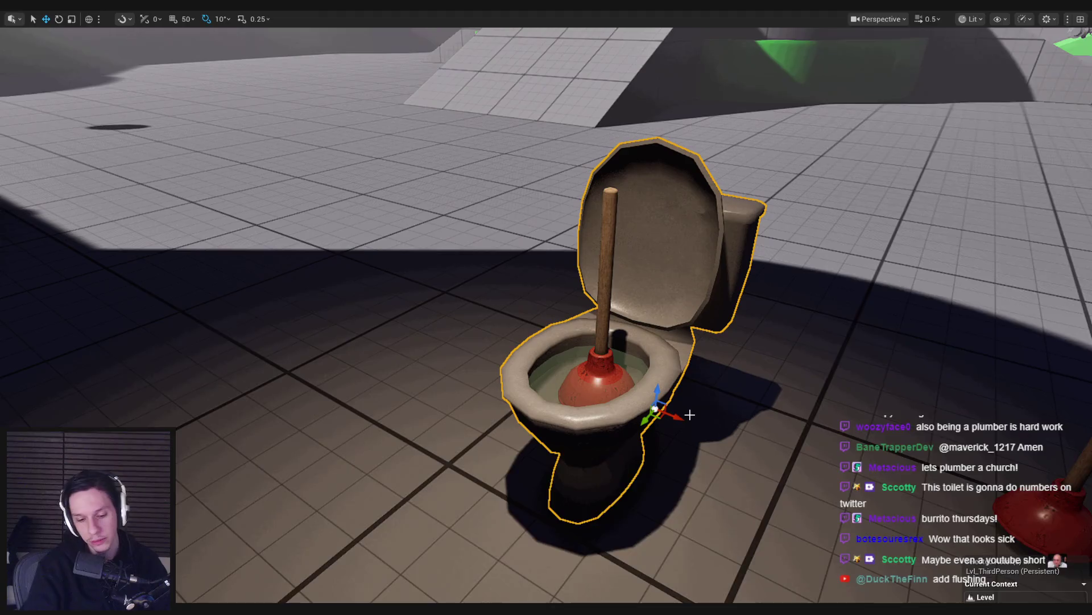
Step: Bring up M_ToiletWater from the taskbar and close its tab
left_click(387, 585)
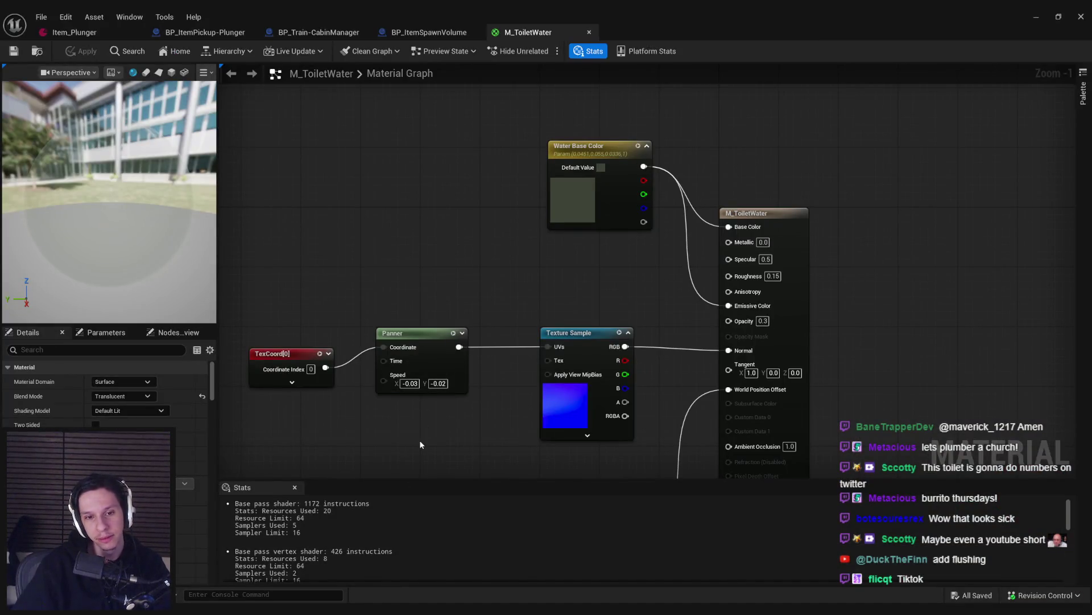
middle_click(532, 29)
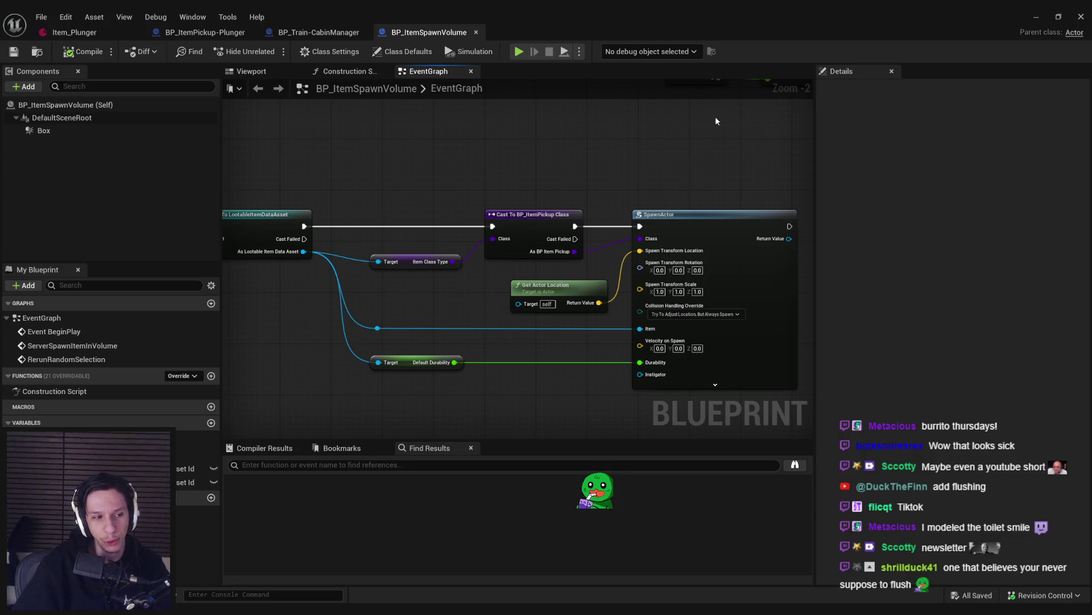
Step: Restore BP_ItemSpawnVolume over the level and pan its graph to the Async Load node
left_click(1037, 17)
left_click_drag(626, 284, 671, 298)
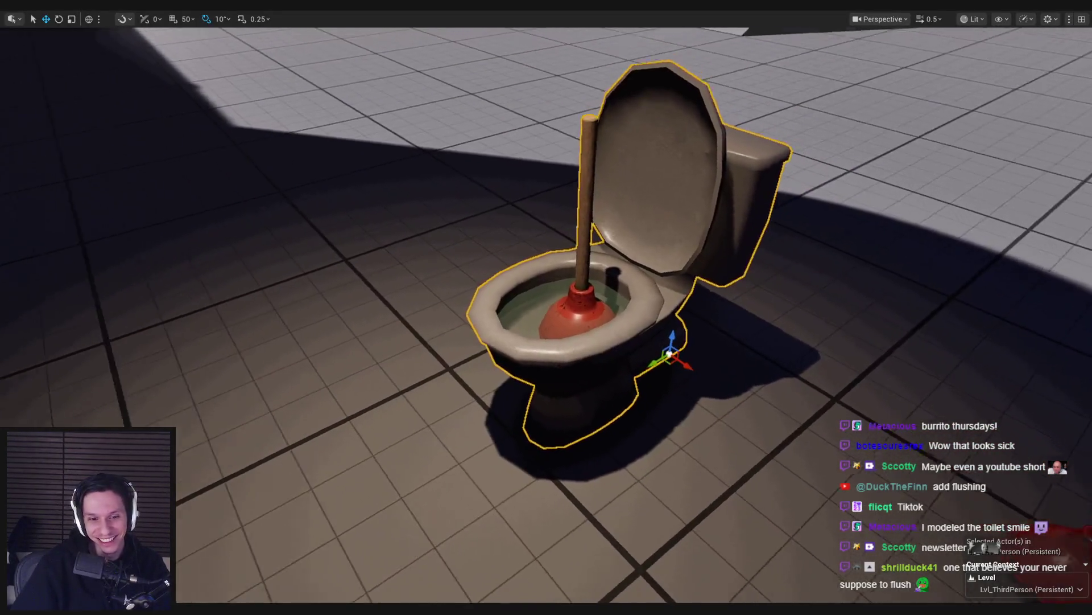
scroll(446, 532, "down", 3)
left_click(398, 579)
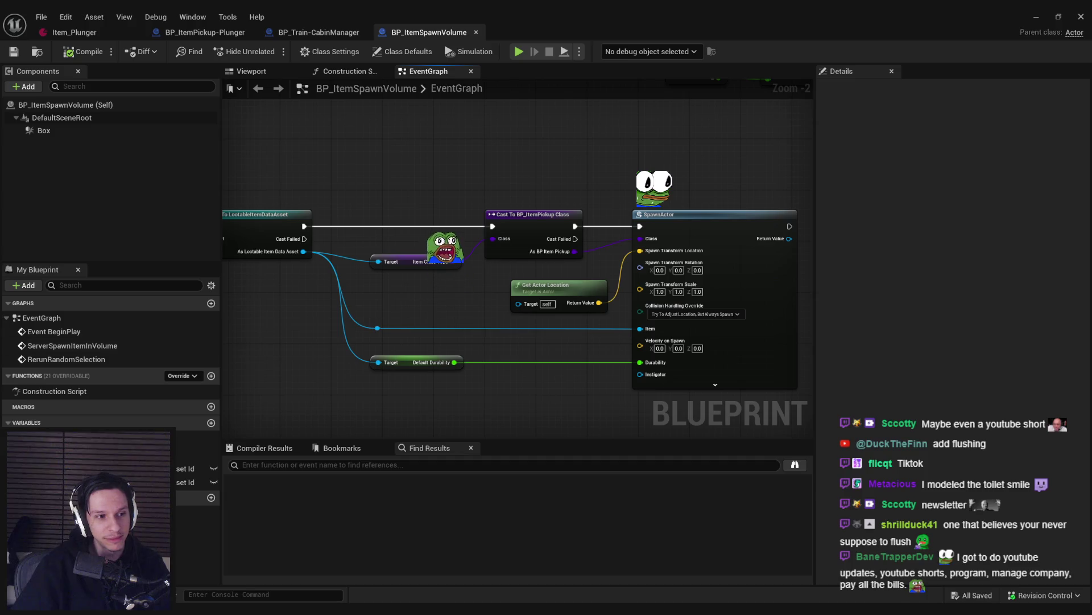
left_click_drag(420, 307, 522, 294)
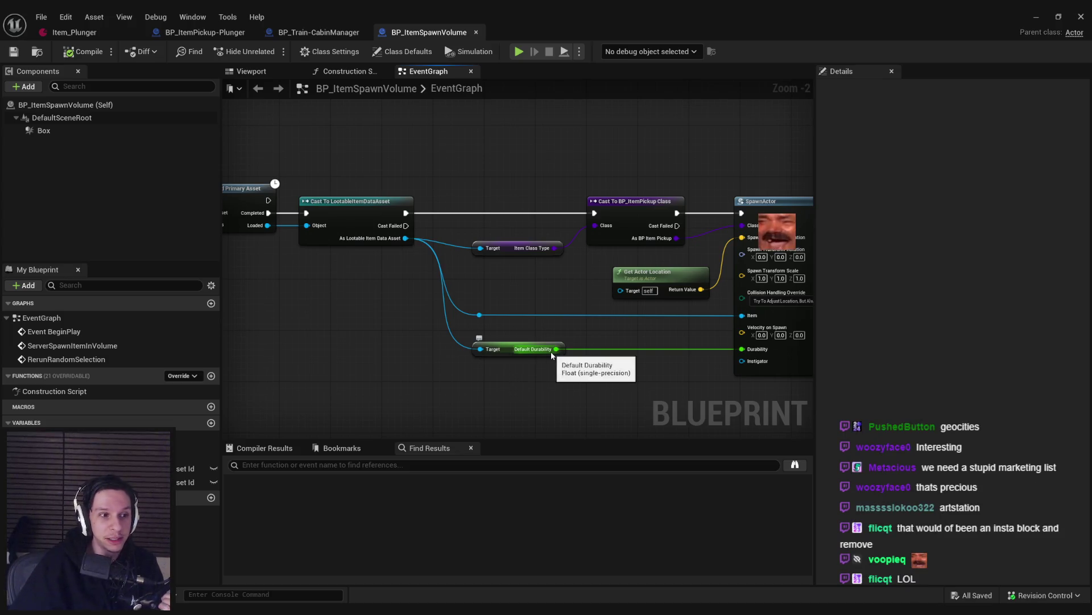
Step: Switch to Steam from the system tray and open the Suit for Hire library page
left_click(980, 614)
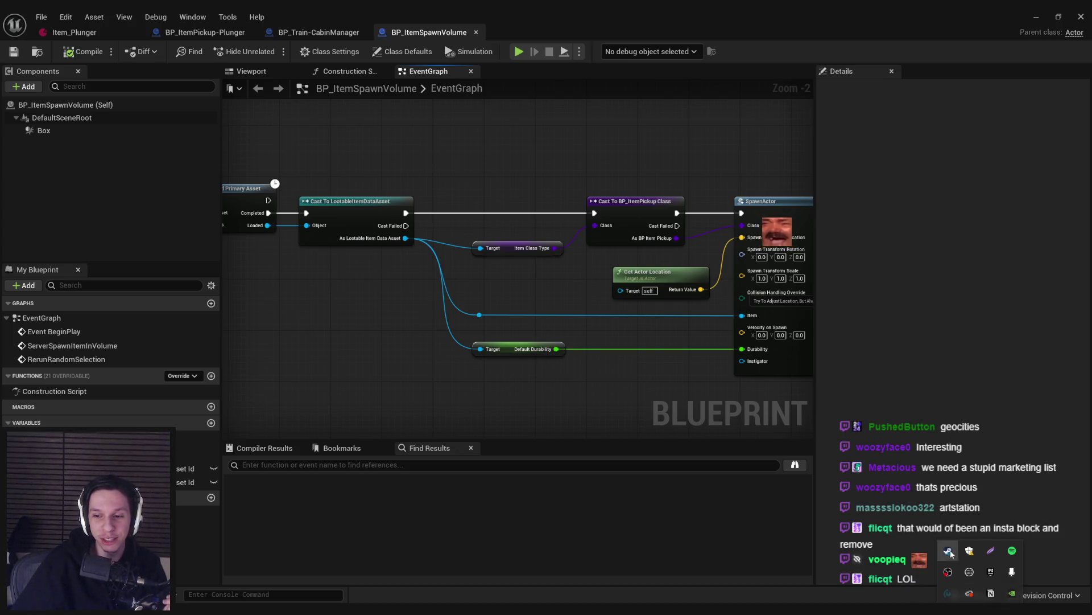
left_click(948, 551)
left_click(57, 35)
left_click(109, 39)
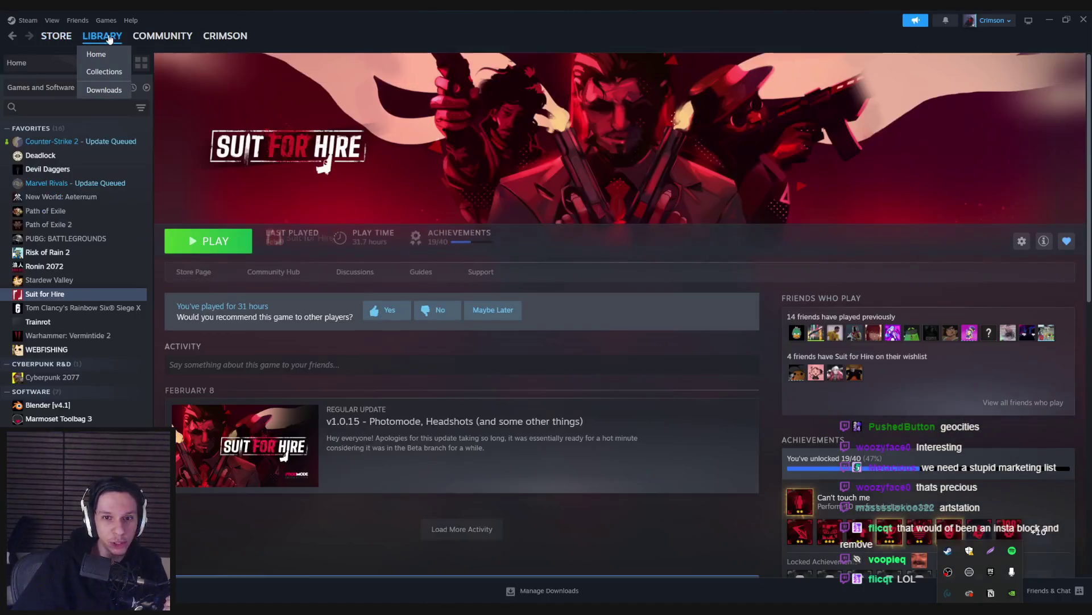
Step: Open your Steam profile and go to its streaming community group
mouse_move(222, 40)
left_click(218, 80)
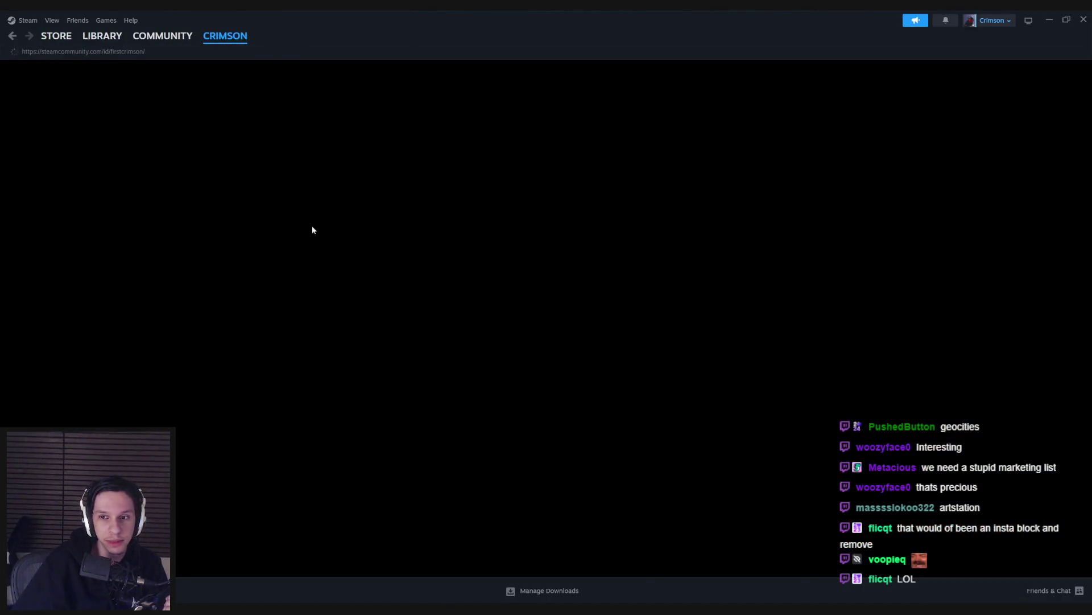
scroll(546, 353, "down", 5)
left_click(713, 249)
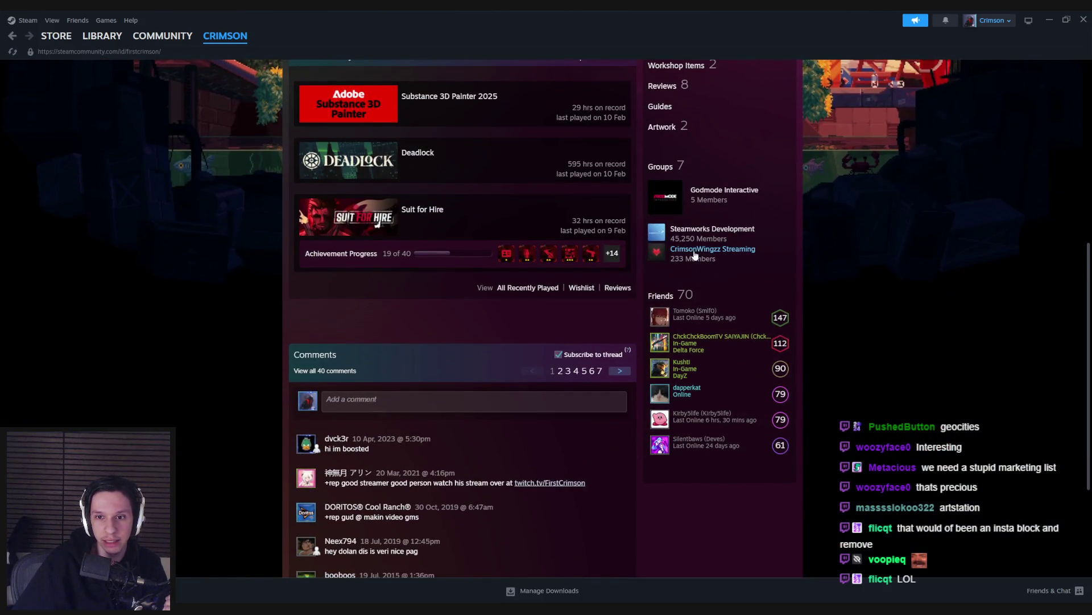
scroll(185, 347, "down", 3)
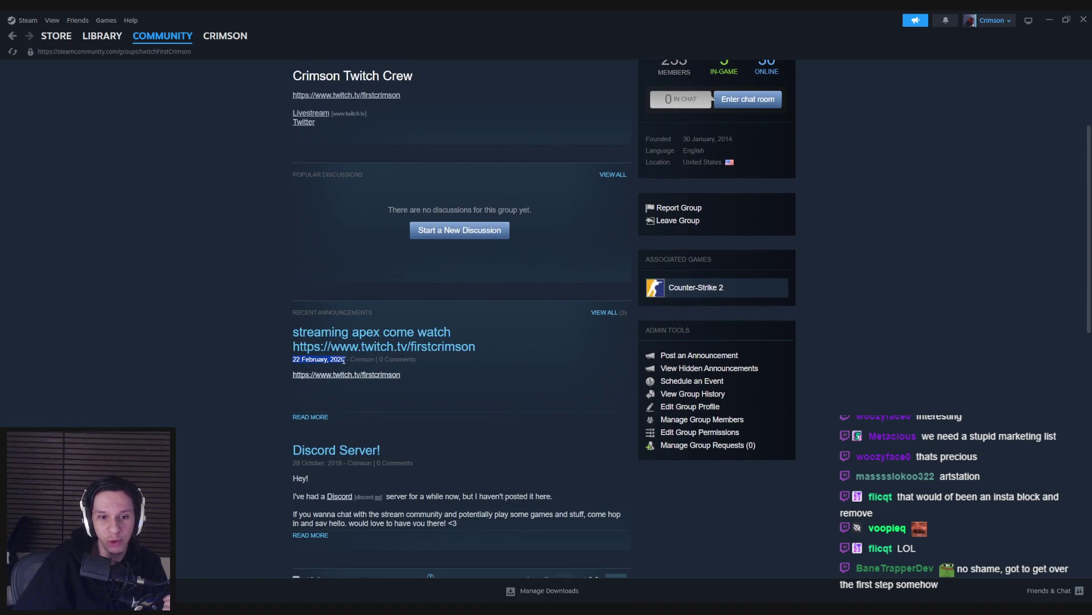
scroll(219, 367, "down", 2)
scroll(219, 366, "down", 2)
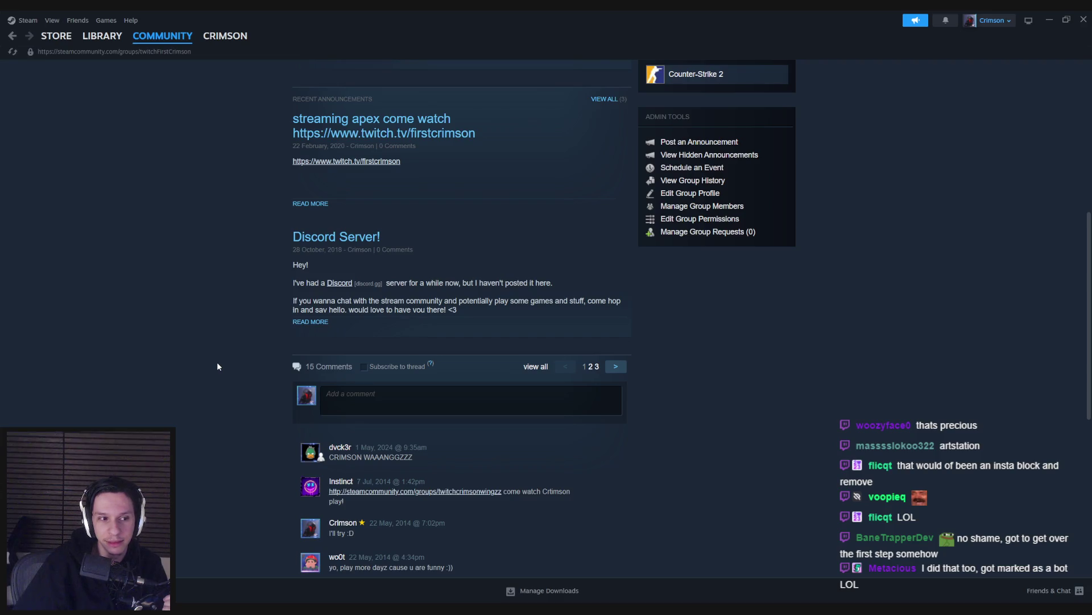
scroll(217, 364, "down", 5)
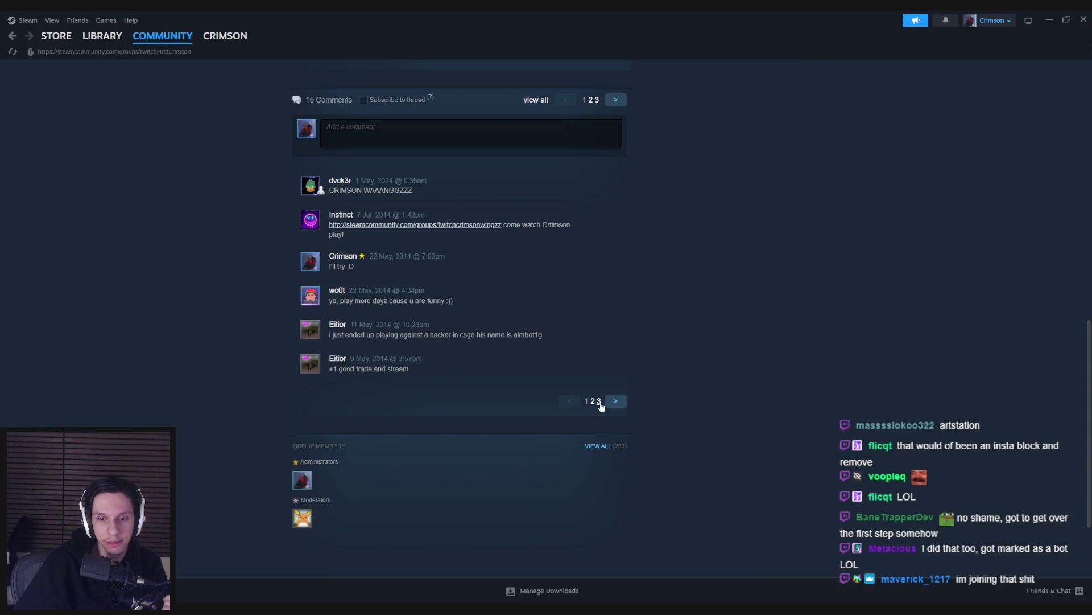
Step: Read through pages 3 and 2 of the group's comments
left_click(600, 401)
scroll(187, 363, "up", 2)
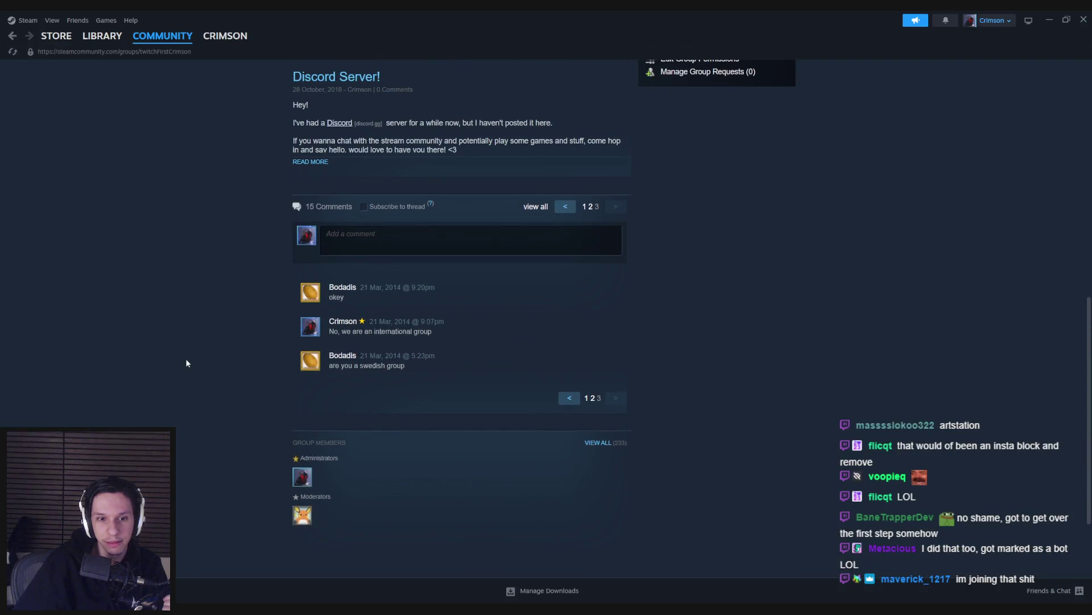
scroll(187, 363, "up", 2)
scroll(185, 361, "down", 1)
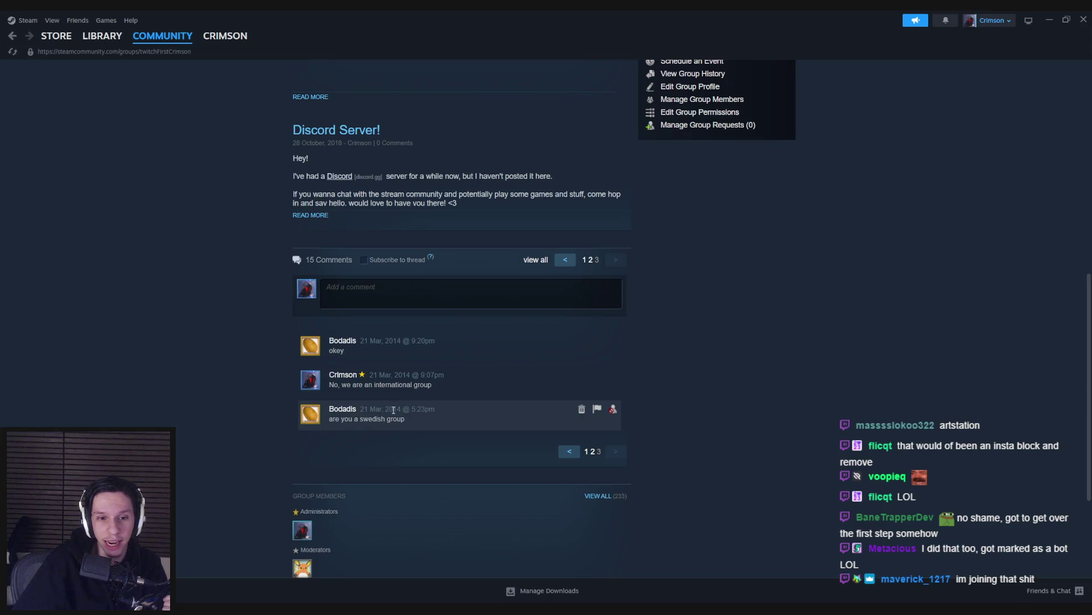
left_click_drag(401, 408, 410, 424)
left_click(592, 453)
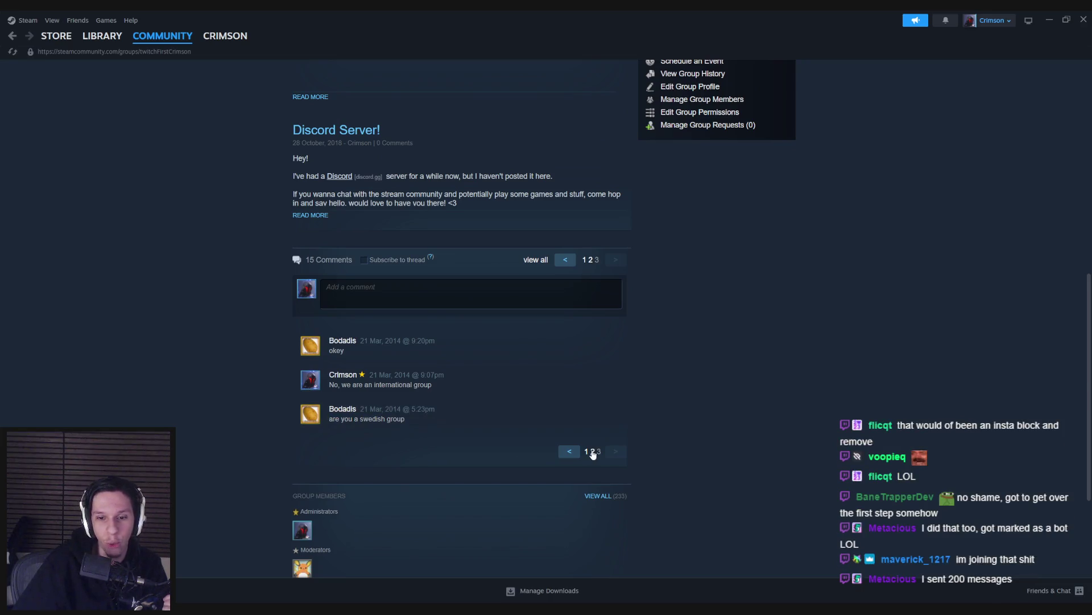
scroll(192, 404, "down", 2)
scroll(193, 409, "down", 1)
scroll(194, 410, "down", 1)
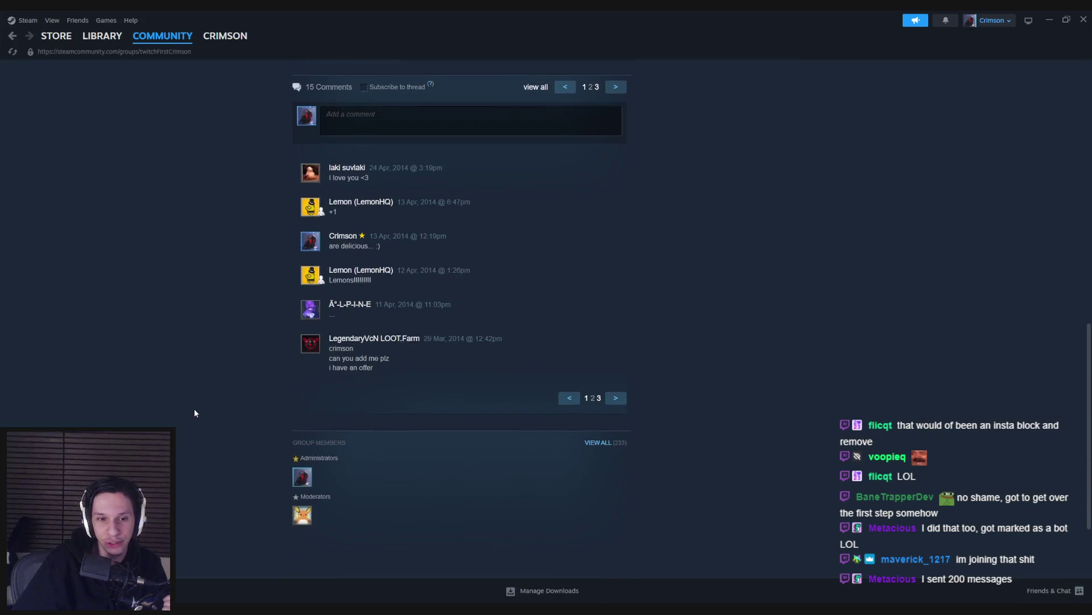
scroll(194, 410, "up", 15)
scroll(195, 410, "up", 1)
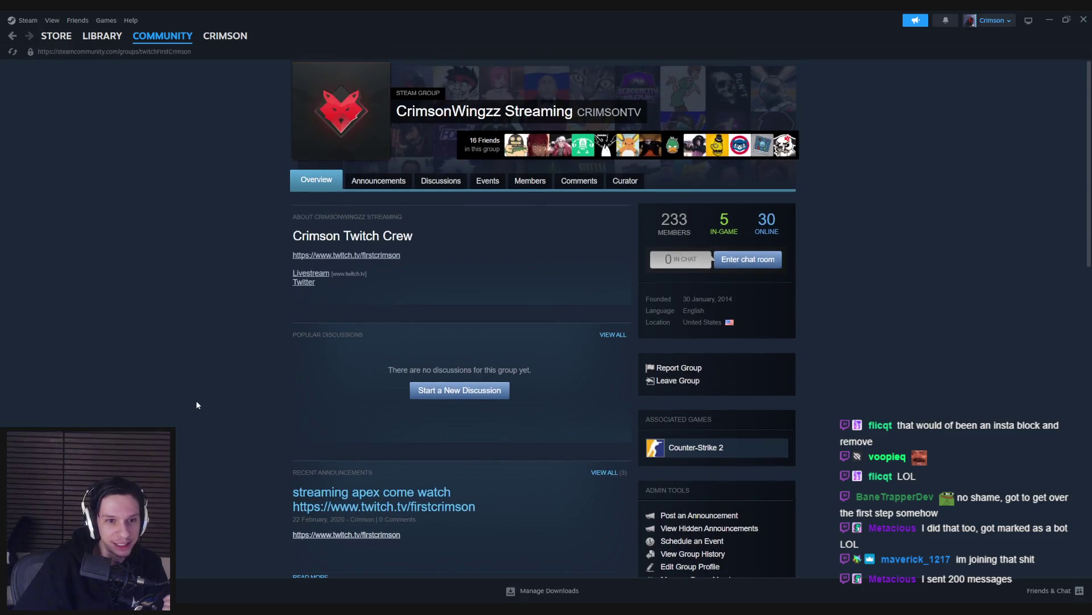
Step: Browse the group's Announcements, Discussions and Overview tabs, then switch back to Unreal
left_click(373, 182)
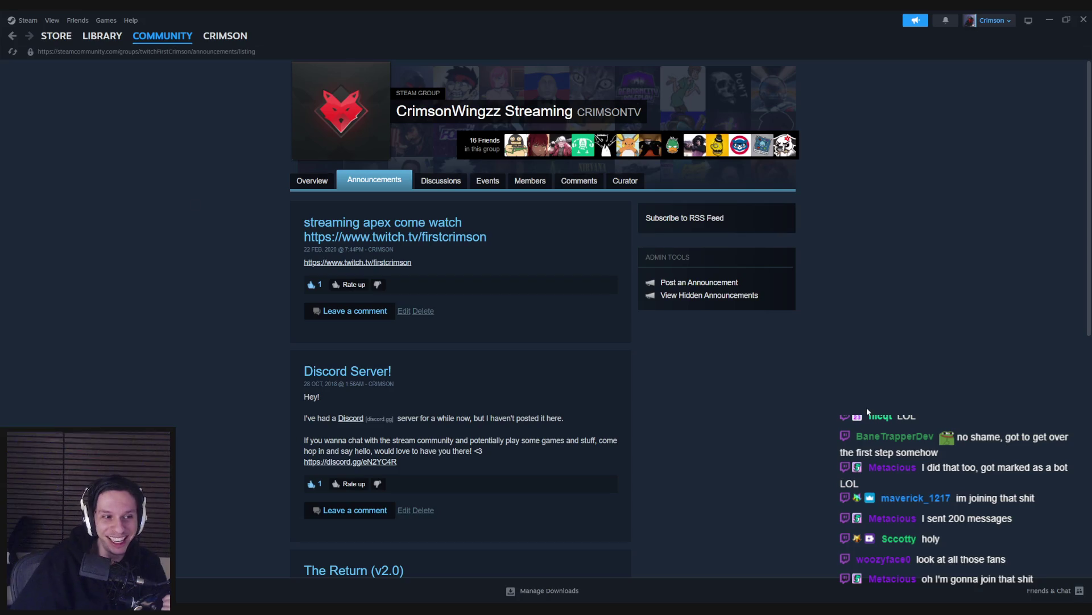
left_click(436, 187)
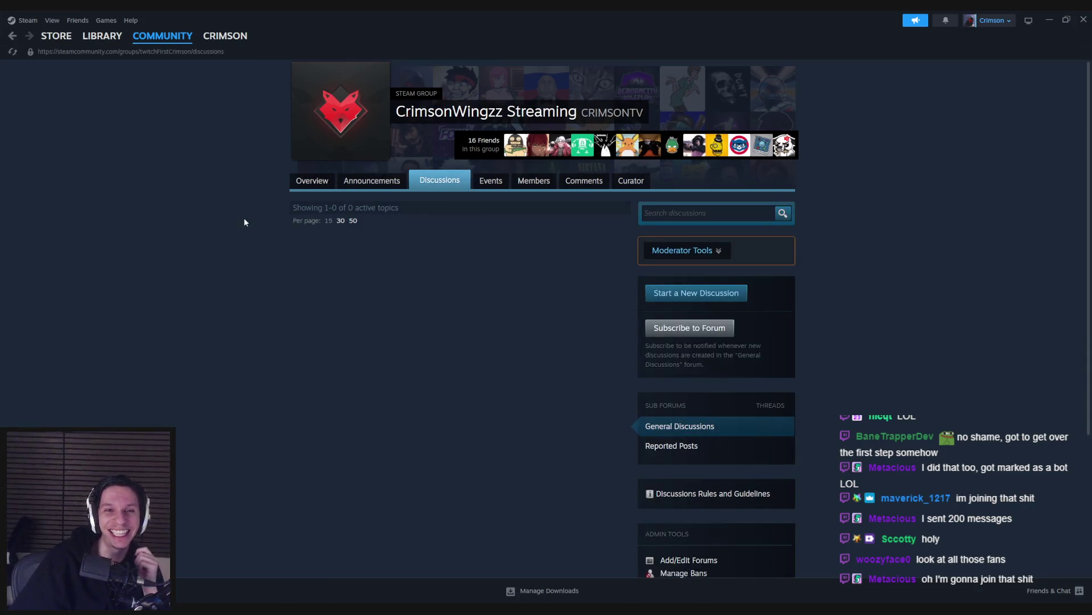
left_click(332, 187)
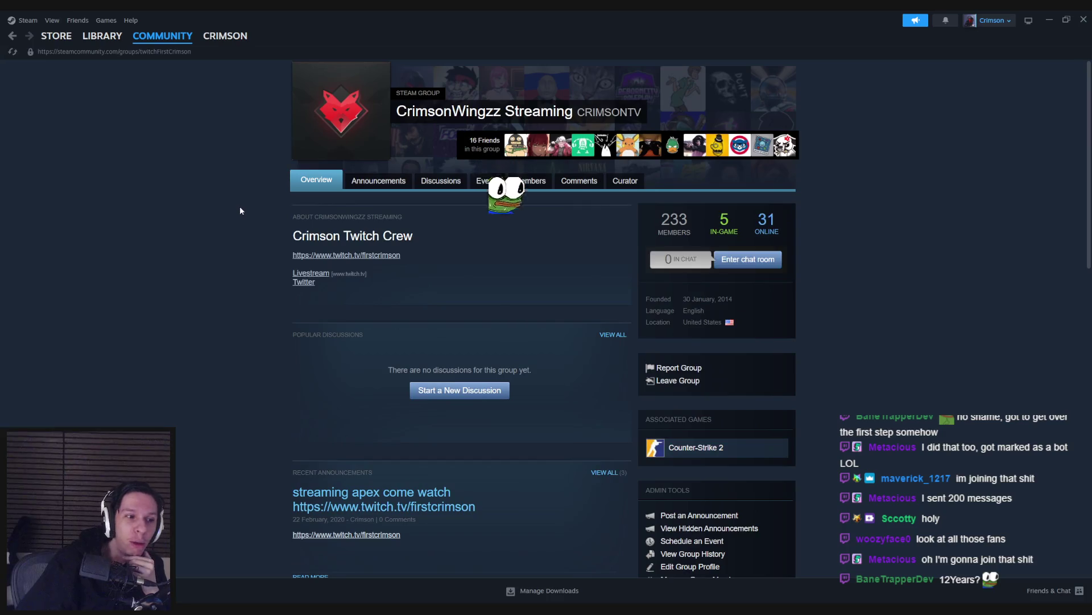
scroll(235, 217, "down", 3)
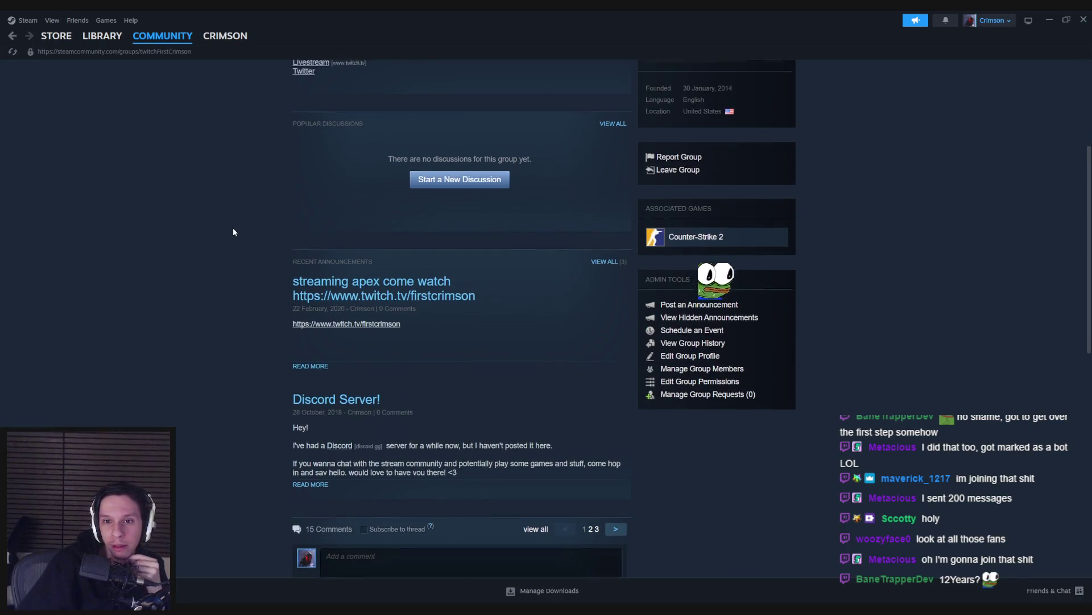
scroll(234, 229, "up", 3)
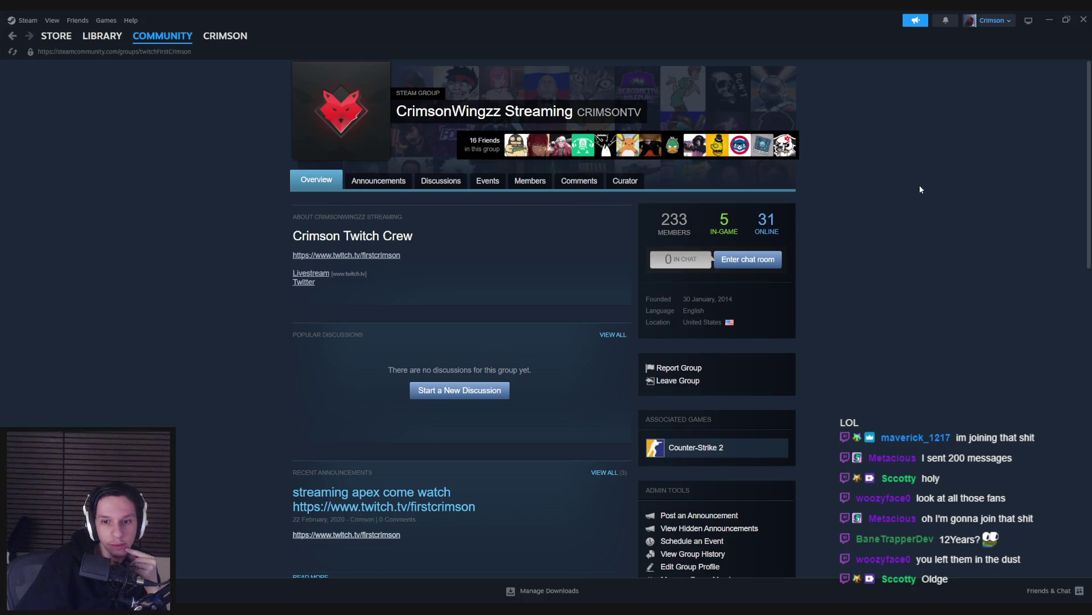
scroll(920, 186, "down", 4)
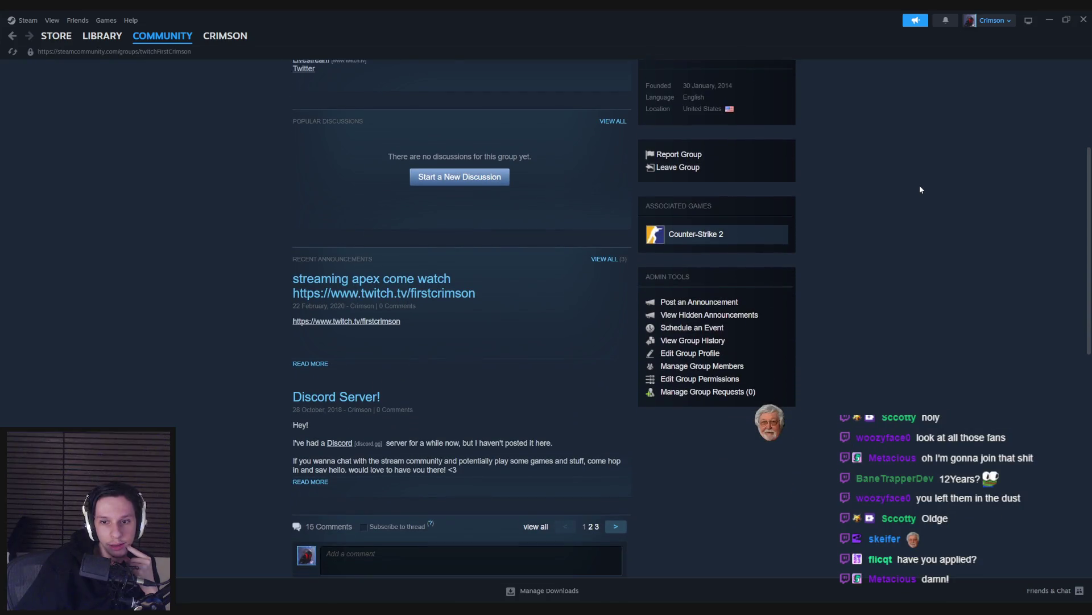
scroll(920, 188, "up", 4)
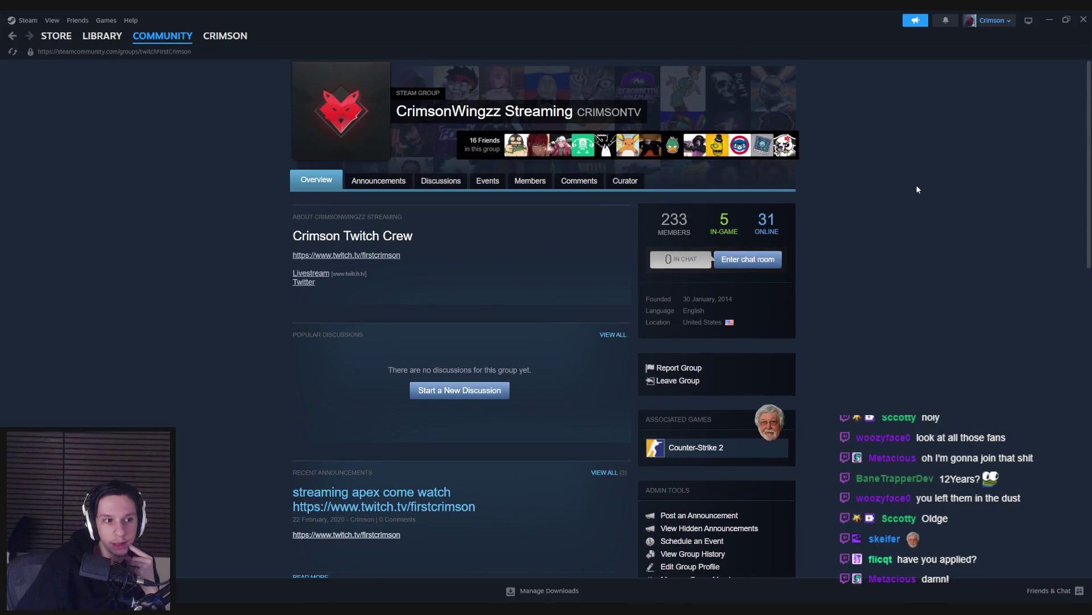
key("alt+Tab")
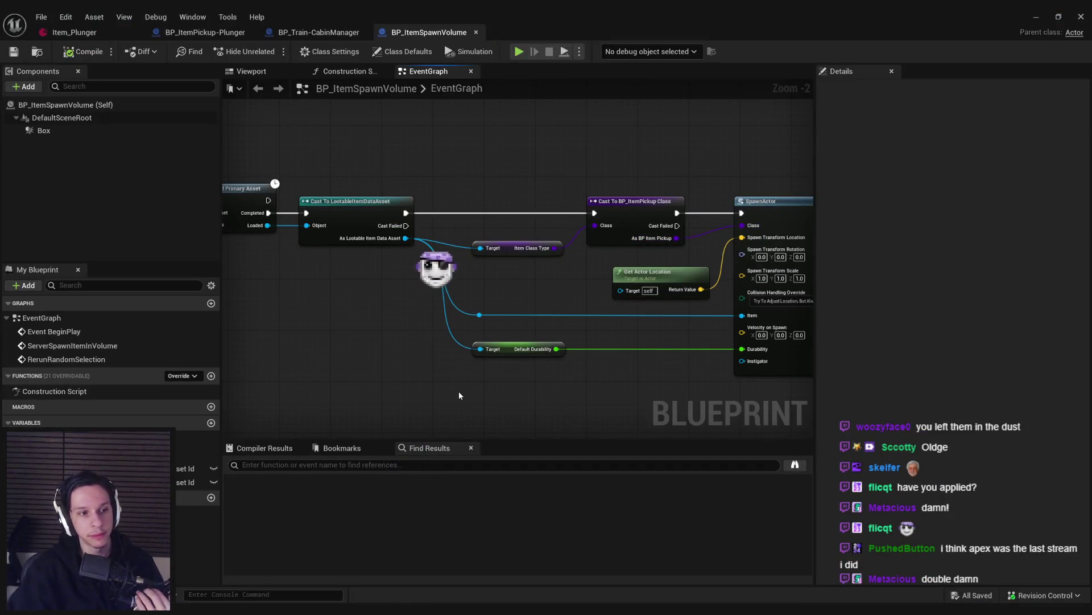
Step: Nudge the BP_ItemSpawnVolume graph to show the Cast To BP_ItemPickup Class and SpawnActor nodes
left_click_drag(474, 389, 430, 370)
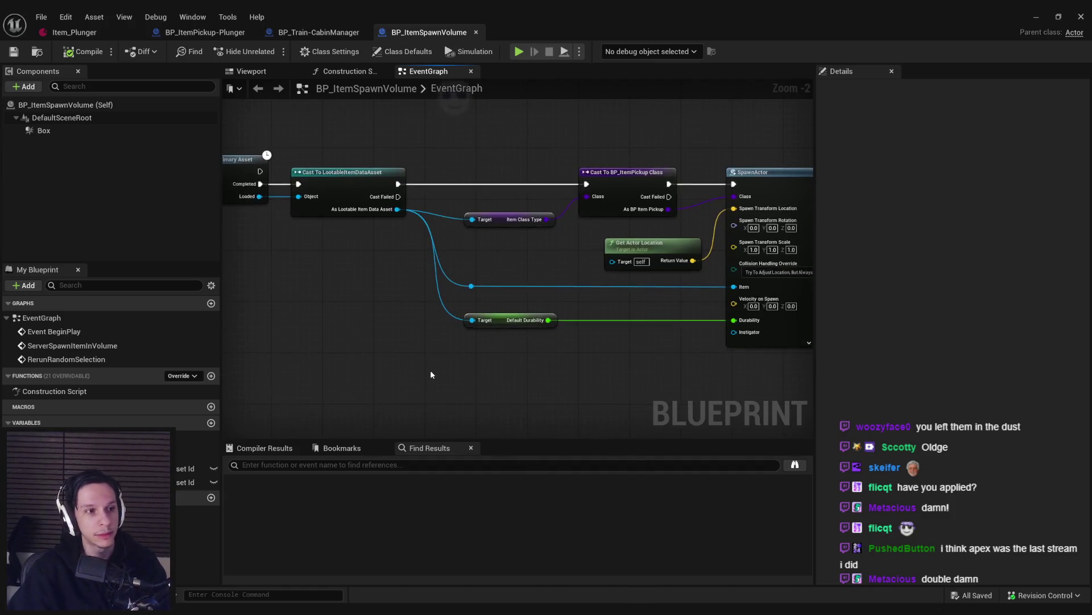
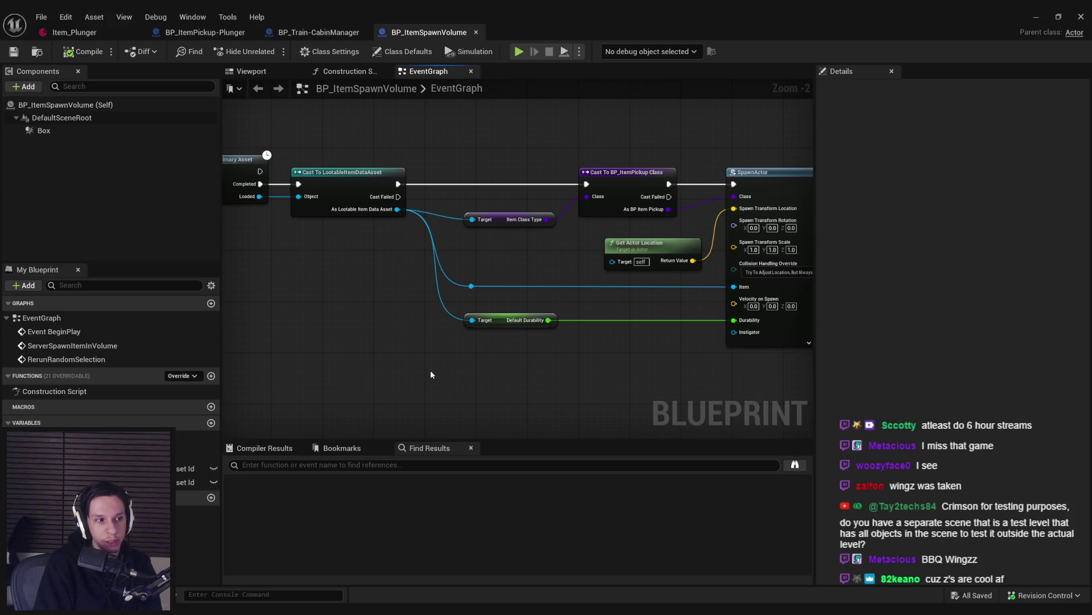
Step: Return to the level viewport, frame the toilet and plunger, and start Play In Editor
key("alt+Tab")
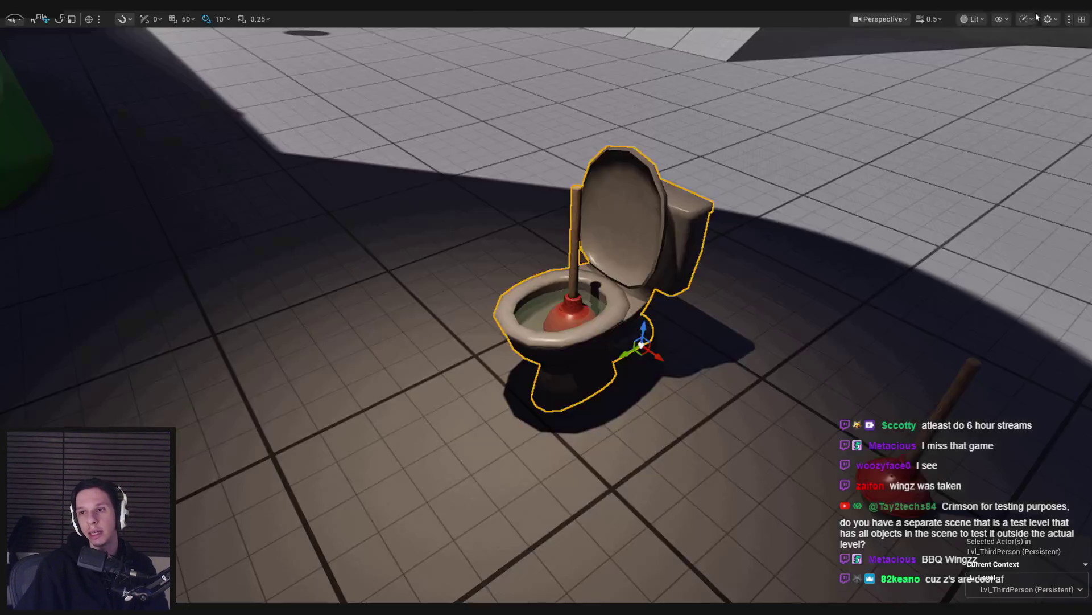
scroll(680, 236, "up", 1)
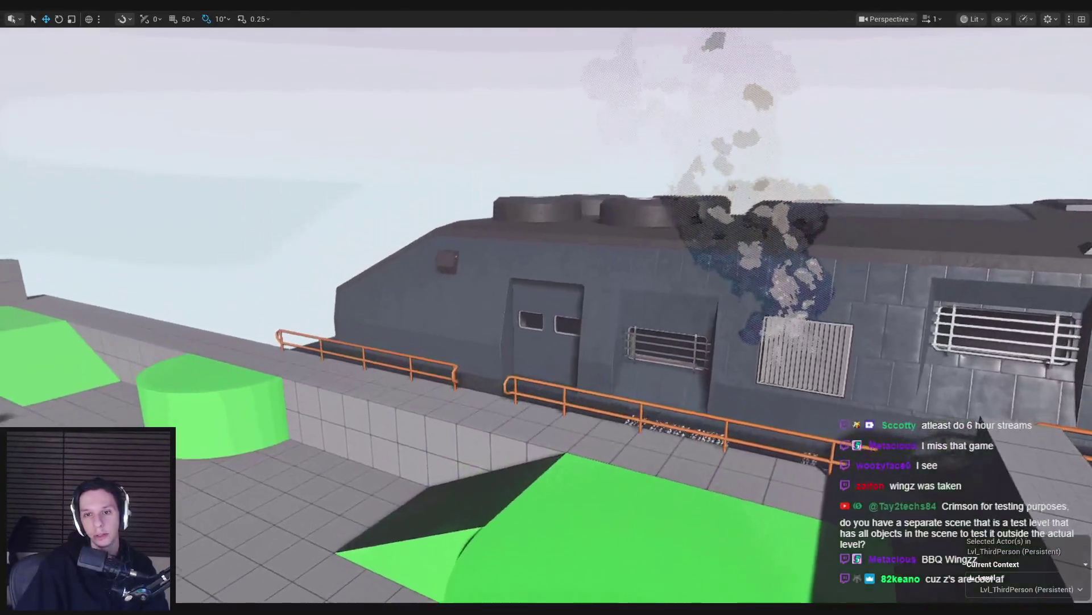
key("f")
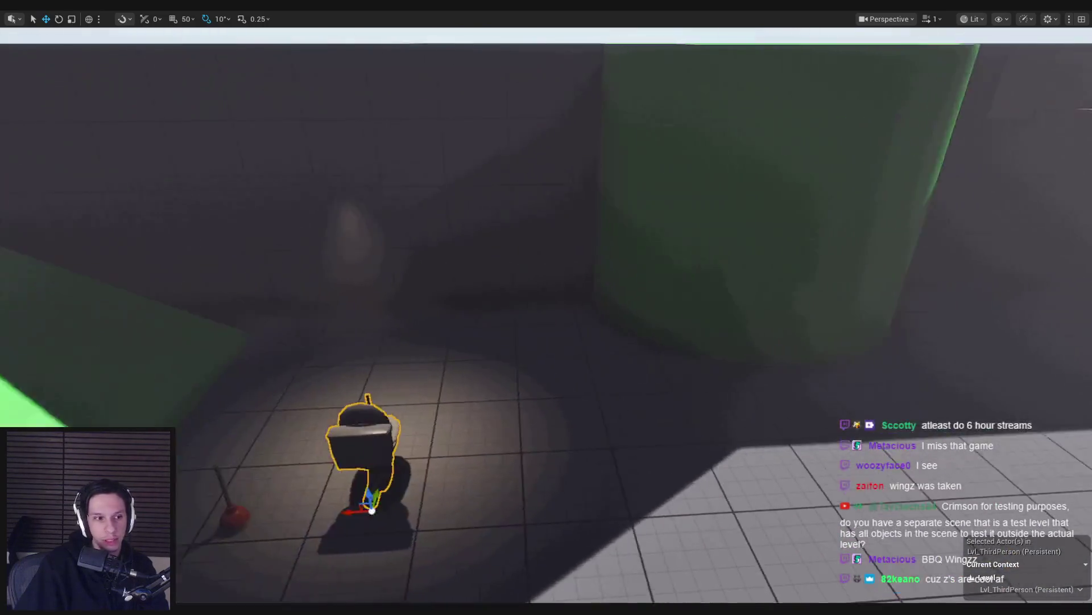
scroll(546, 313, "down", 3)
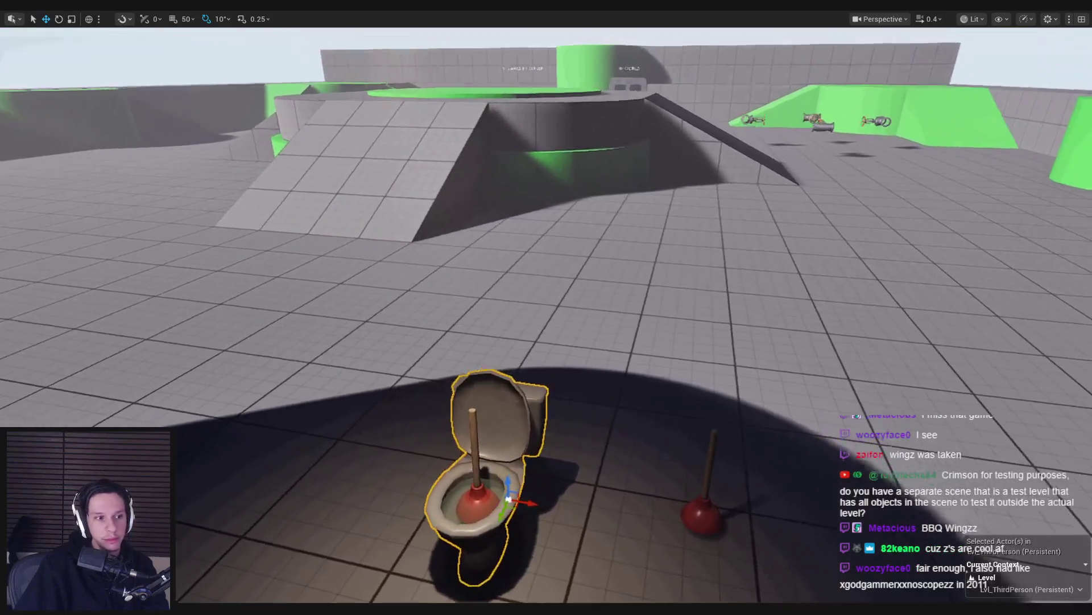
left_click_drag(681, 235, 681, 235)
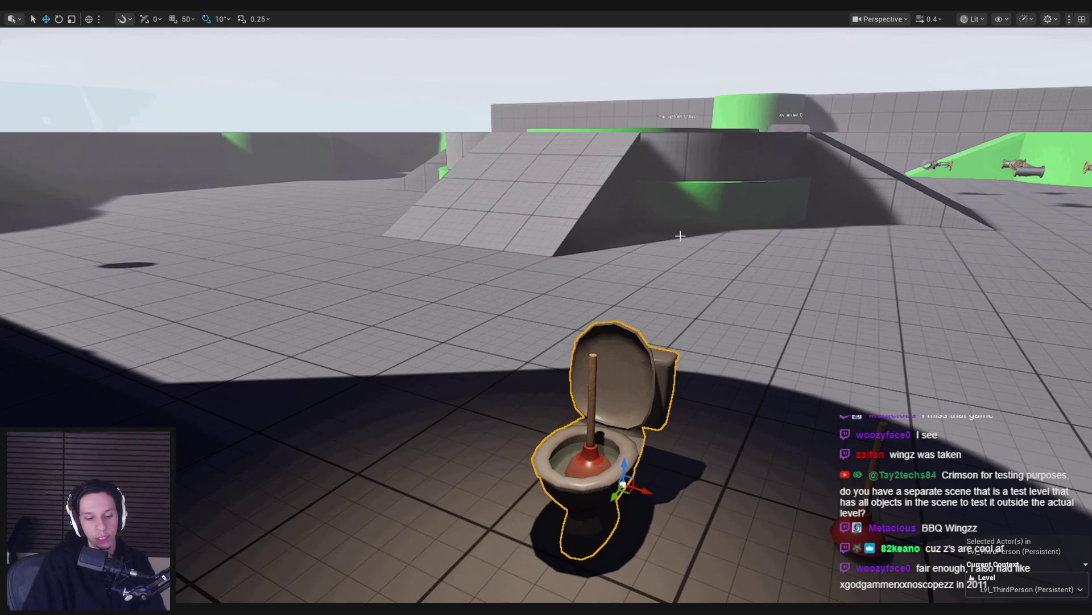
key("alt+p")
Step: Walk to the toilet and plunge it five times until health reaches 25, then stop playing
key("w")
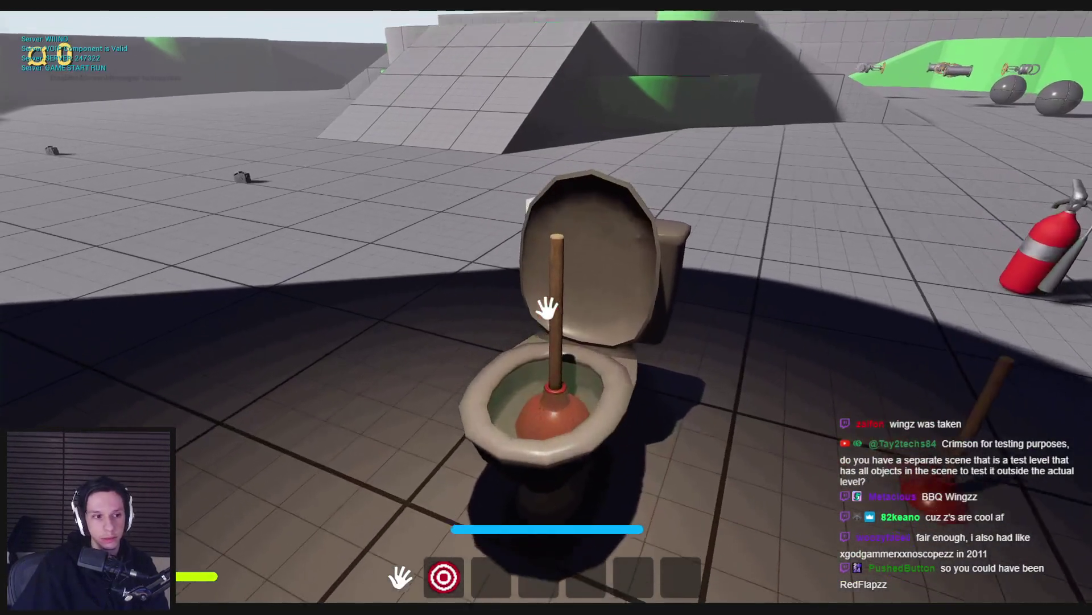
left_click(546, 307)
left_click(546, 307)
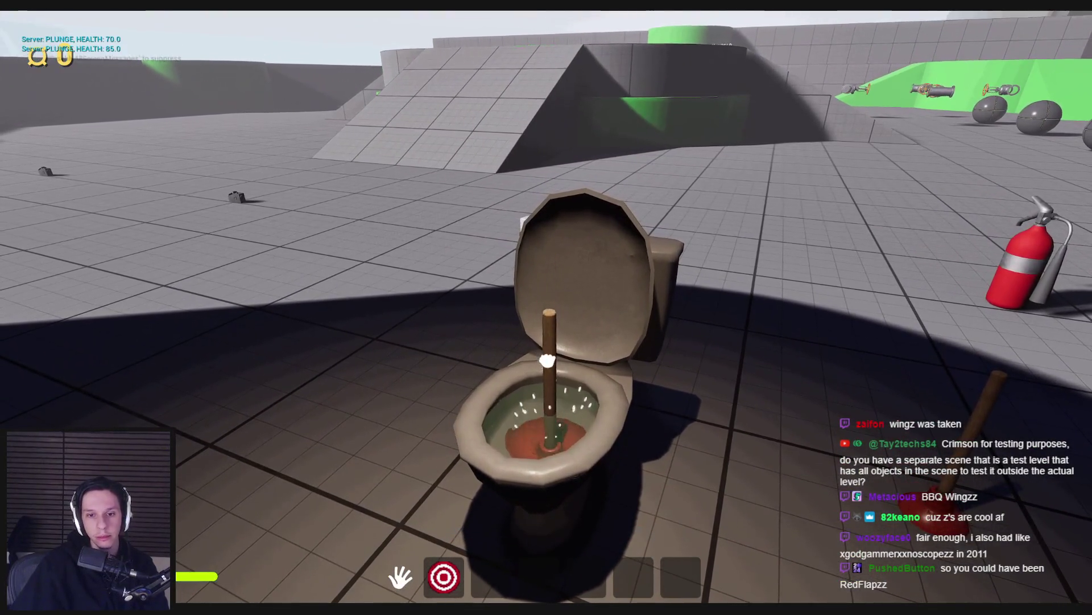
left_click(546, 307)
left_click(547, 307)
left_click(547, 307)
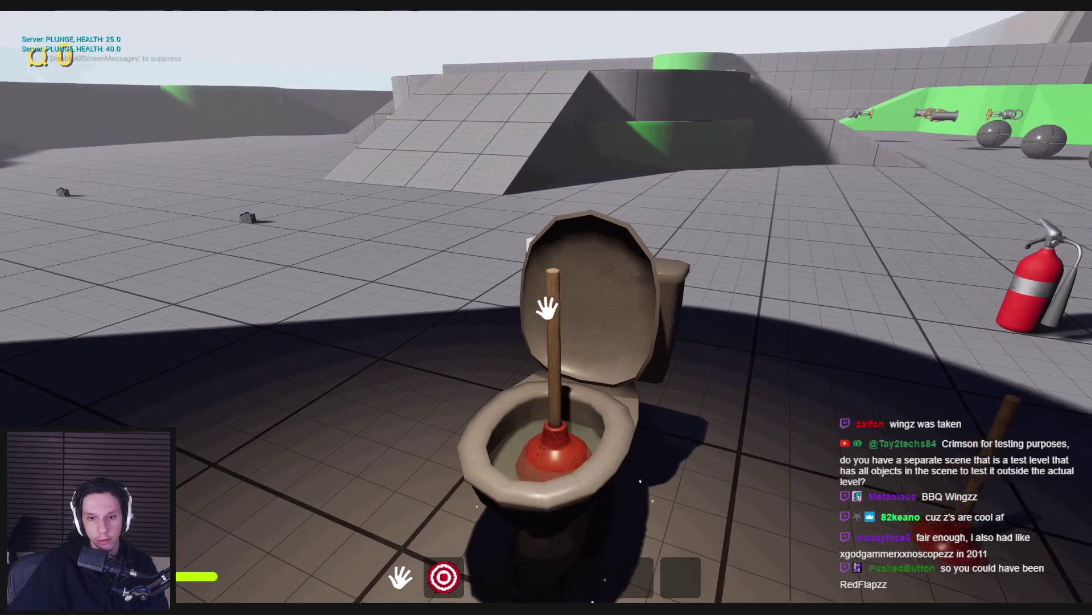
key("Escape")
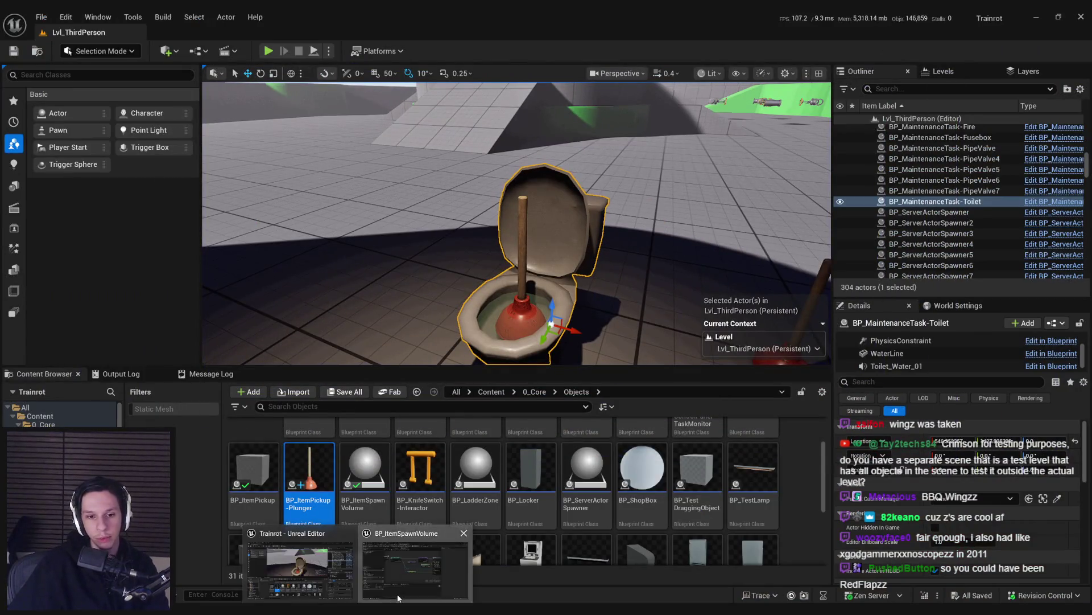
left_click(424, 563)
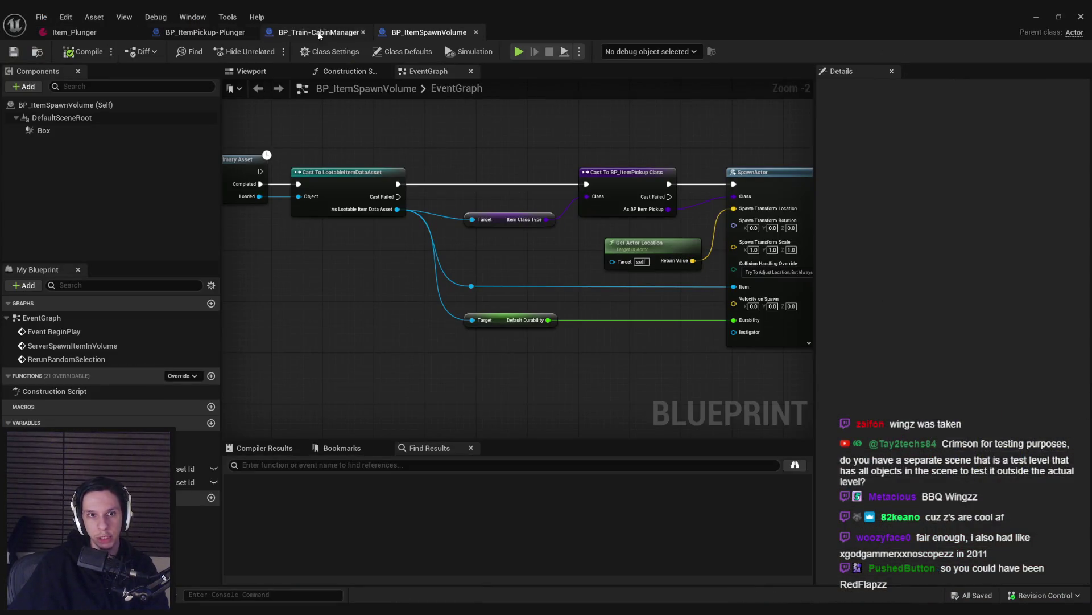
Step: Close the BP_ItemSpawnVolume, BP_Train-CabinManager, BP_ItemPickup-Plunger and Item_Plunger editor tabs
left_click(477, 32)
middle_click(293, 32)
middle_click(228, 32)
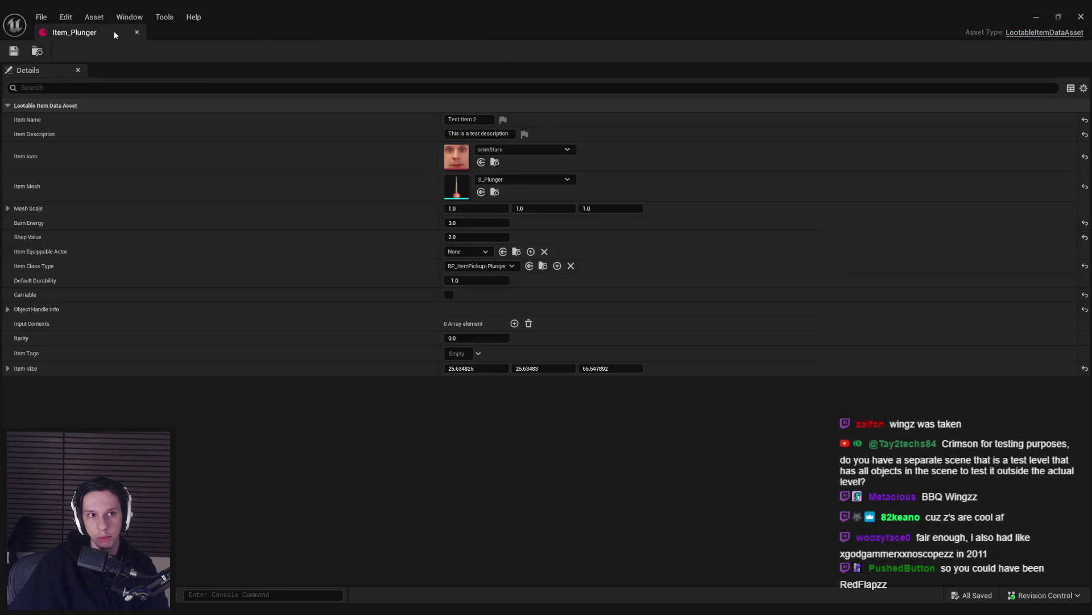
middle_click(114, 31)
left_click_drag(556, 296, 531, 364)
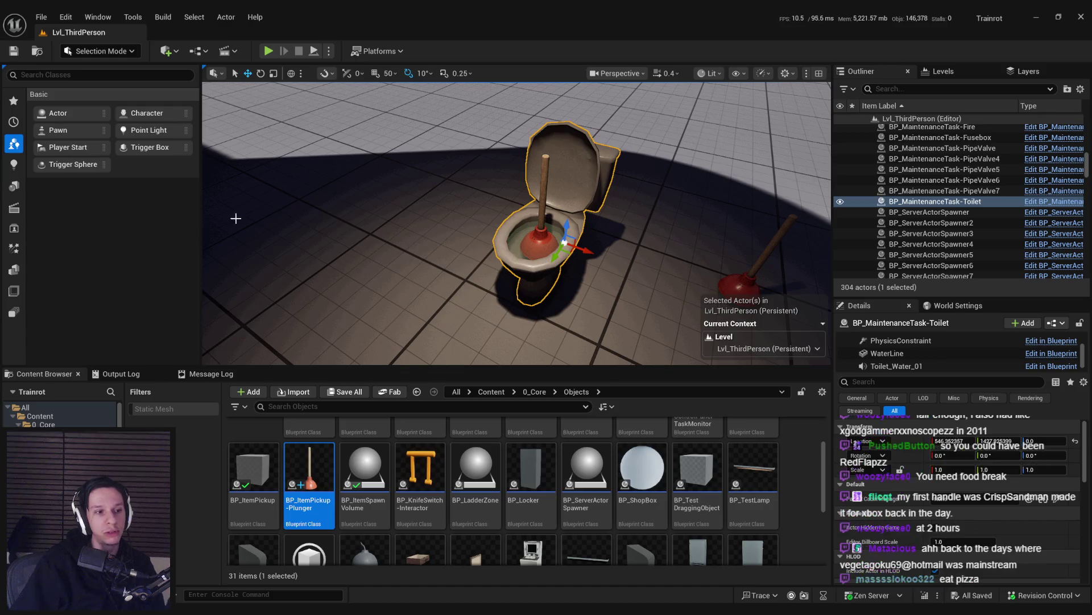
left_click_drag(319, 204, 314, 199)
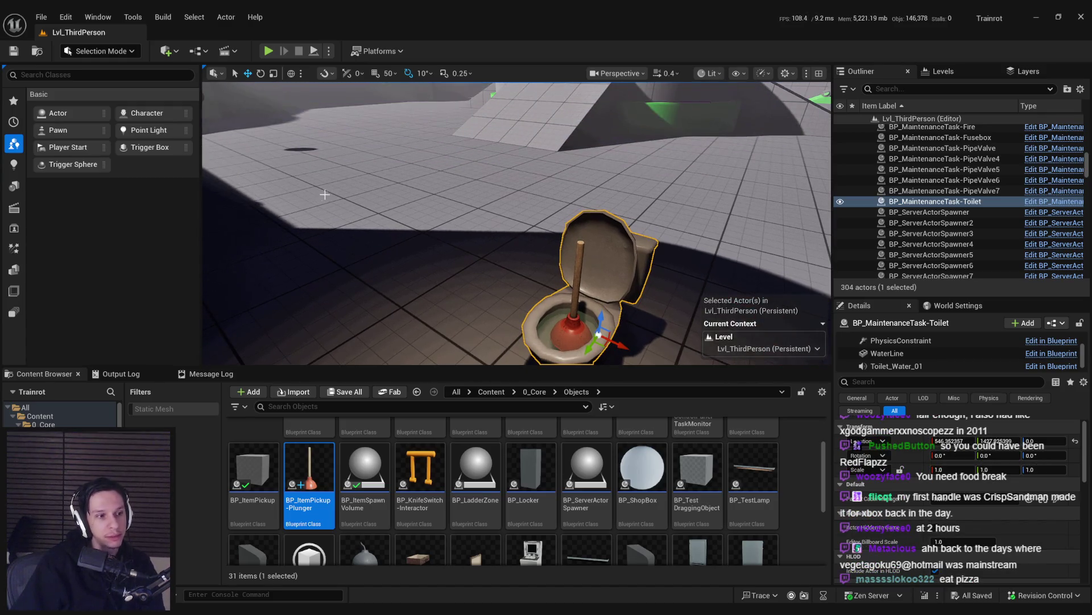
left_click_drag(456, 236, 456, 237)
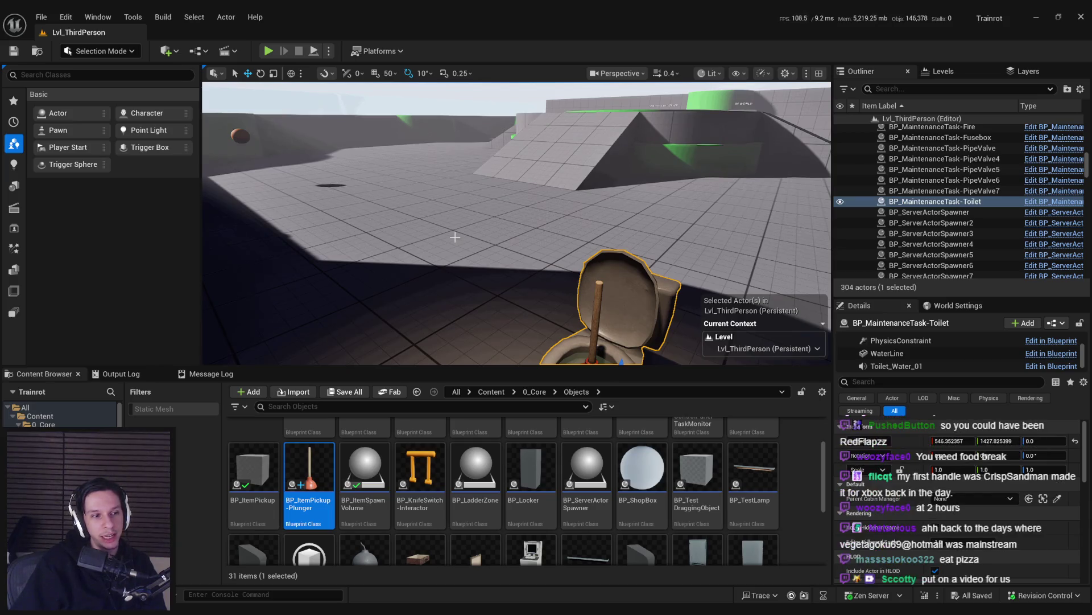
key("f")
scroll(455, 236, "up", 2)
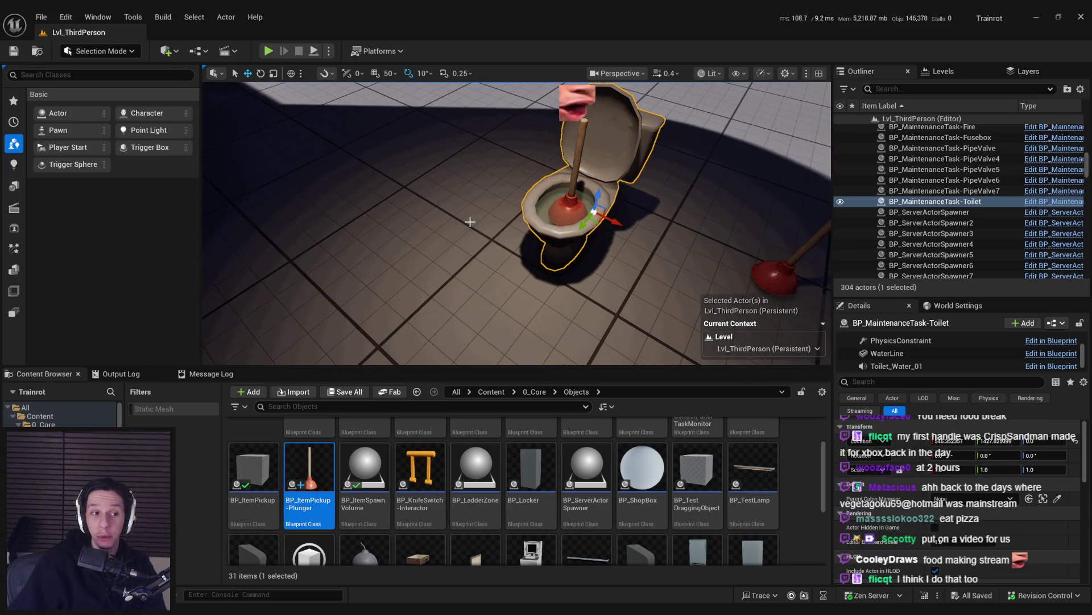
scroll(476, 203, "down", 3)
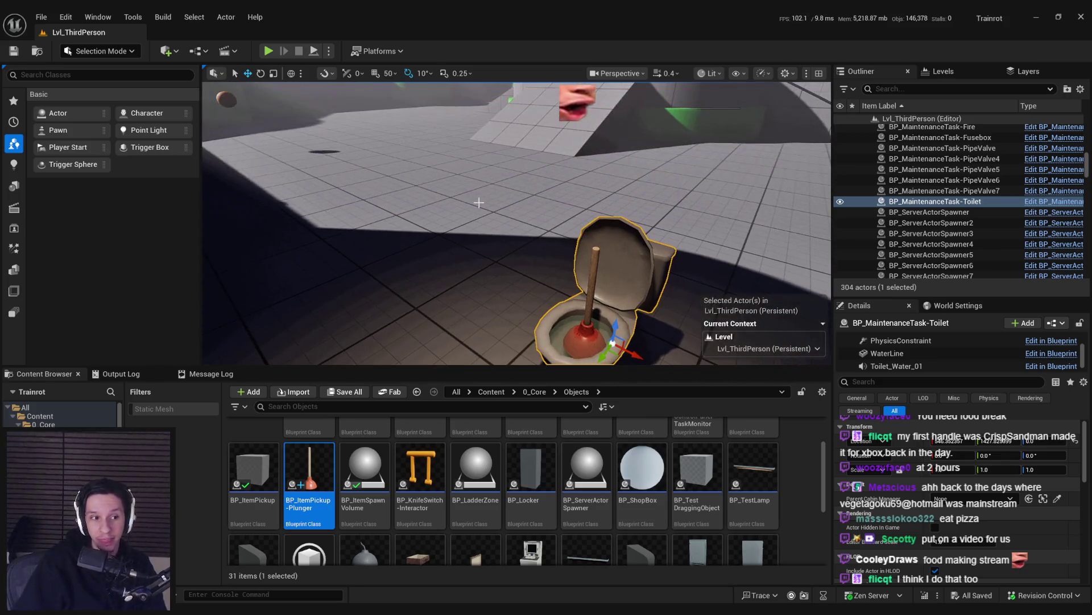
scroll(480, 205, "up", 2)
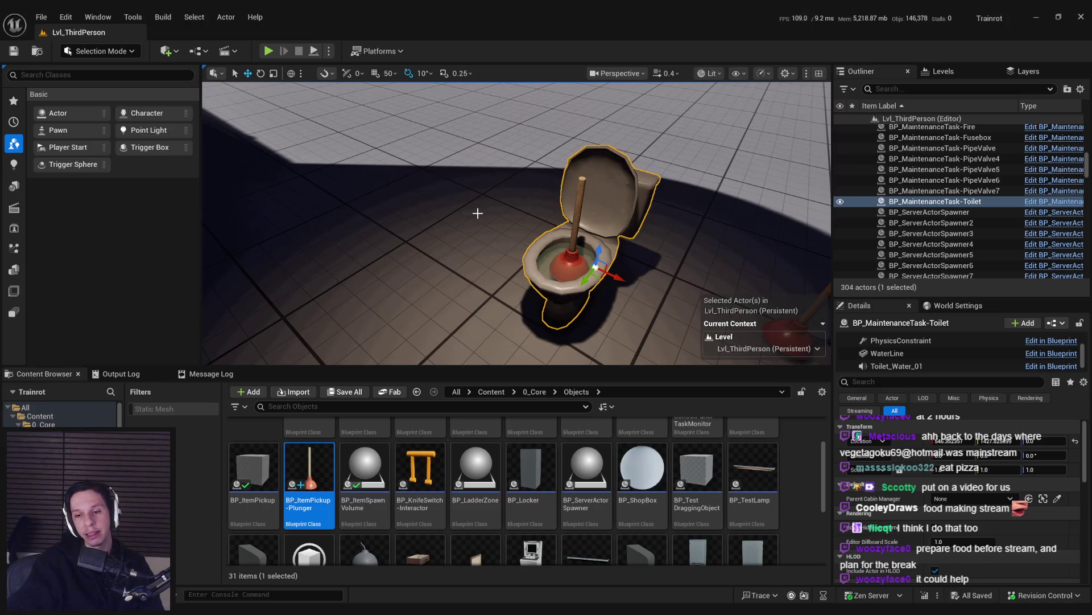
scroll(470, 224, "up", 2)
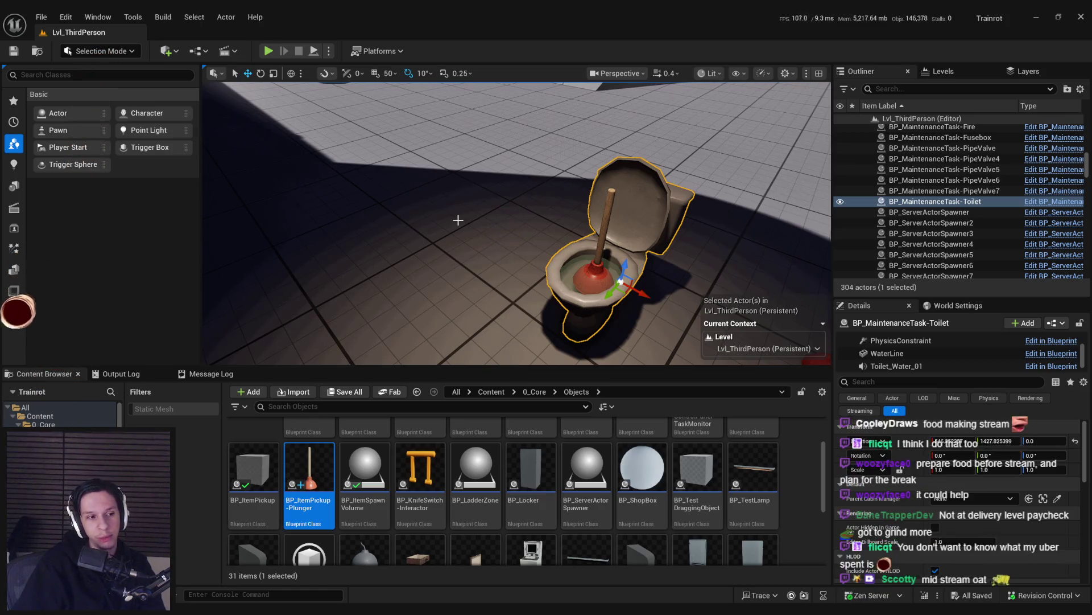
left_click_drag(459, 220, 458, 219)
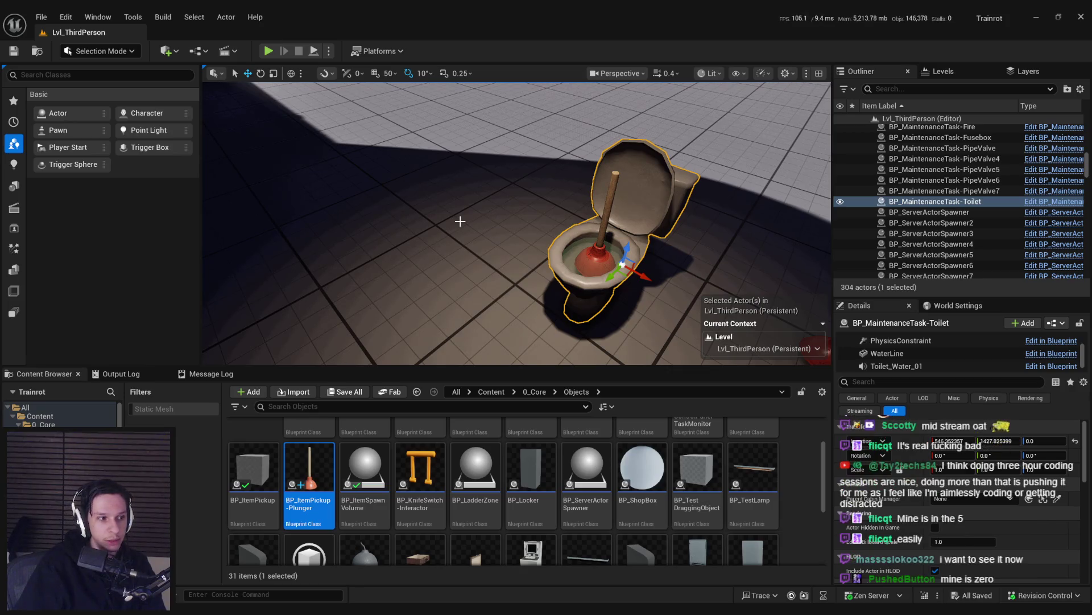
scroll(462, 222, "down", 2)
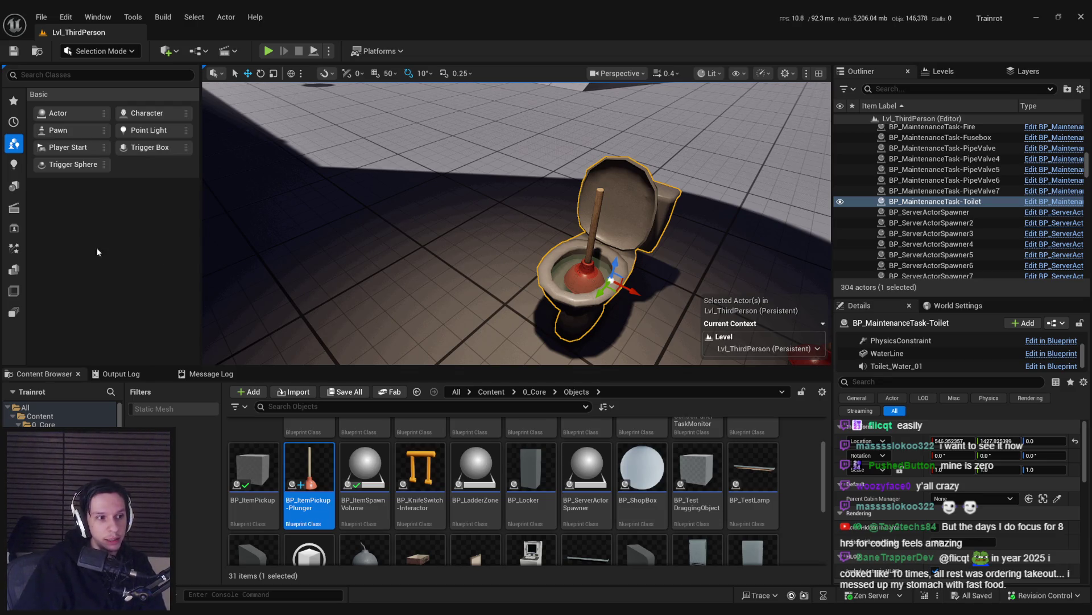
left_click_drag(381, 248, 381, 248)
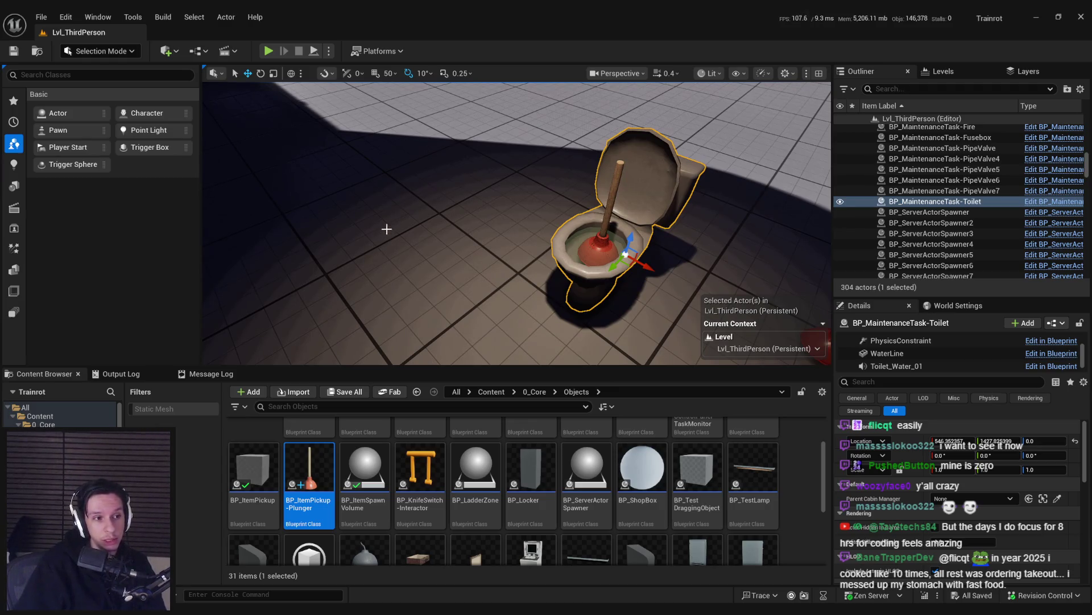
left_click_drag(386, 228, 386, 228)
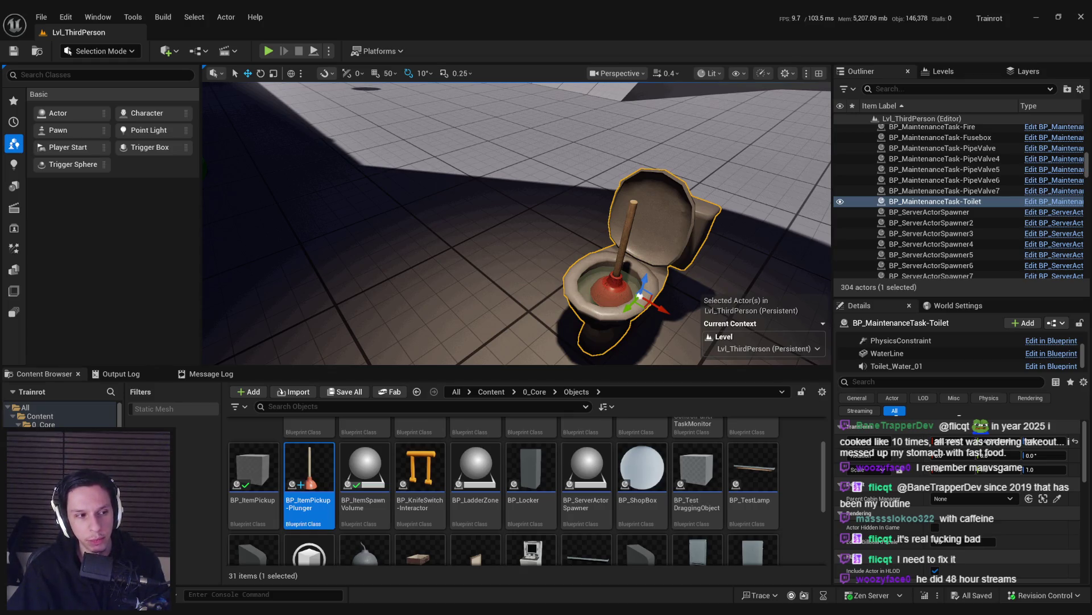
left_click_drag(302, 179, 302, 180)
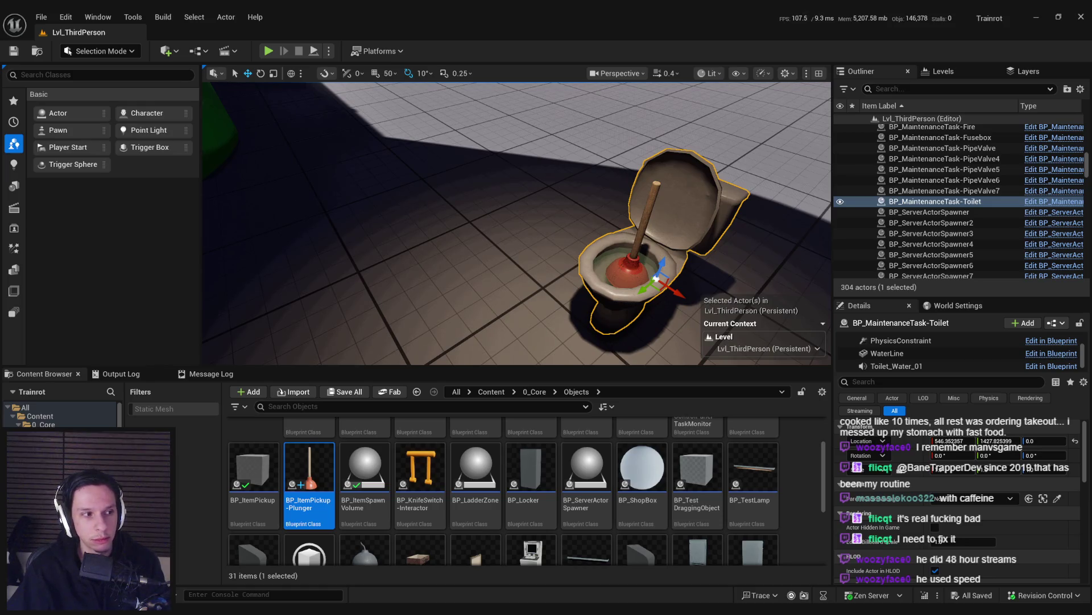
scroll(516, 224, "down", 5)
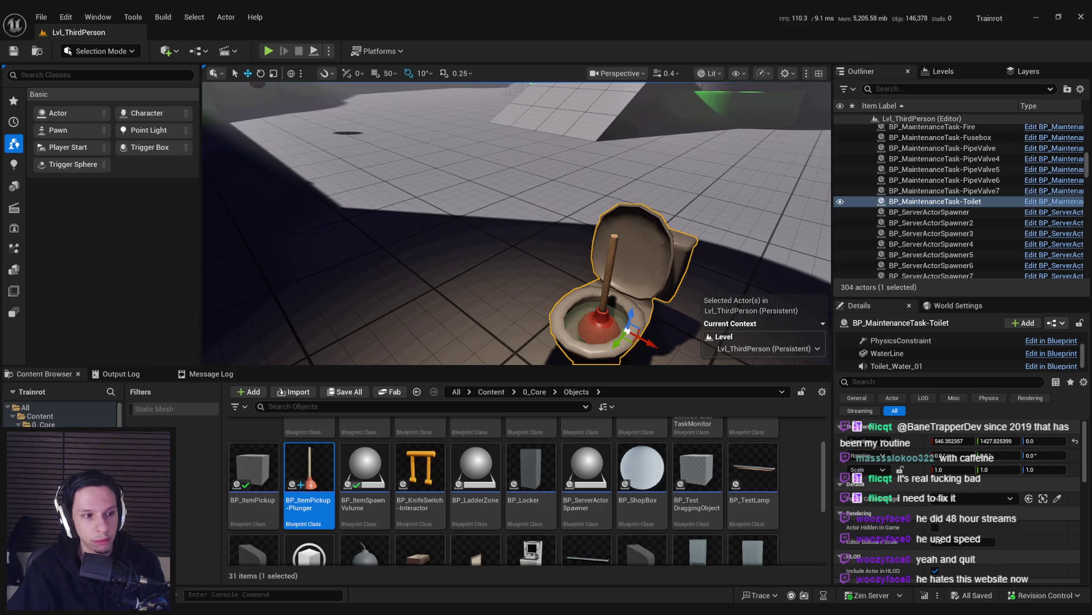
scroll(516, 224, "down", 3)
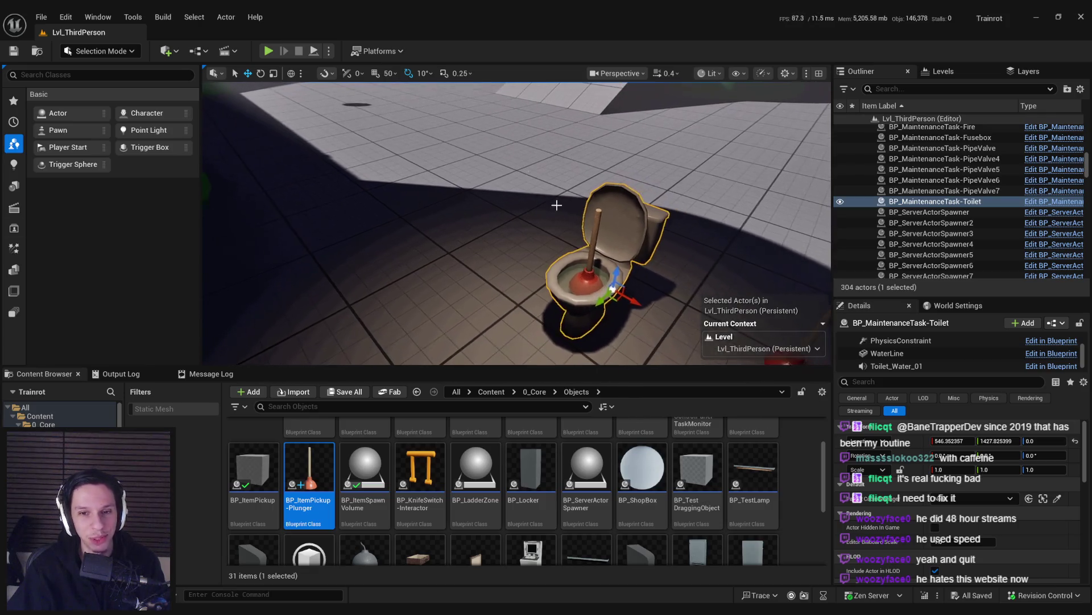
left_click(268, 51)
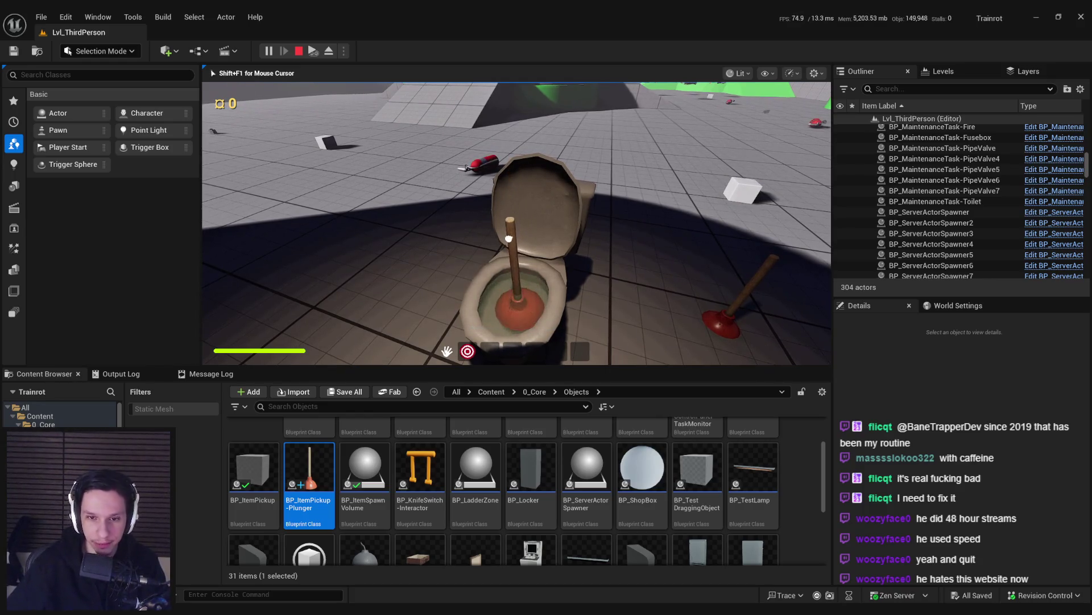
left_click(517, 203)
left_click(518, 205)
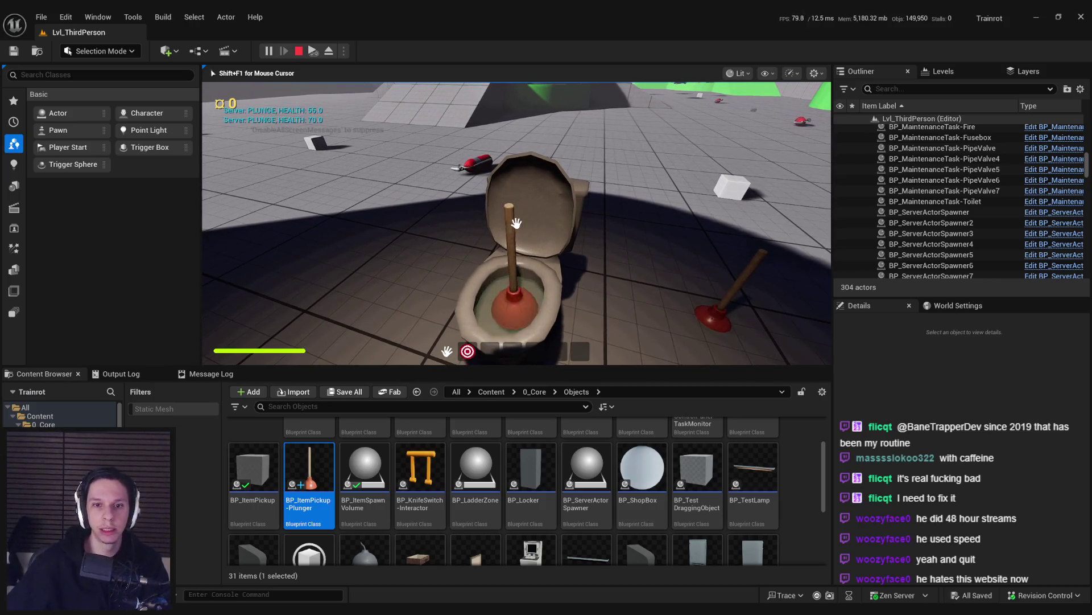
left_click(516, 222)
left_click(516, 223)
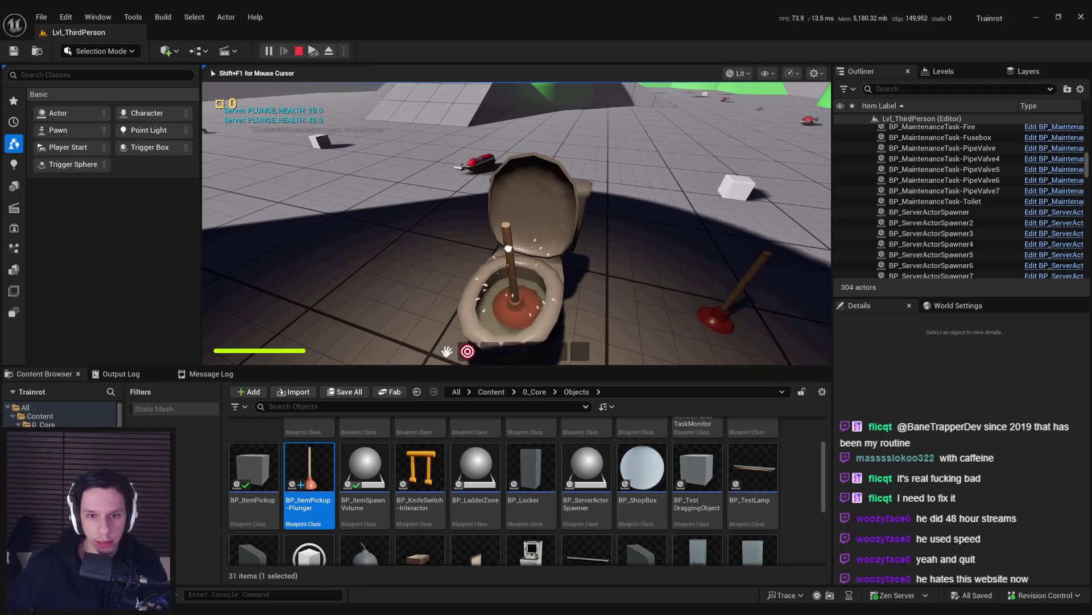
key("Escape")
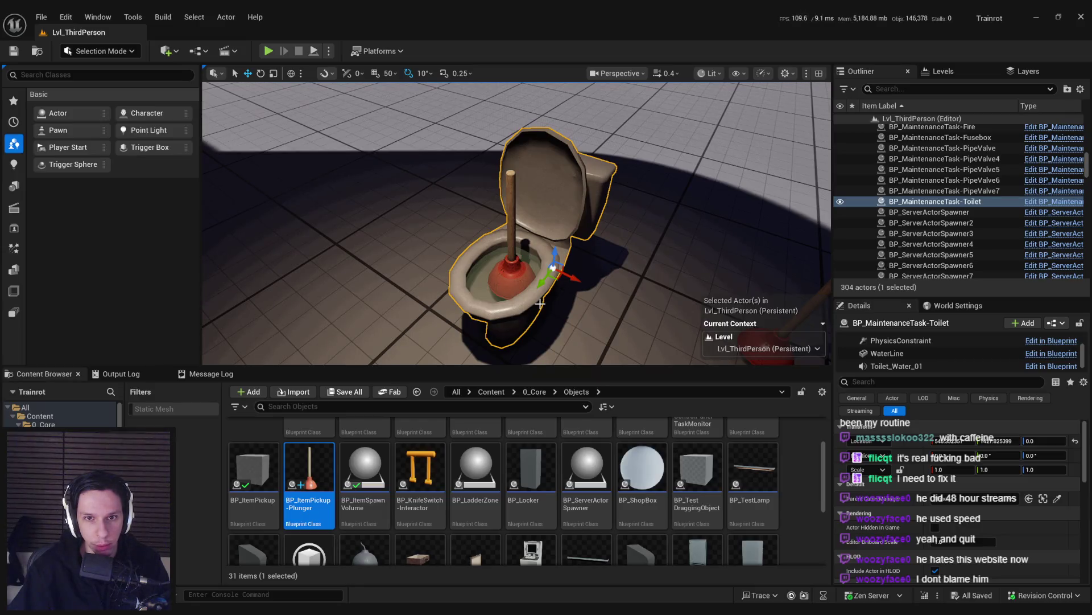
Step: Preview the Toilet Flush Short Full Inflation 01, 02 and Long 01 sounds in PLUMBING
left_click(535, 392)
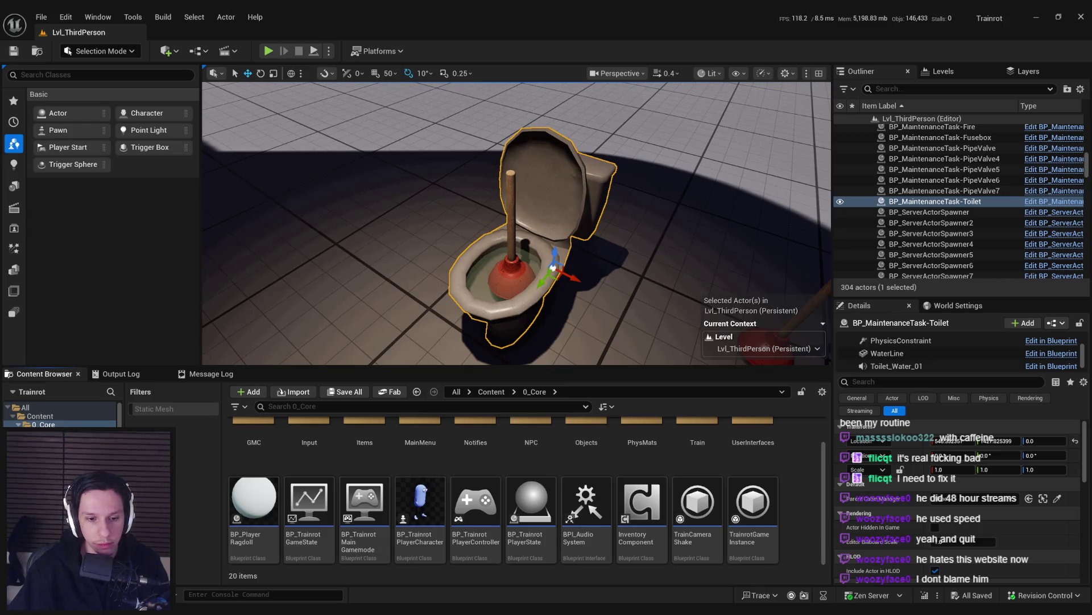
key("alt+Tab")
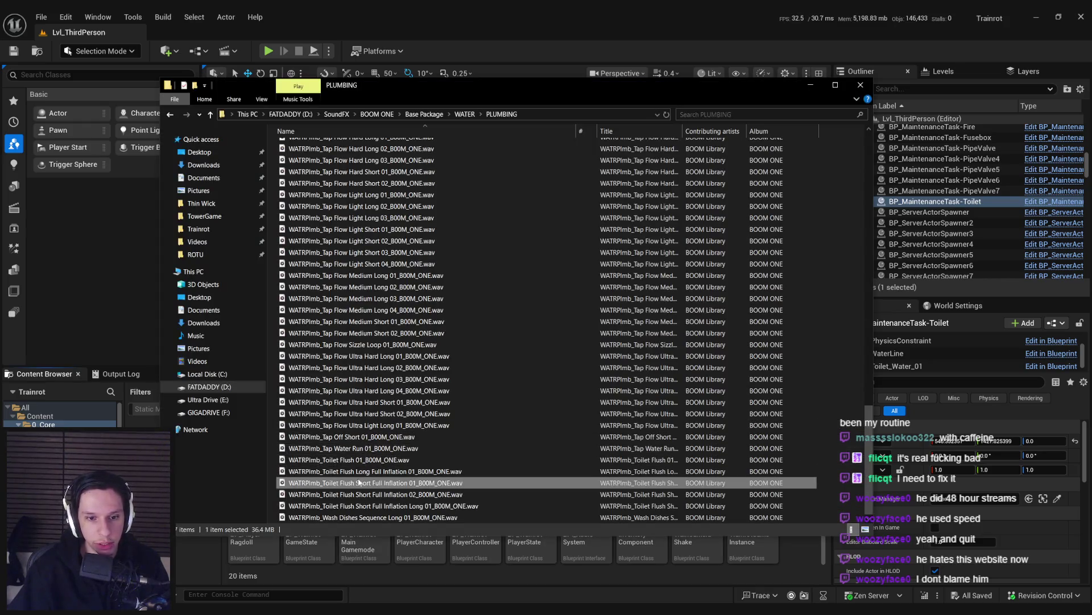
left_click(360, 482)
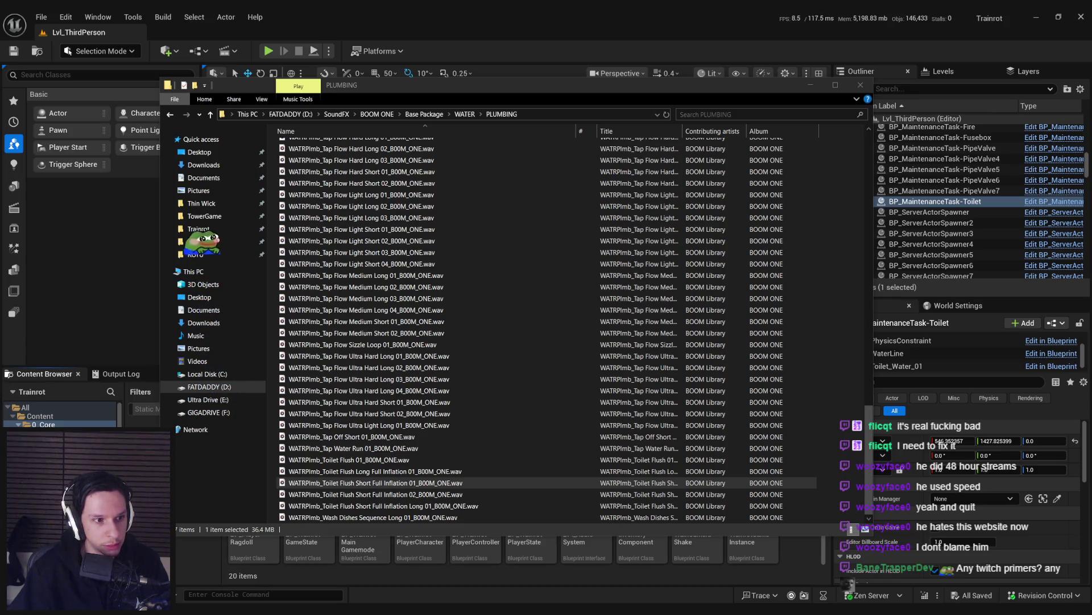
left_click(375, 493)
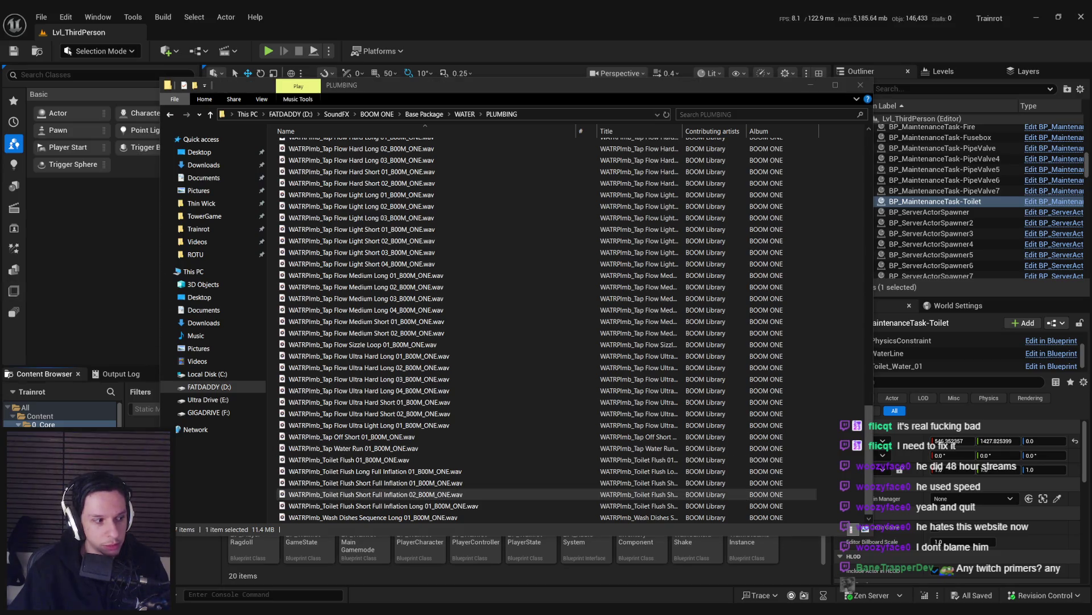
left_click(376, 505)
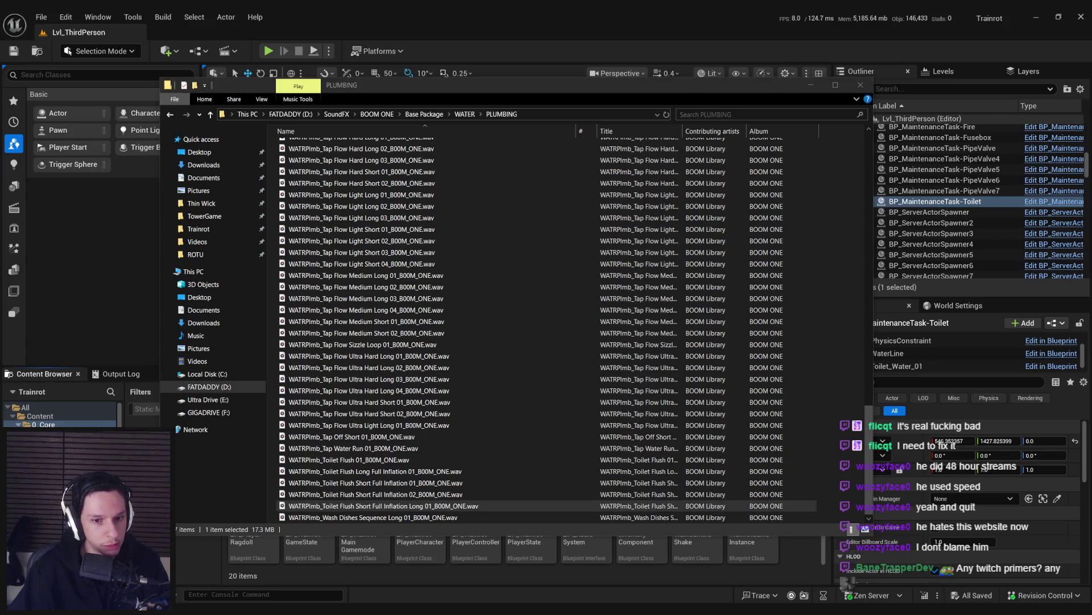
Step: Launch Audacity from the Start menu search
key("super")
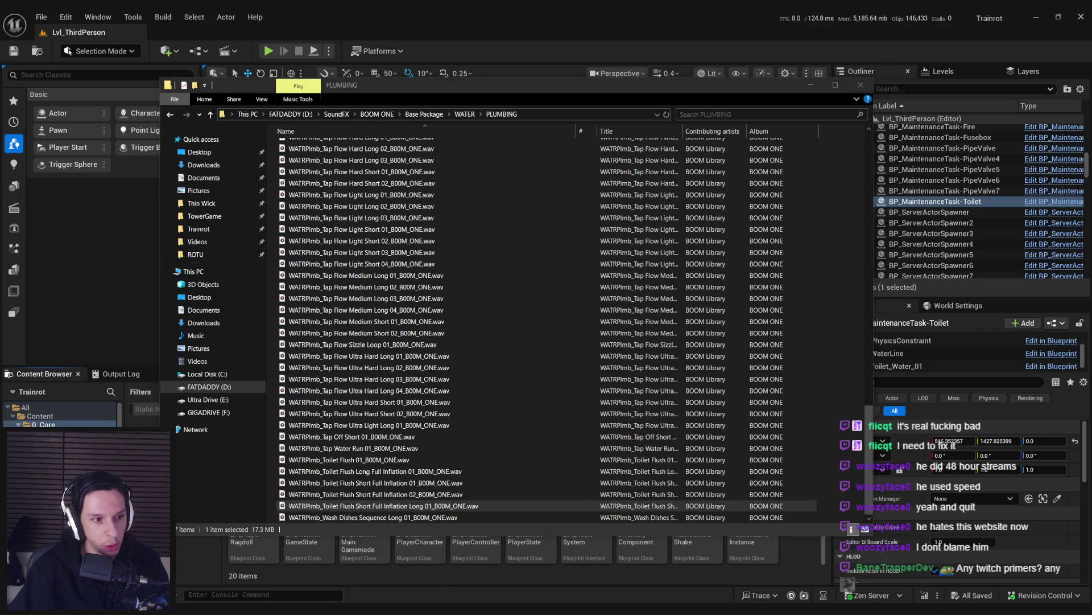
type("audacity")
left_click(87, 328)
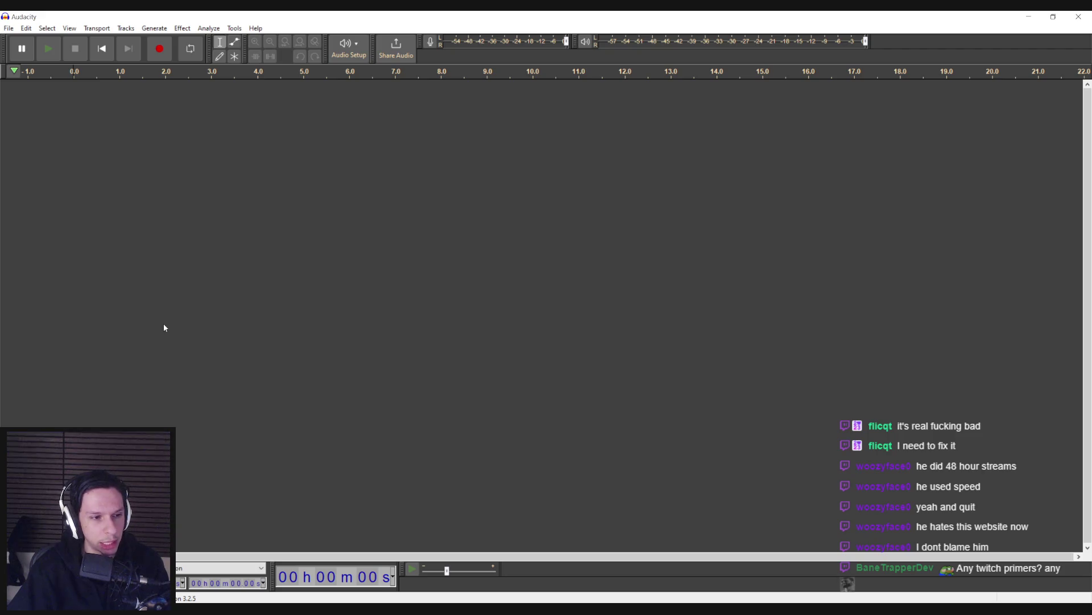
Step: Open the recent Trainrot_ToiletSounds project and play it back
left_click(8, 28)
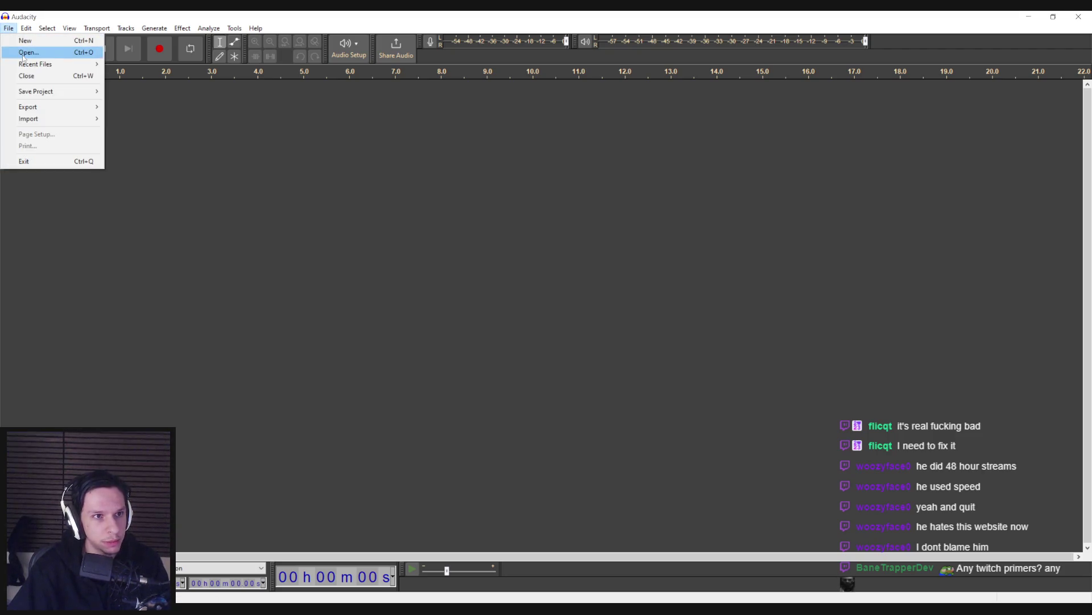
left_click(114, 64)
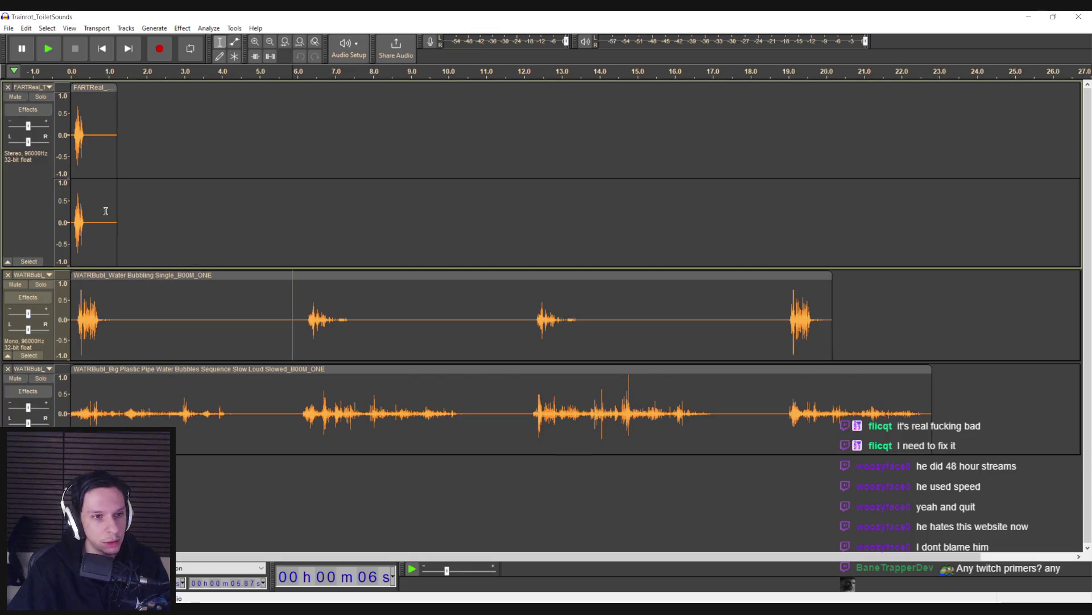
left_click(69, 214)
key("space")
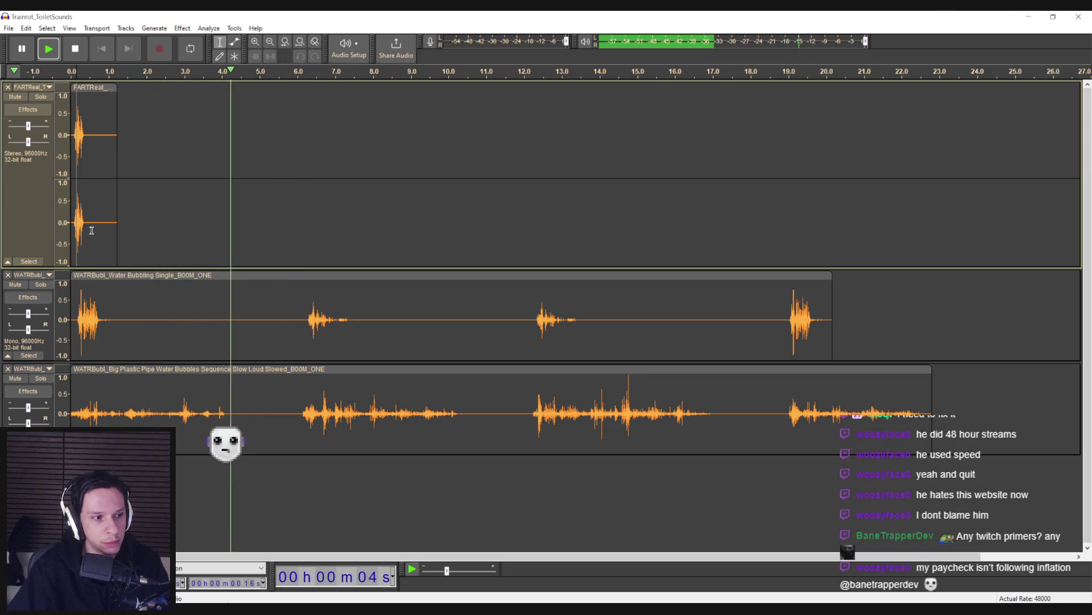
key("space")
Step: Split the pipe bubbles at 4.4 s and delete the bubbling clip after 2.5 s
left_click_drag(238, 414, 71, 414)
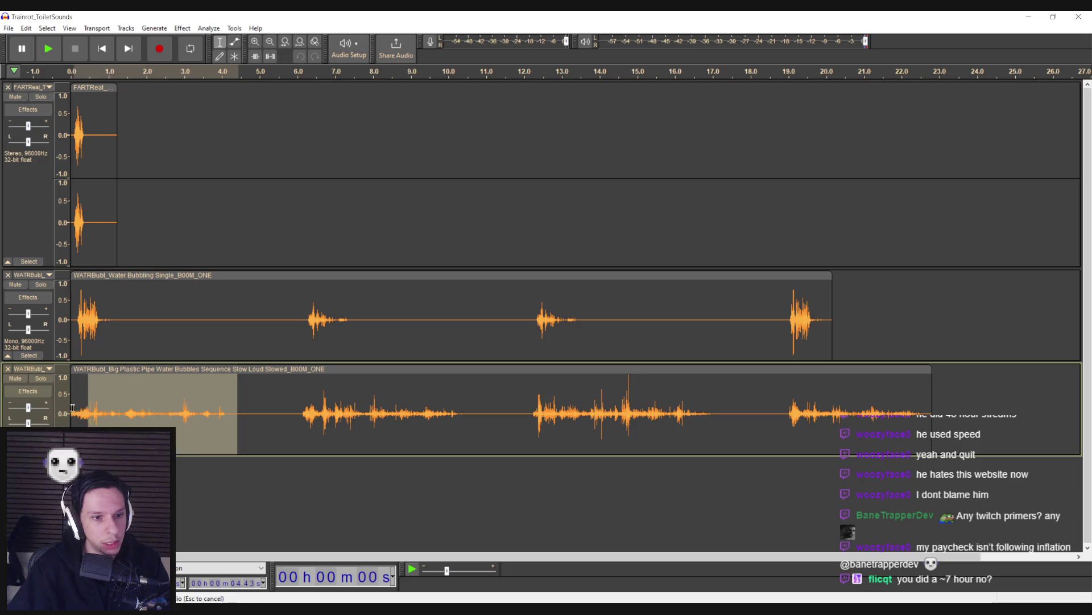
key("ctrl+i")
left_click_drag(263, 374, 235, 334)
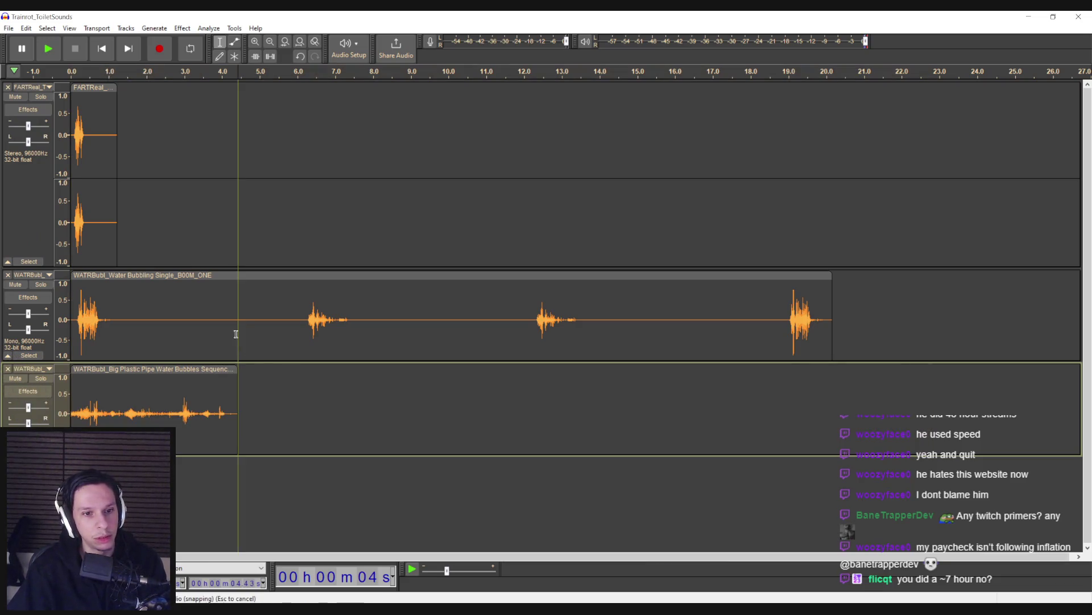
left_click_drag(164, 312, 844, 316)
key("Delete")
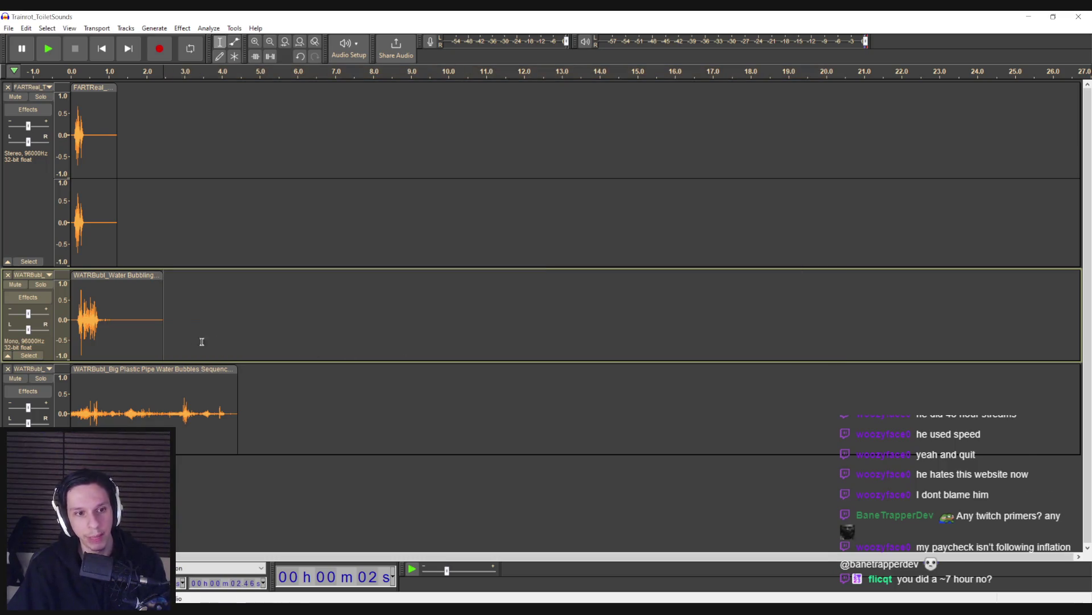
key("space")
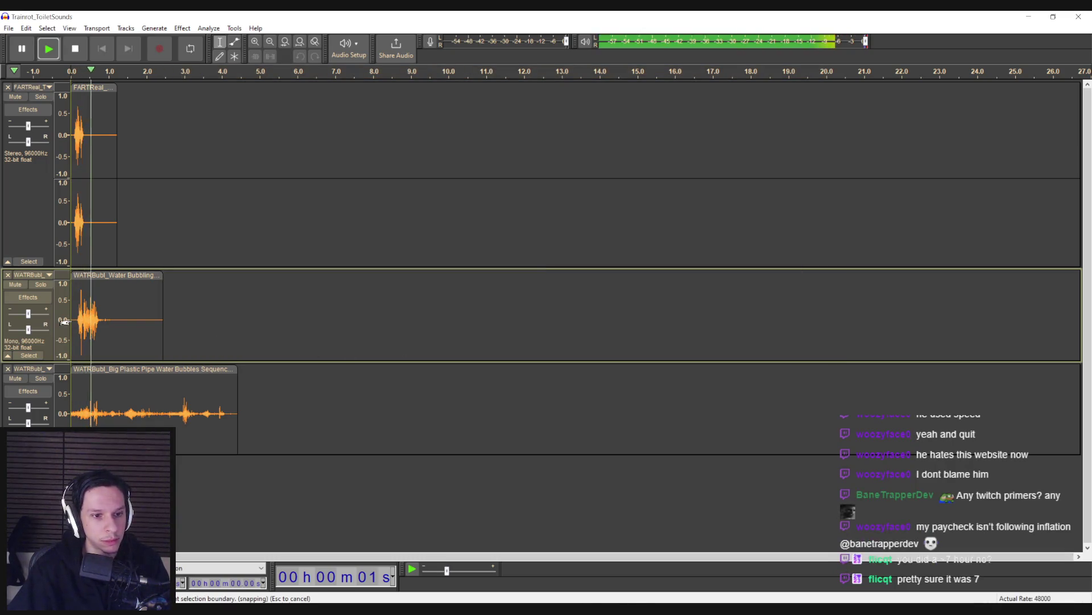
Step: Apply a Studio Fade Out to the pipe bubbles from 2 s onward and replay
left_click_drag(147, 392, 237, 393)
left_click(184, 28)
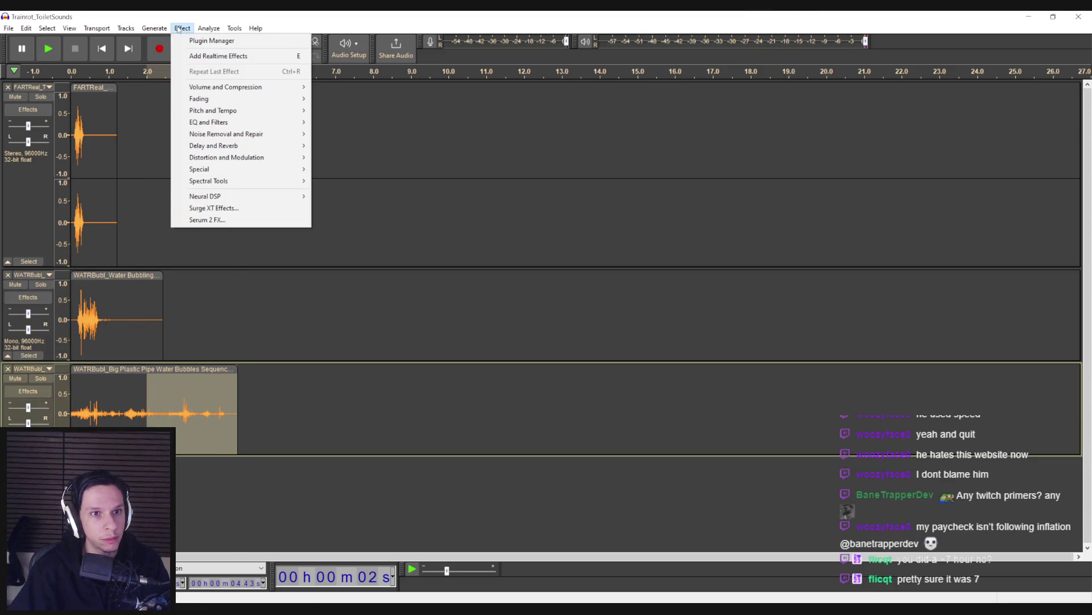
mouse_move(201, 100)
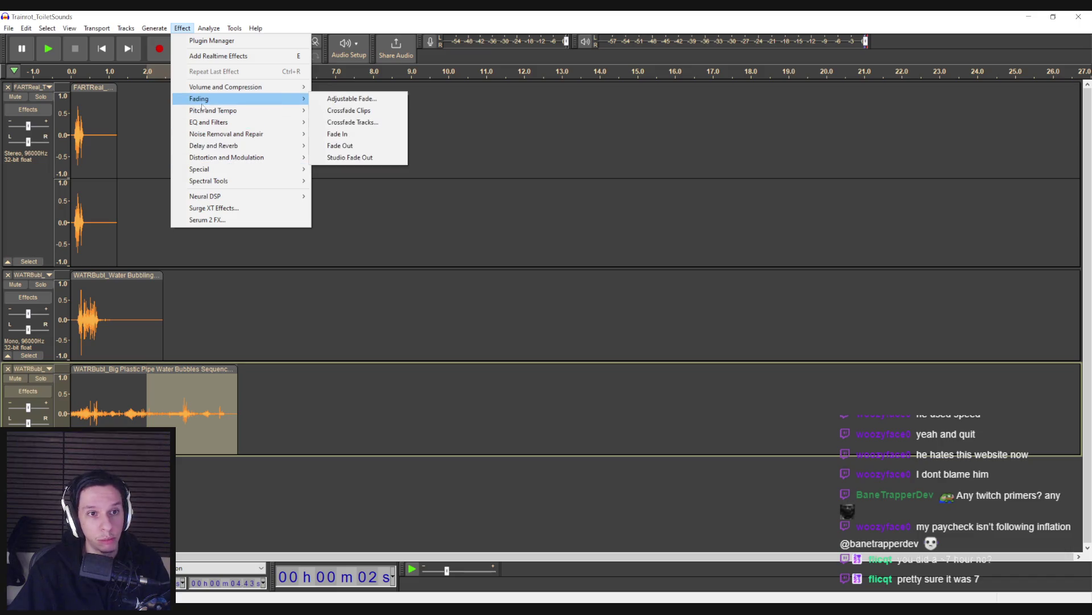
left_click(350, 157)
left_click(139, 393)
key("space")
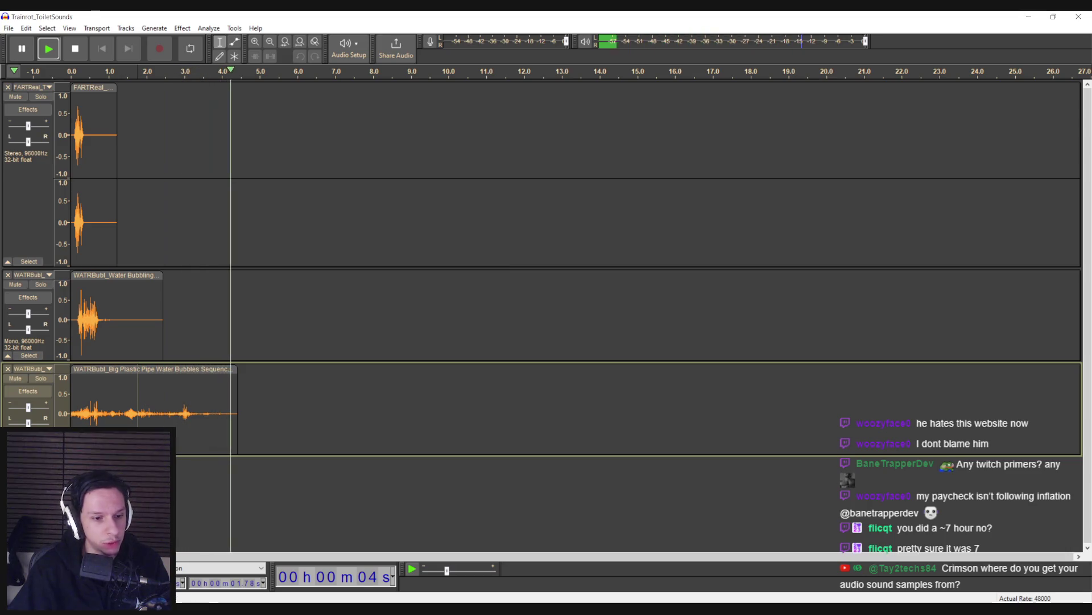
key("alt+Tab")
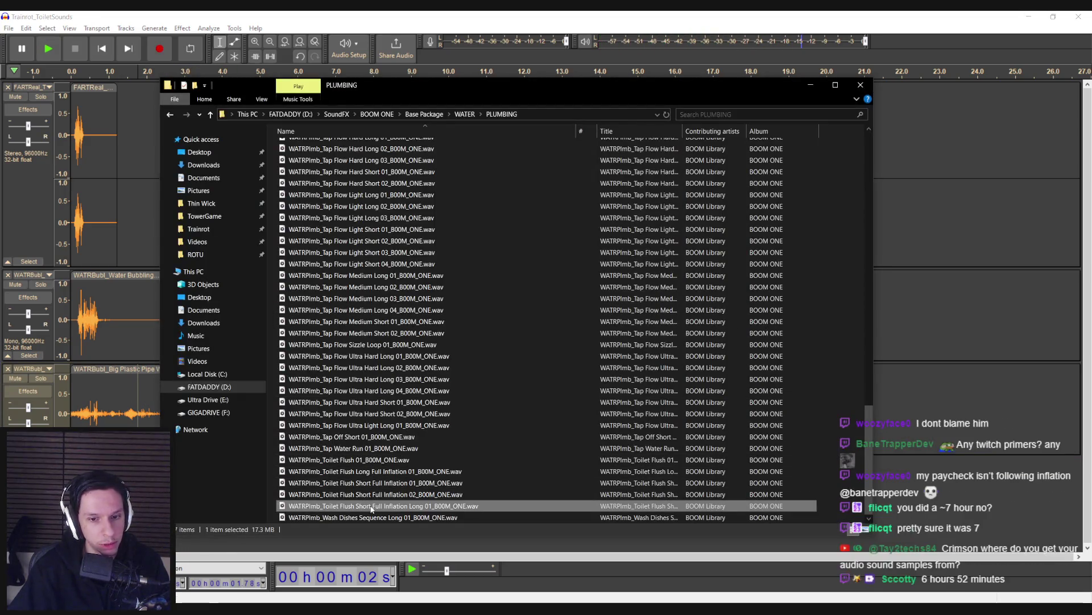
left_click_drag(376, 506, 152, 424)
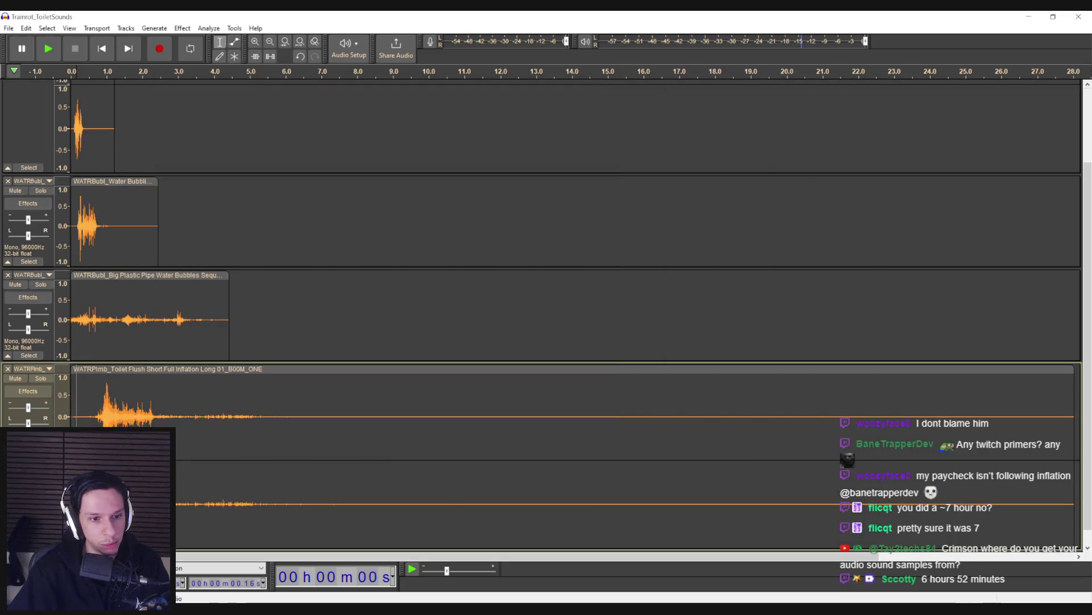
left_click(183, 29)
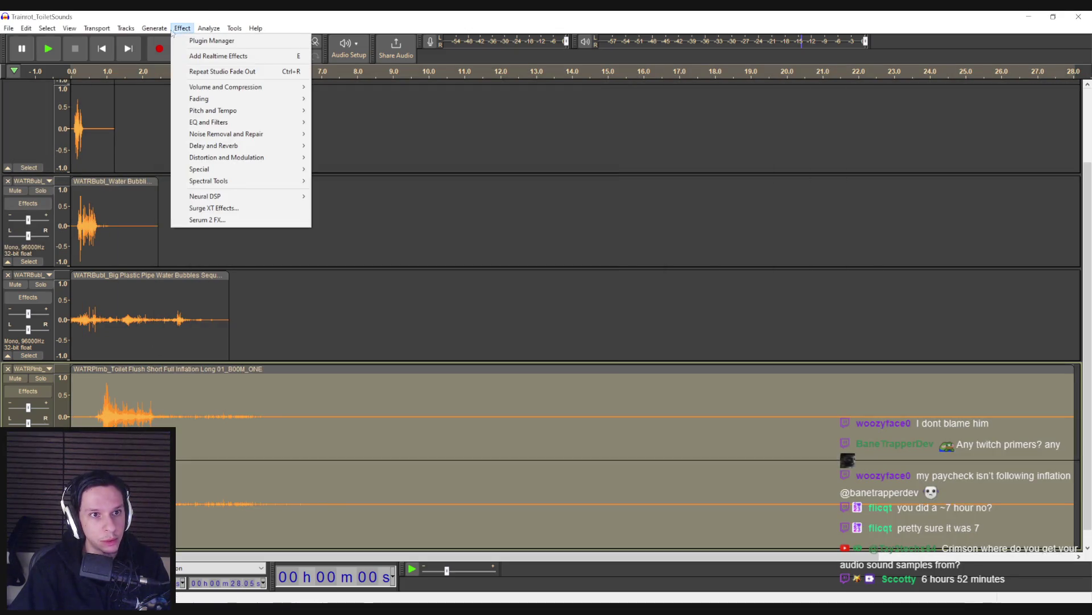
mouse_move(139, 59)
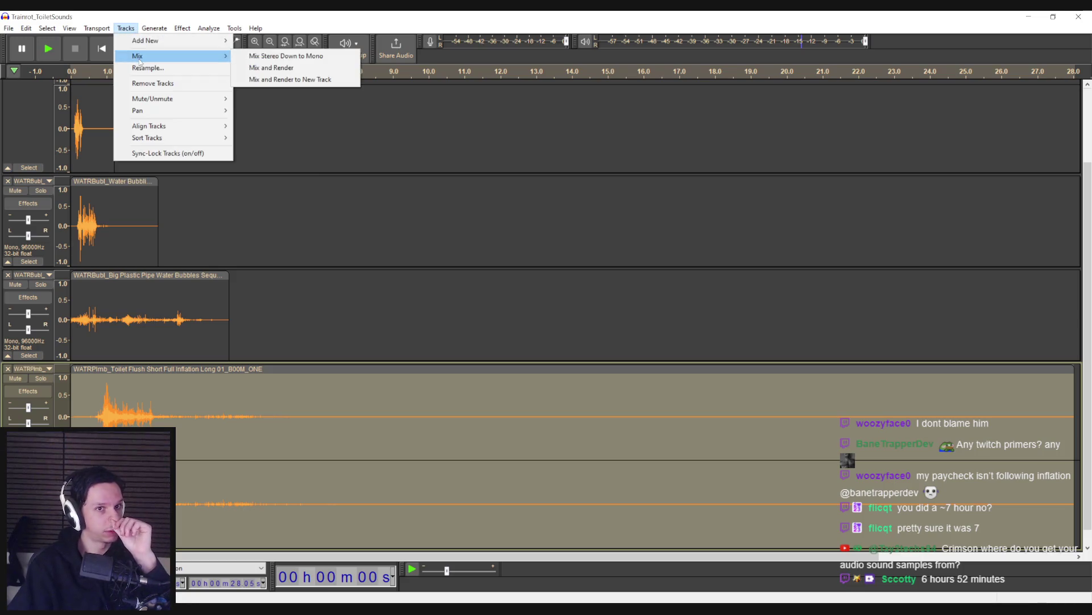
left_click(285, 55)
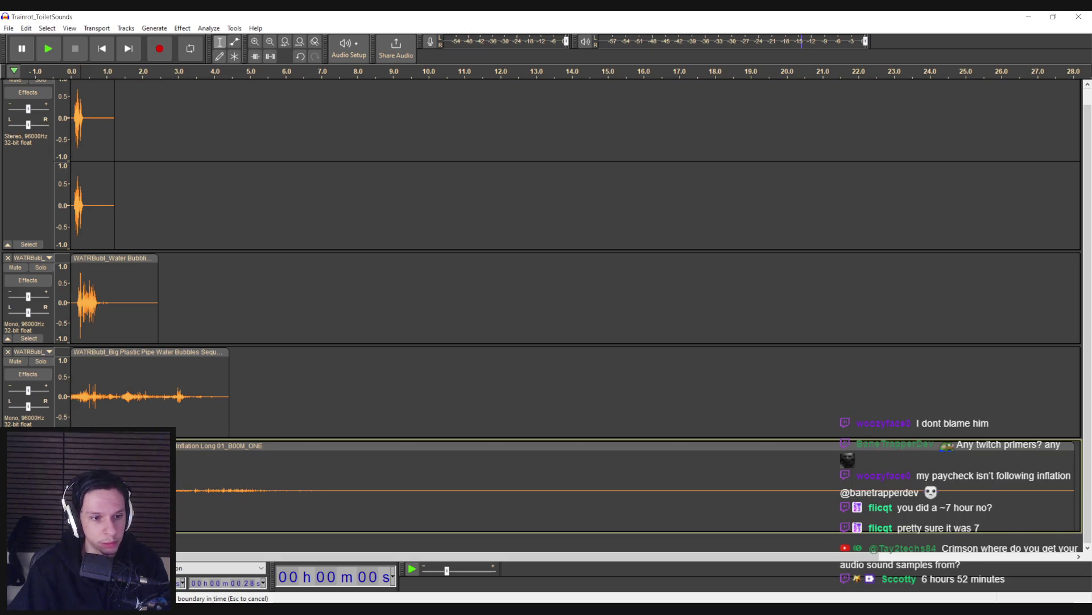
key("space")
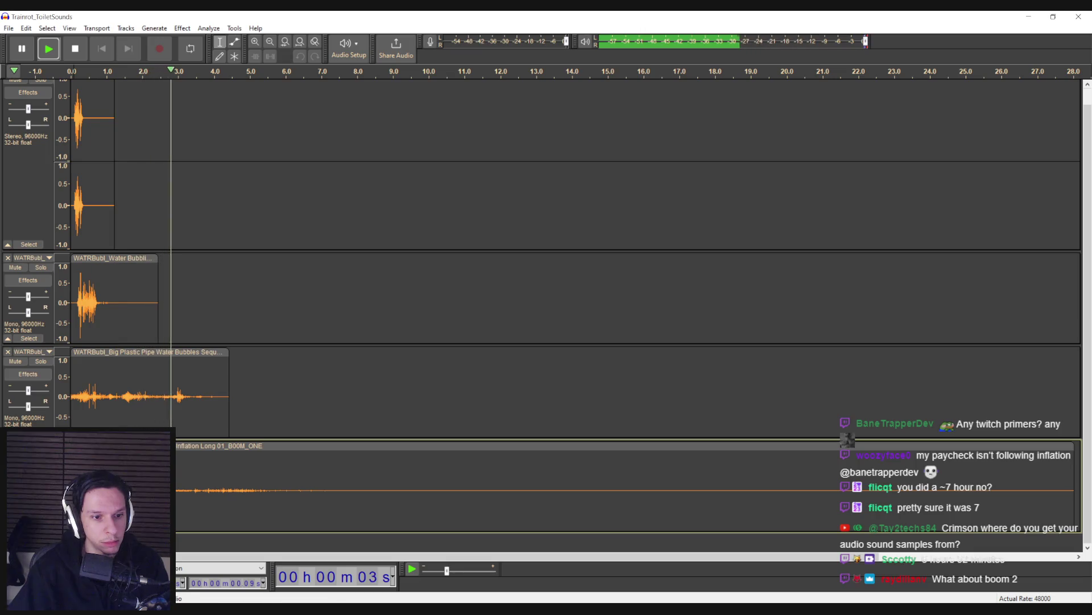
key("space")
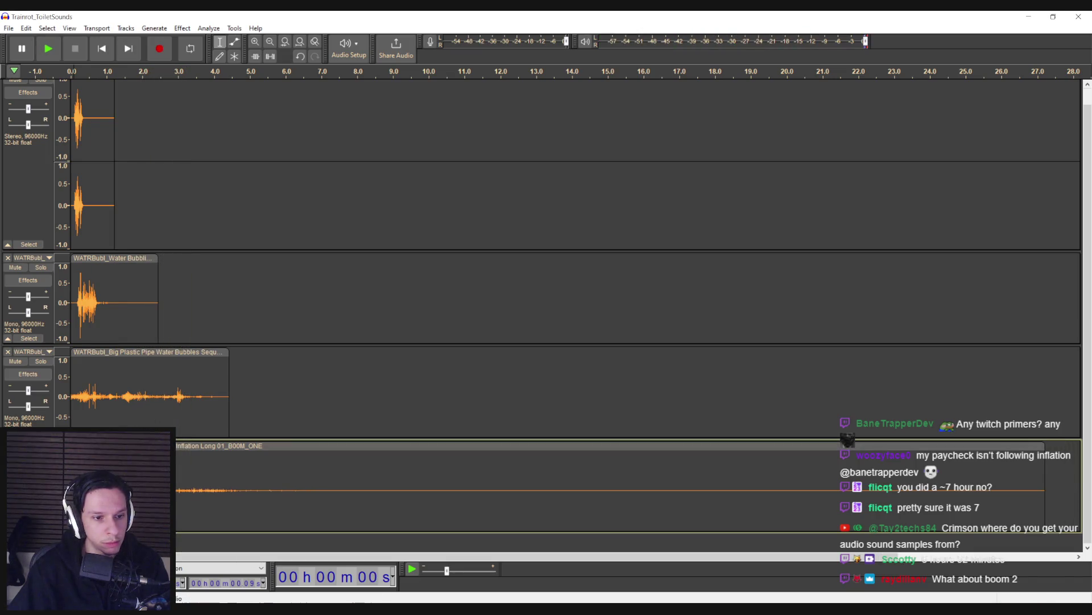
key("space")
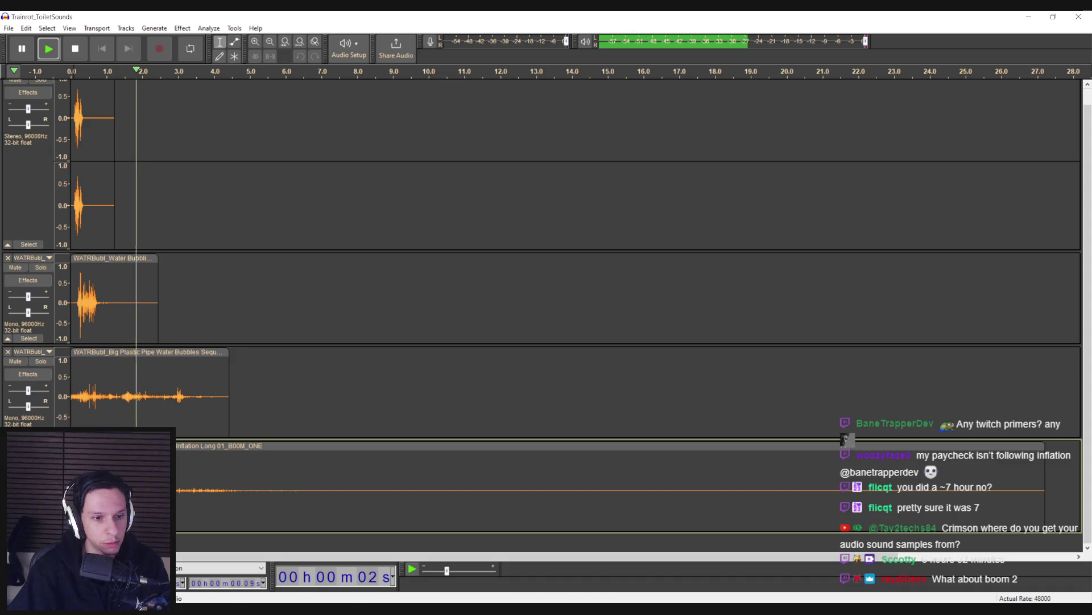
key("space")
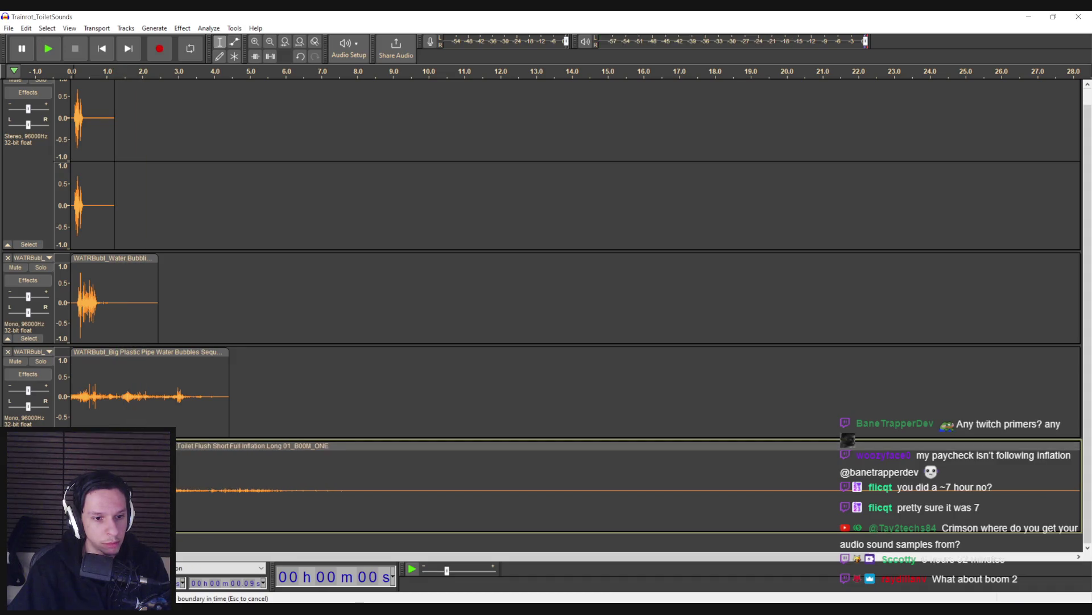
left_click_drag(910, 445, 848, 439)
key("space")
key("space")
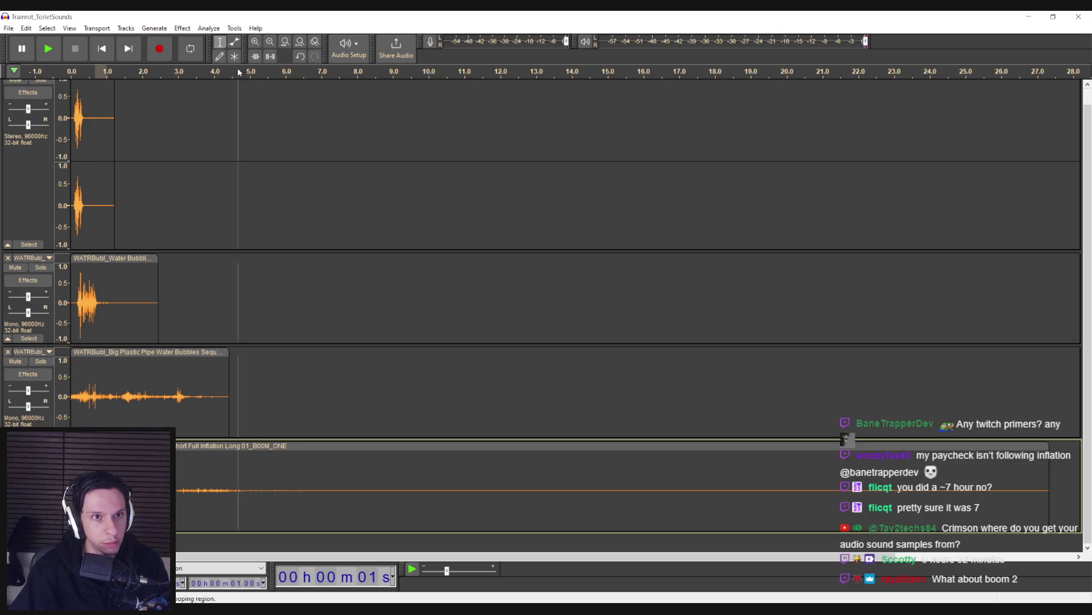
left_click(182, 28)
mouse_move(296, 98)
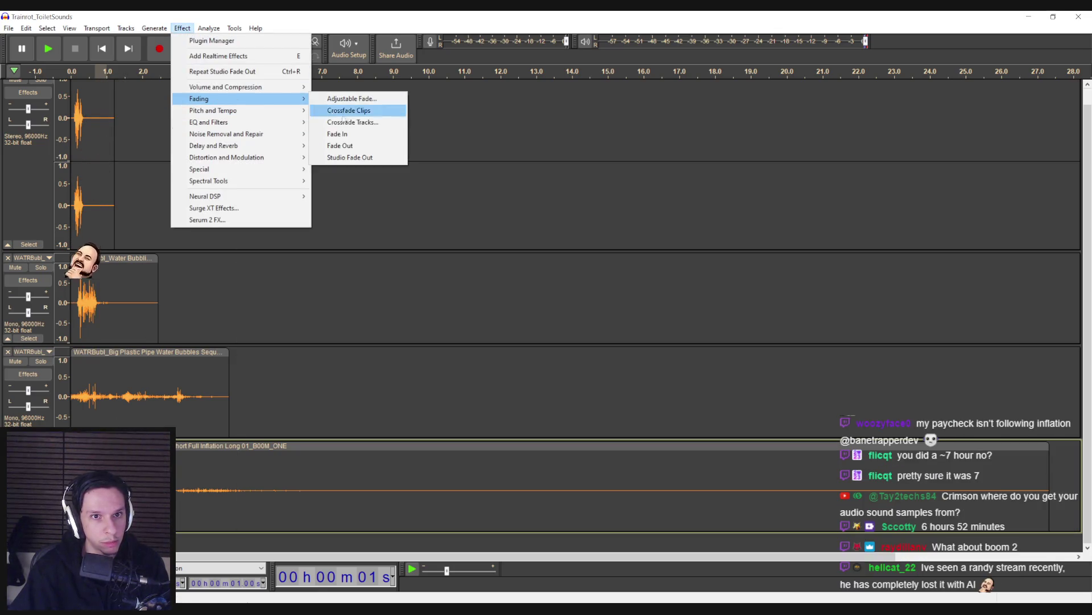
left_click(347, 111)
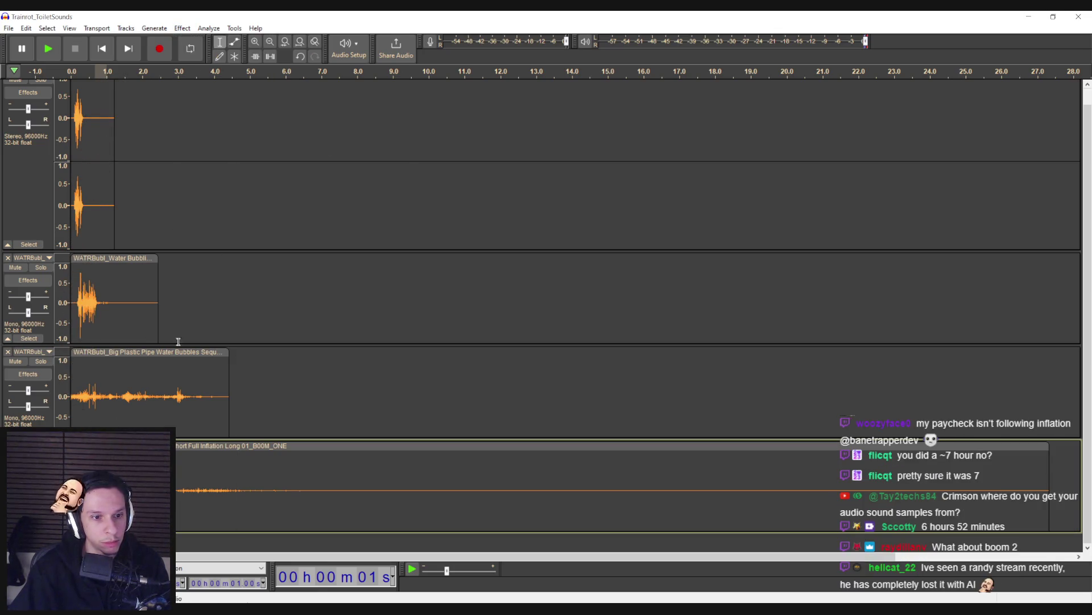
key("space")
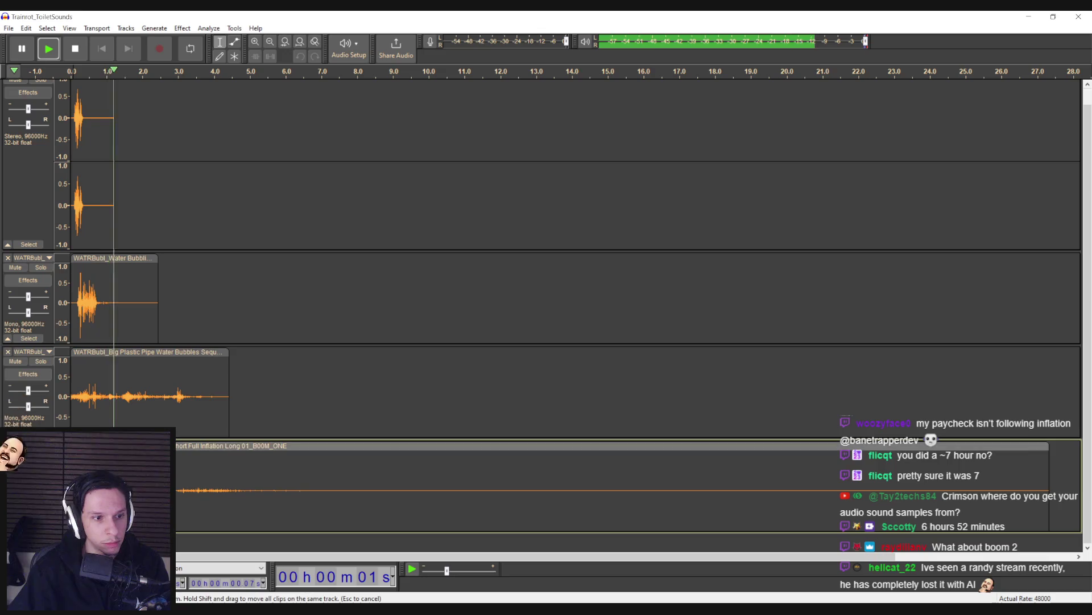
key("space")
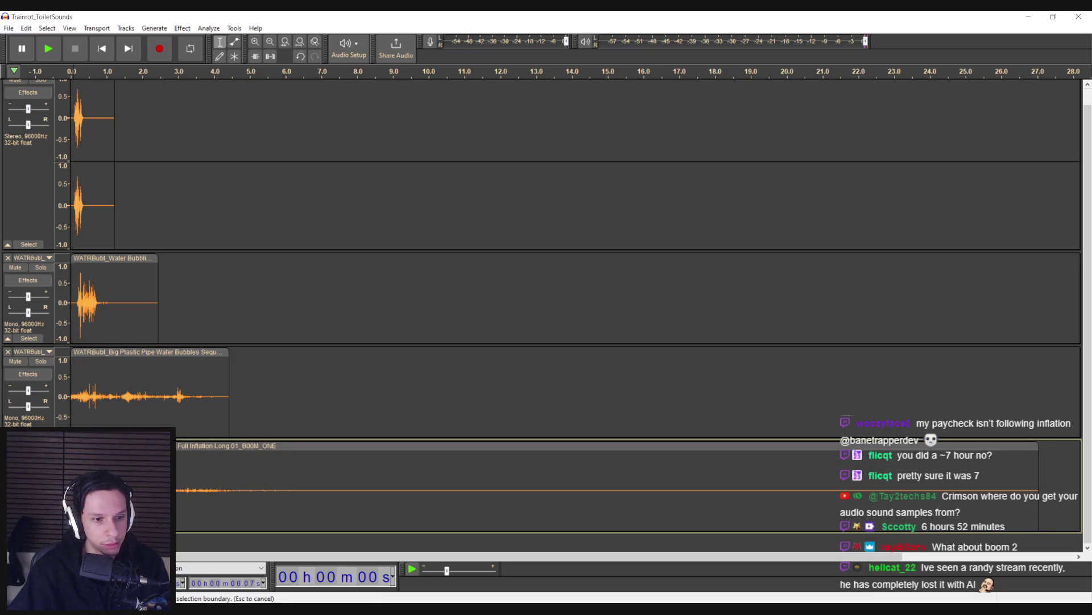
key("space")
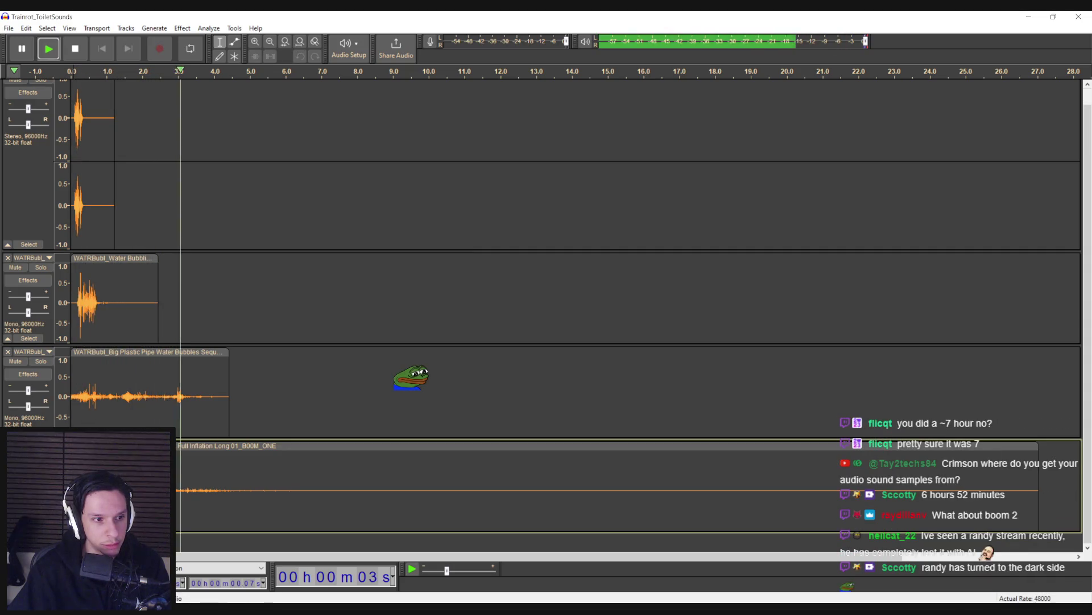
key("space")
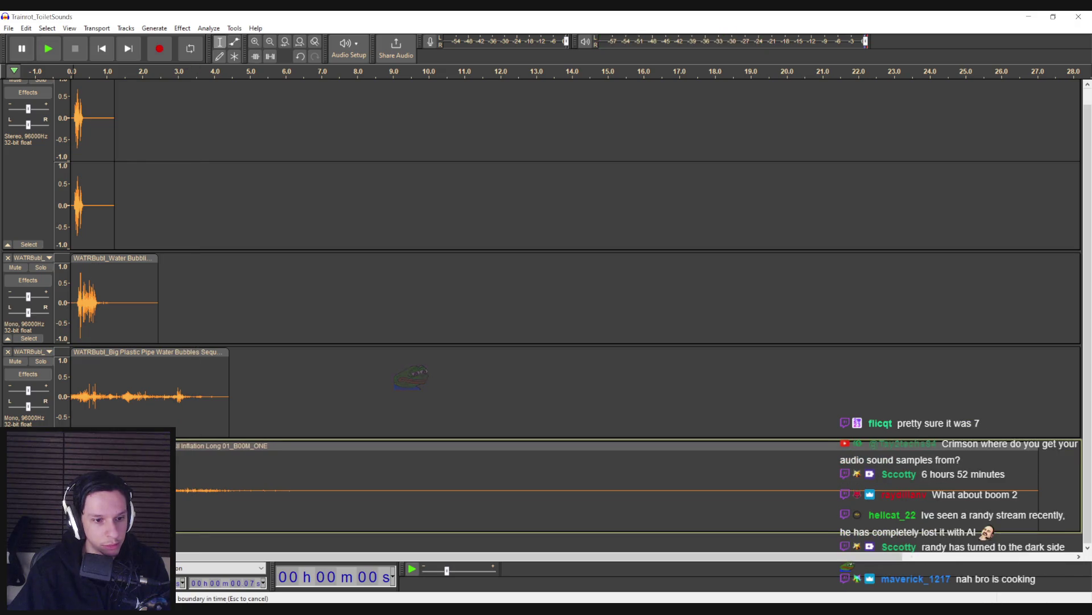
key("ctrl+z")
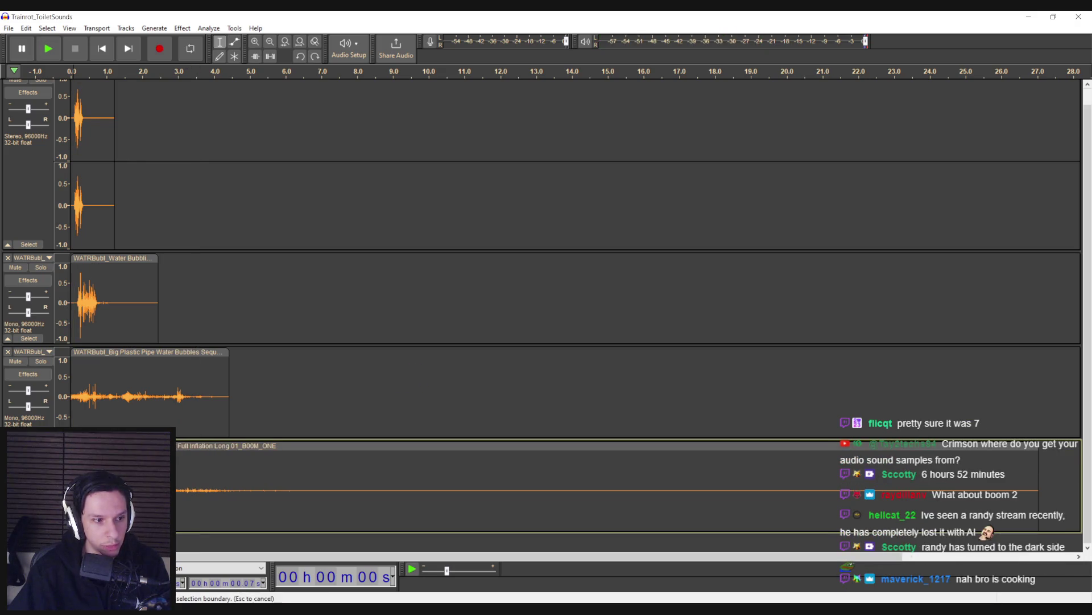
key("space")
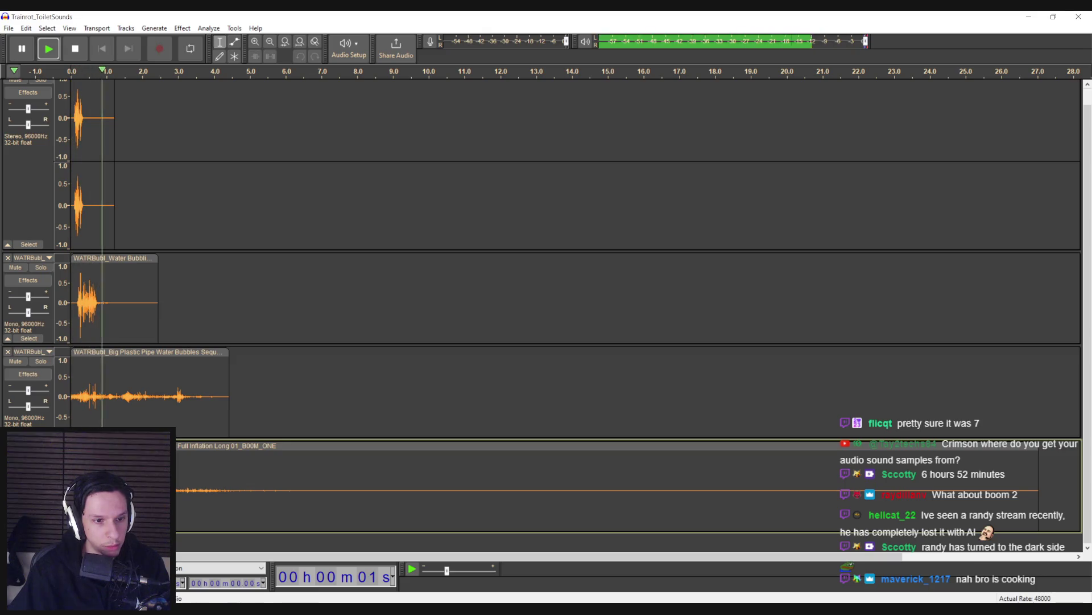
key("space")
key("space")
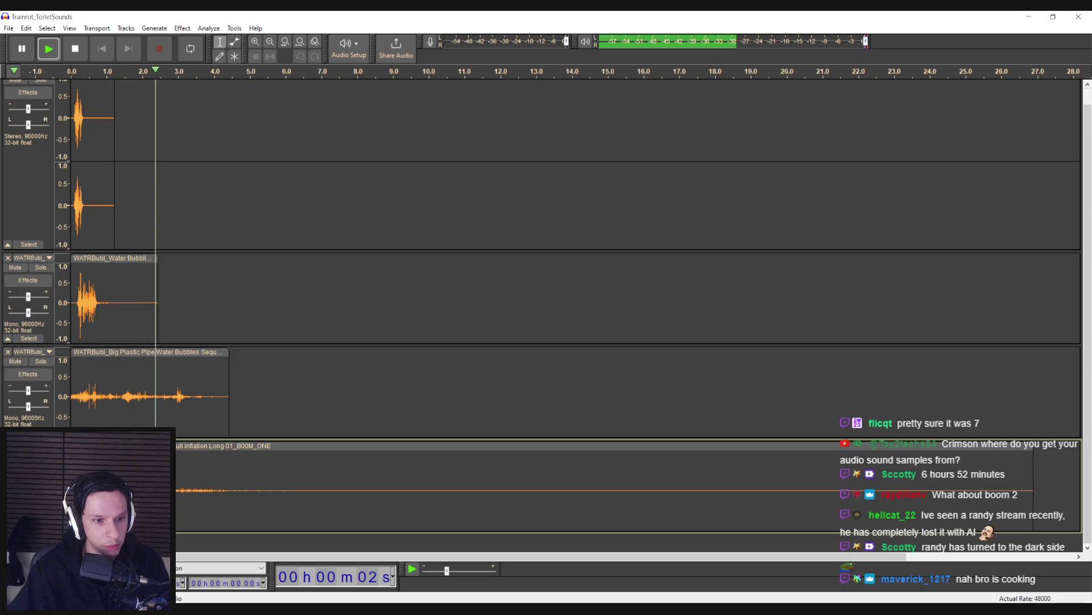
key("space")
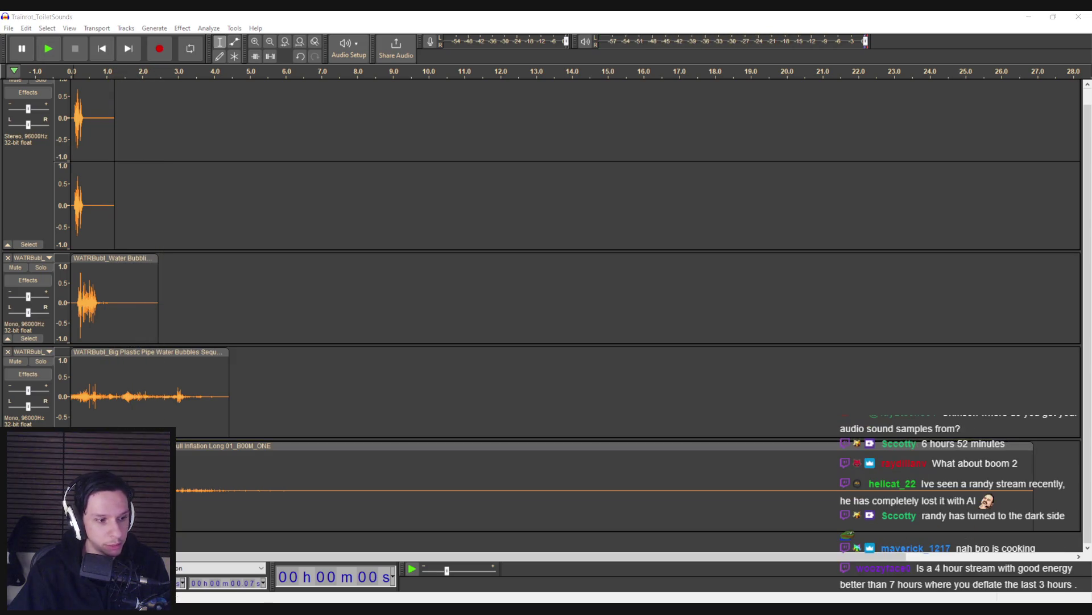
key("space")
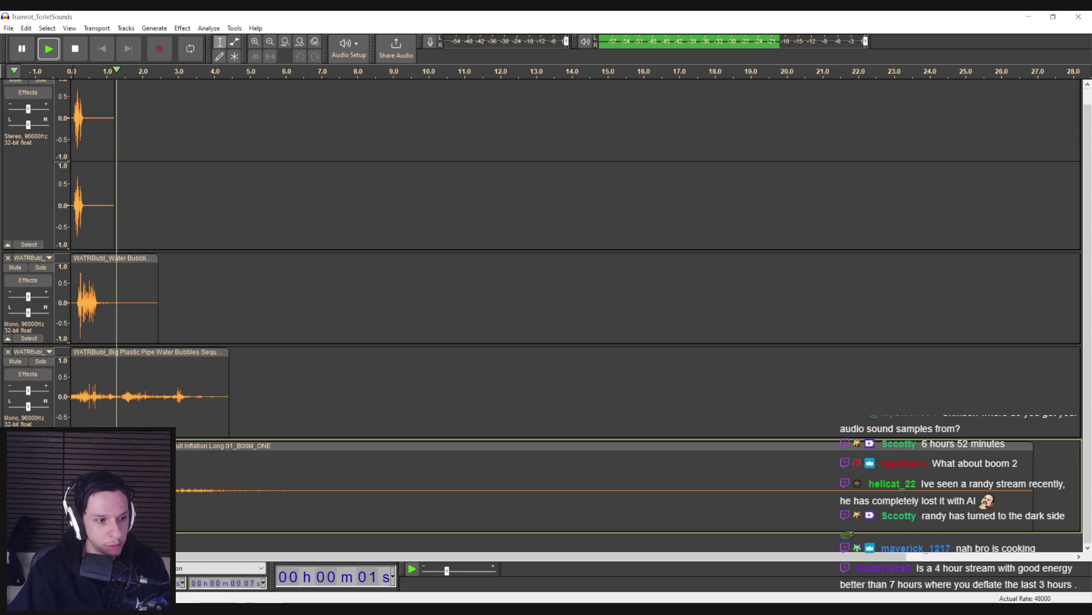
key("space")
key("space")
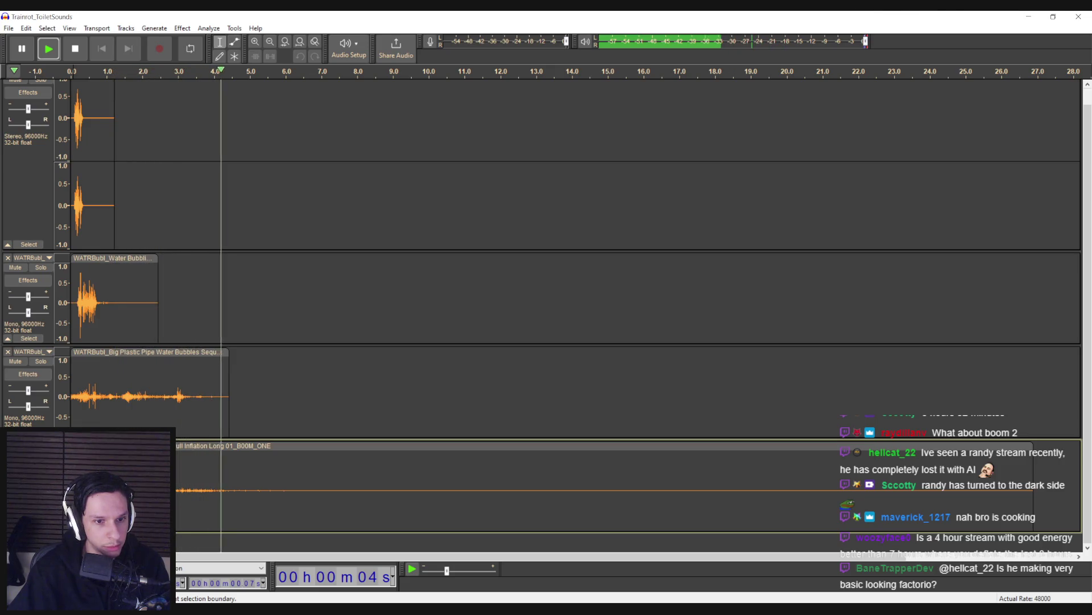
Step: Drag a time selection from about 6.2 s back to 0 s spanning all four tracks
left_click_drag(298, 484, 1036, 483)
key("Escape")
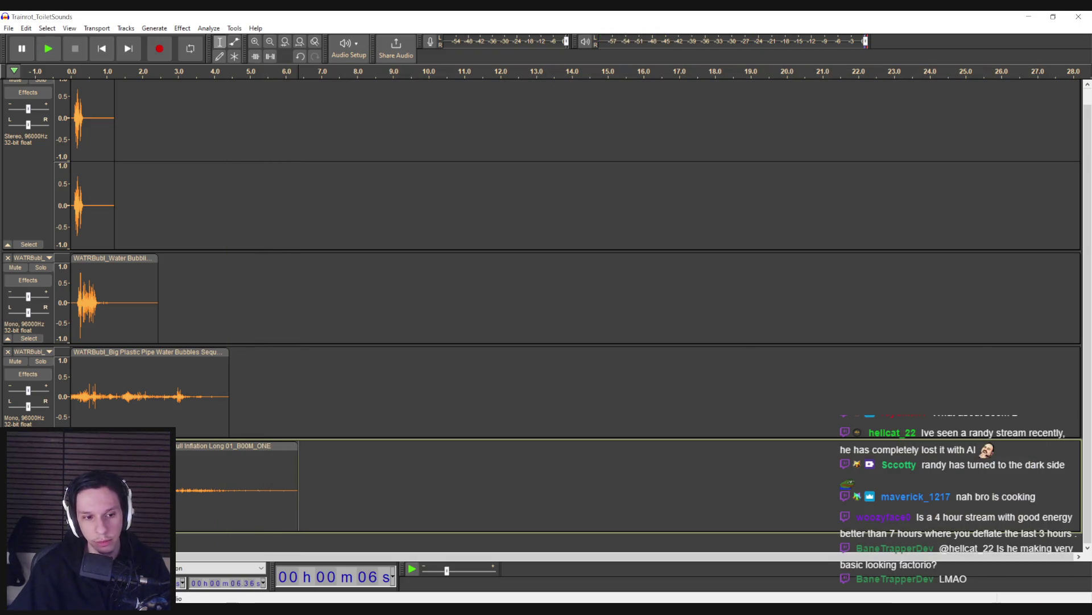
left_click_drag(298, 398, 112, 398)
left_click(300, 408)
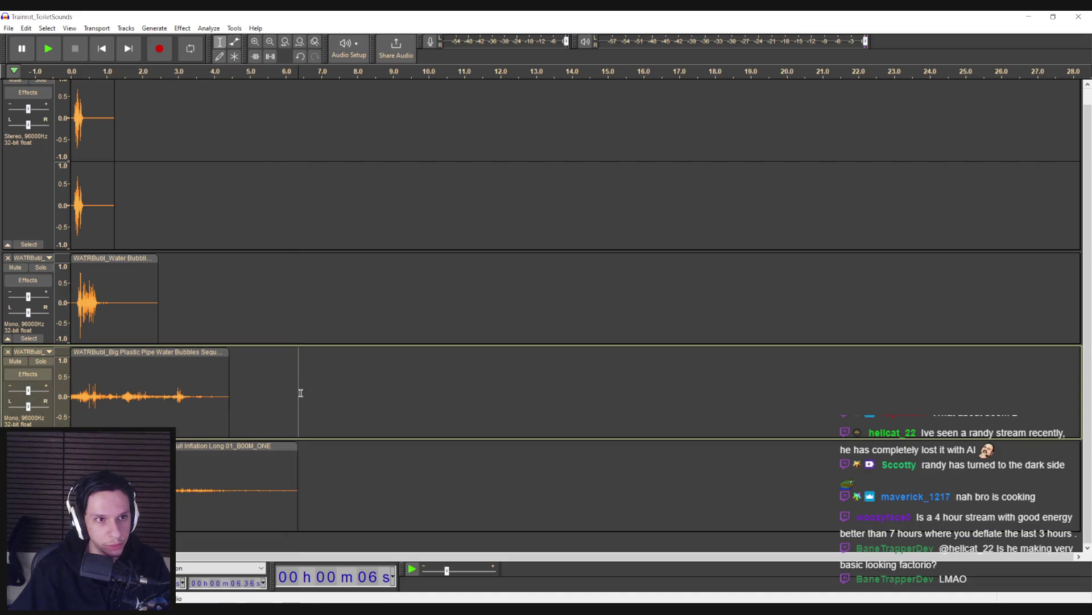
left_click(301, 469)
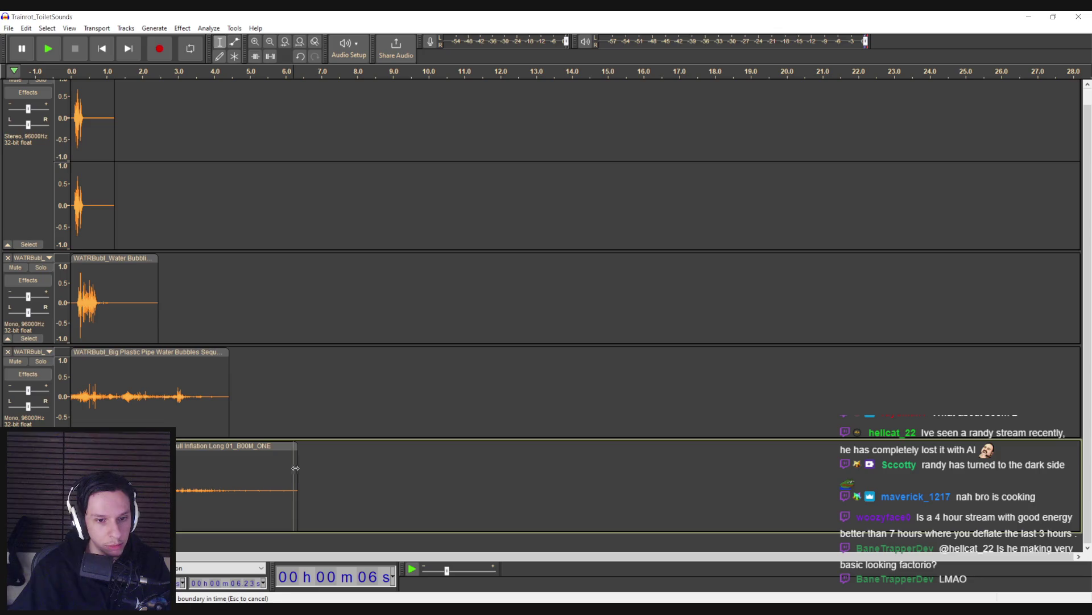
mouse_move(293, 469)
left_mouse_down()
mouse_move(71, 392)
mouse_move(58, 87)
left_mouse_up()
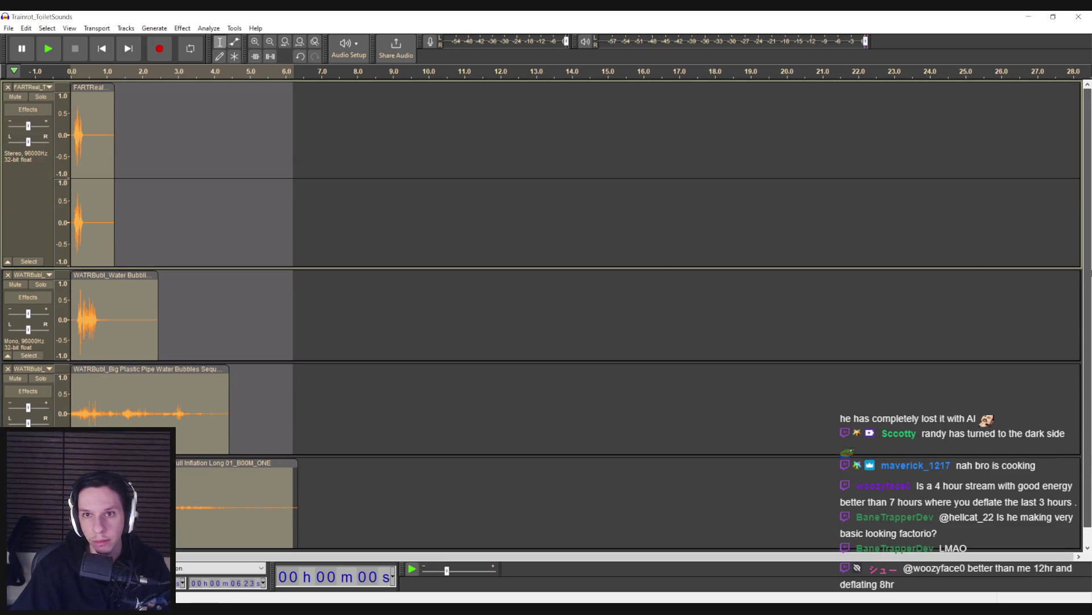
Step: Export the selected audio as Toilet_Flush.wav, accepting the stereo mixdown
left_click(11, 28)
mouse_move(39, 104)
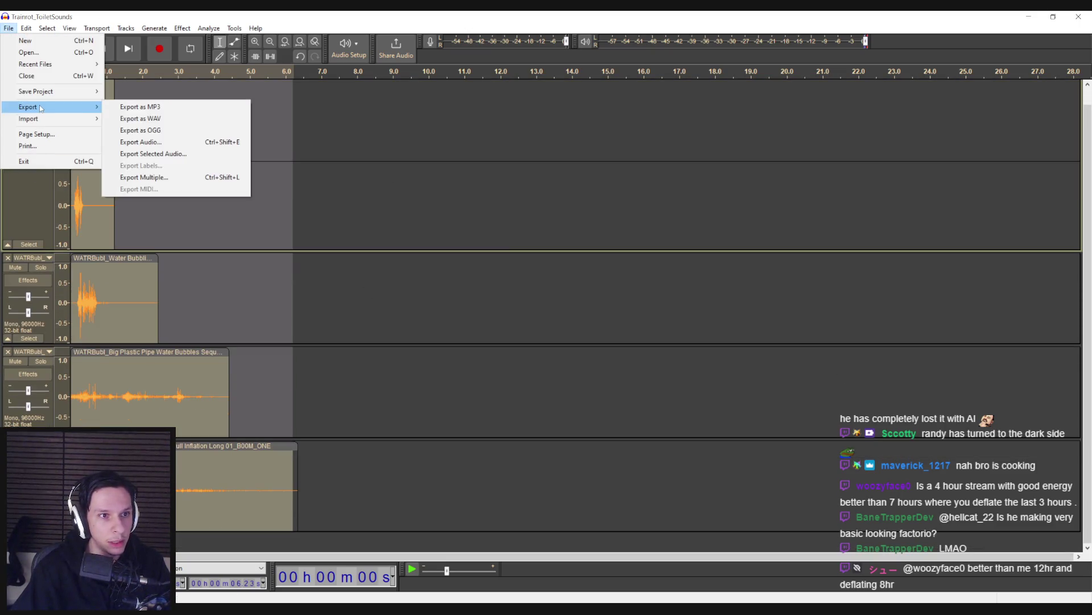
left_click(192, 152)
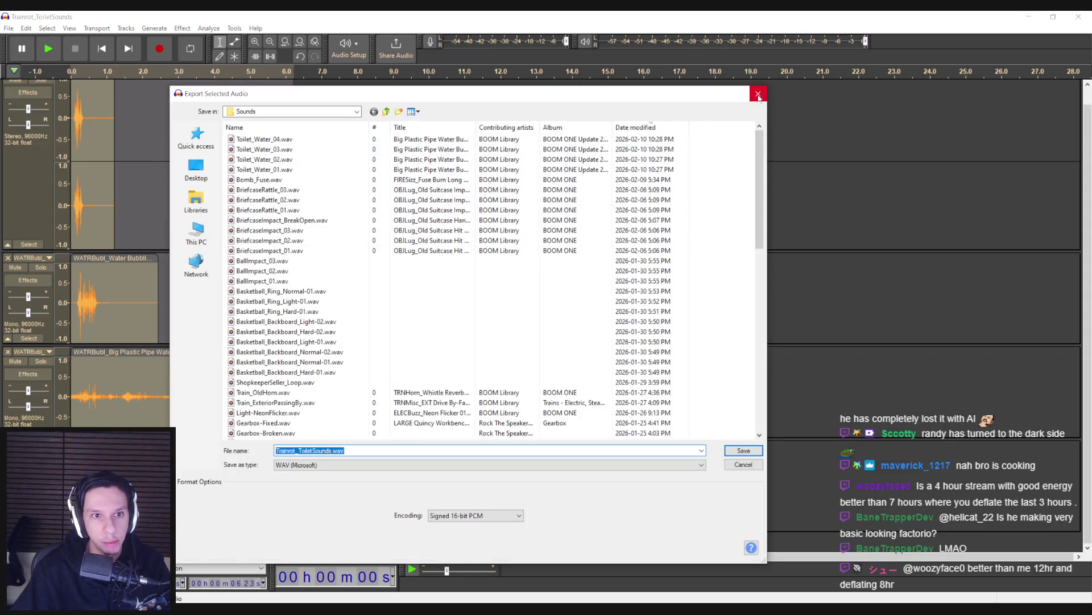
left_click(267, 140)
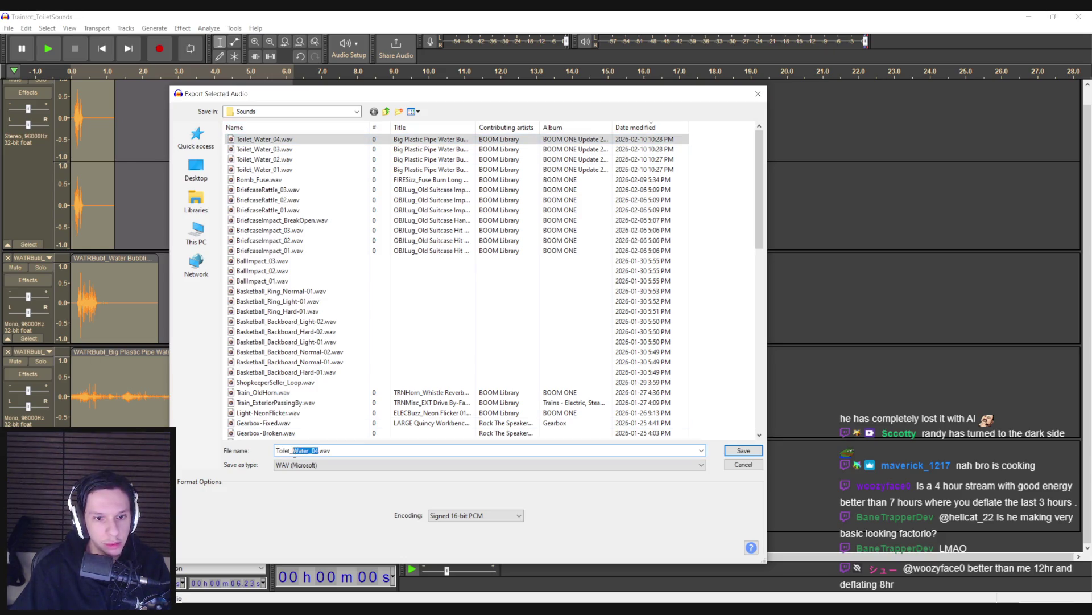
type("Flush")
key("Return")
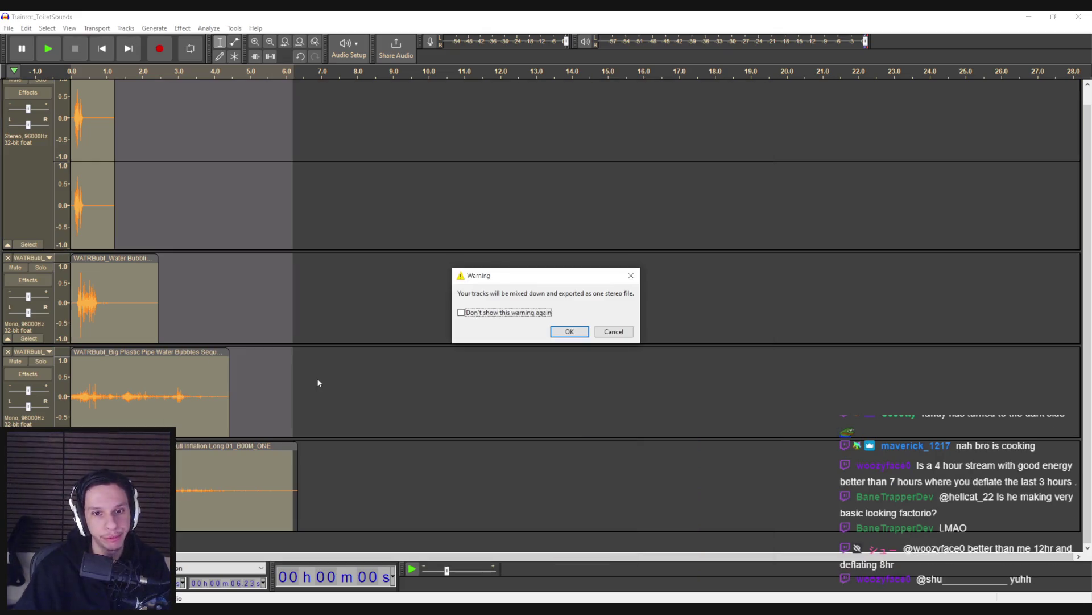
left_click(565, 330)
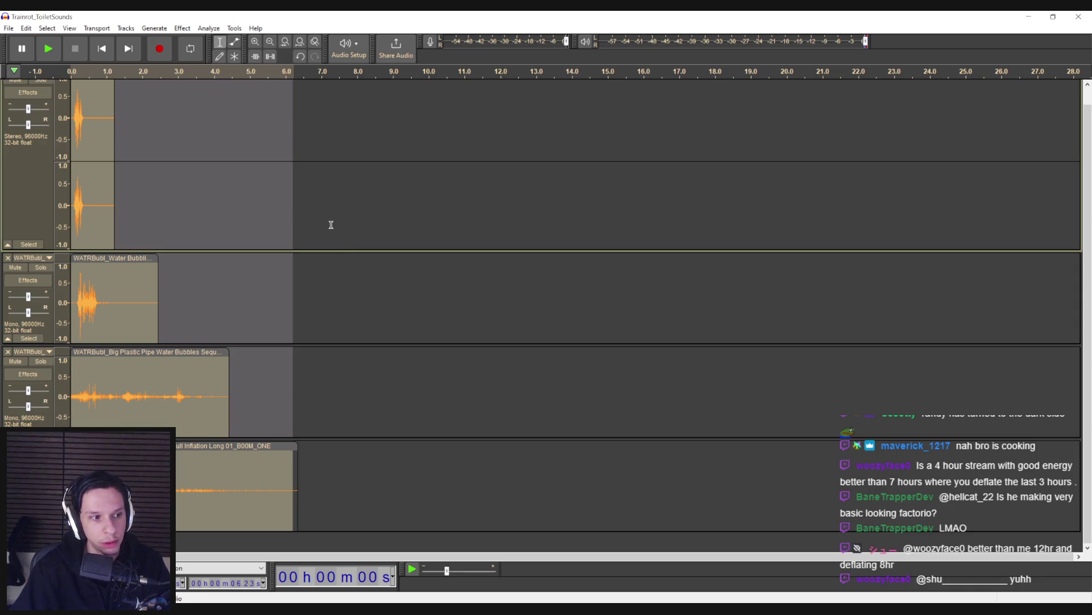
Step: Adjust the time selection, then close Audacity, saving the Trainrot_ToiletSounds project
left_click(300, 290)
mouse_move(306, 447)
left_mouse_down()
mouse_move(130, 153)
mouse_move(68, 120)
mouse_move(300, 455)
left_mouse_up()
left_click(326, 473)
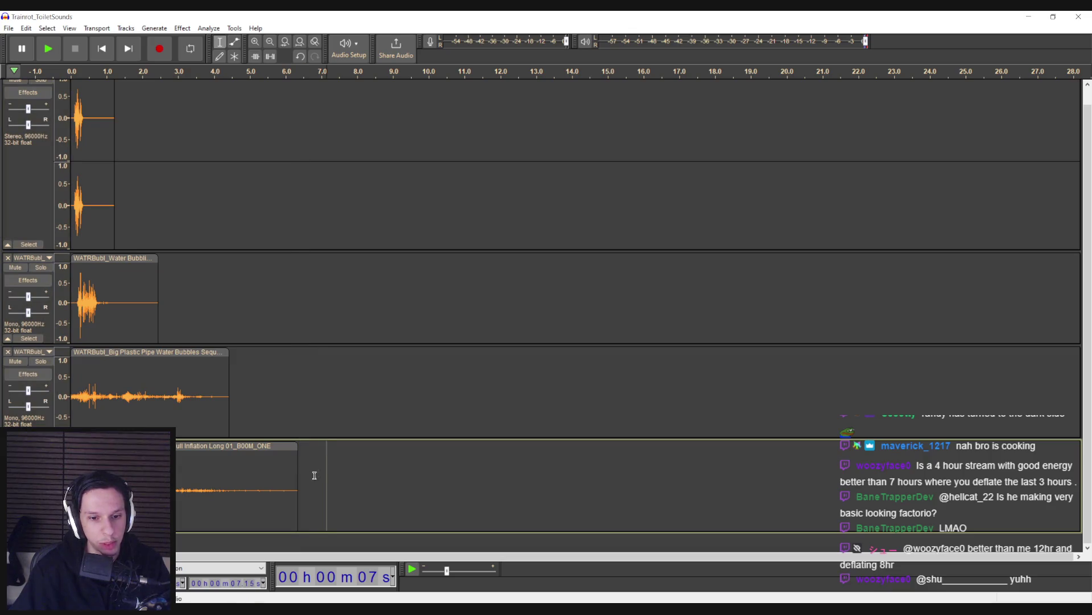
key("ctrl+a")
left_click(325, 455)
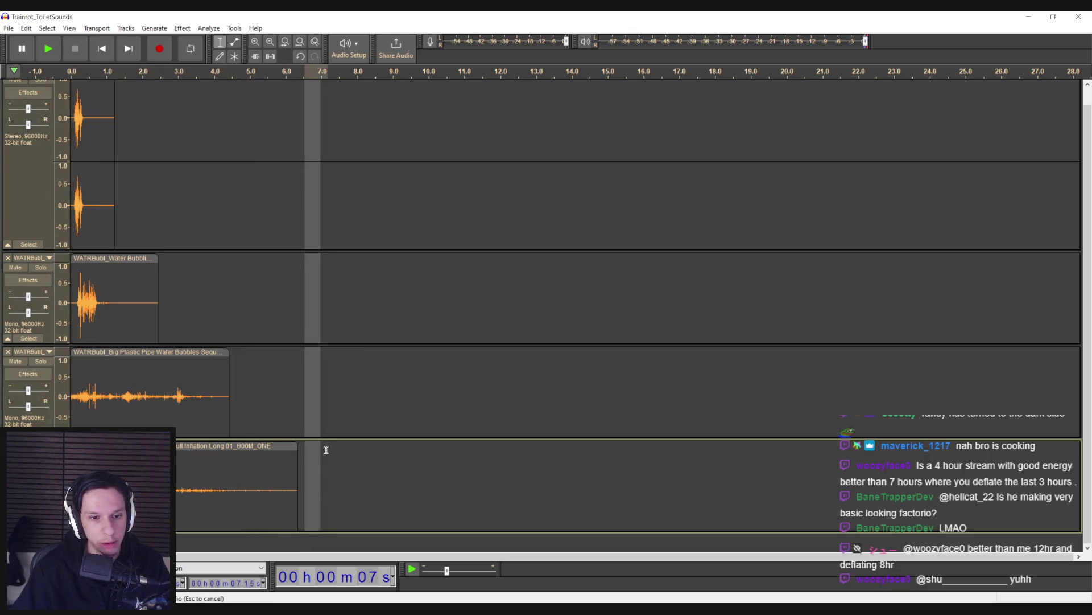
left_click(350, 481)
mouse_move(306, 458)
left_mouse_down()
mouse_move(317, 473)
mouse_move(71, 484)
mouse_move(74, 399)
mouse_move(306, 399)
left_mouse_up()
left_click(339, 494)
left_click(412, 449)
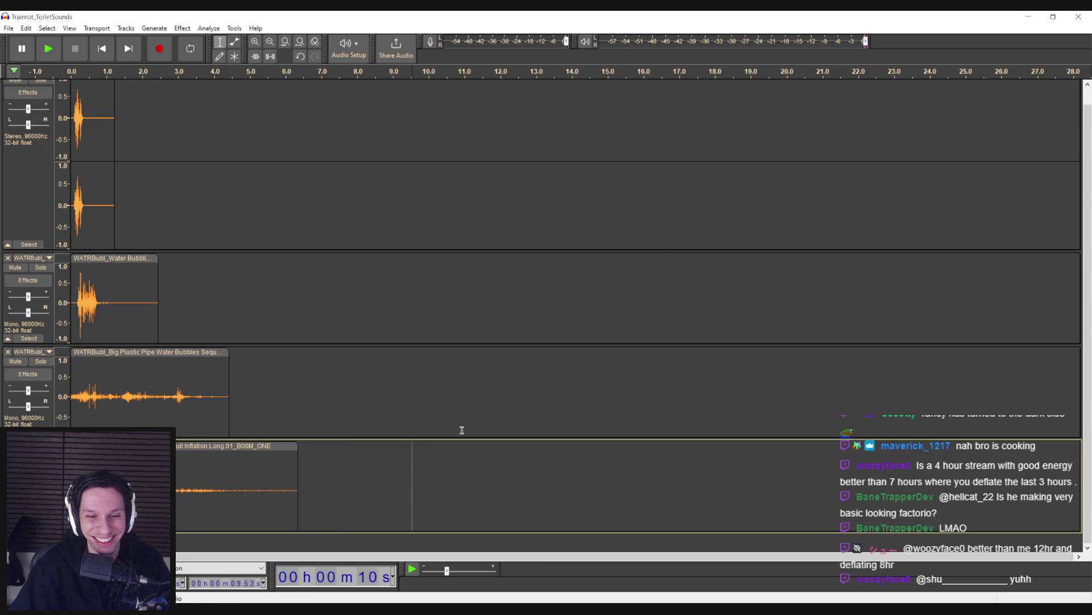
left_click(1079, 18)
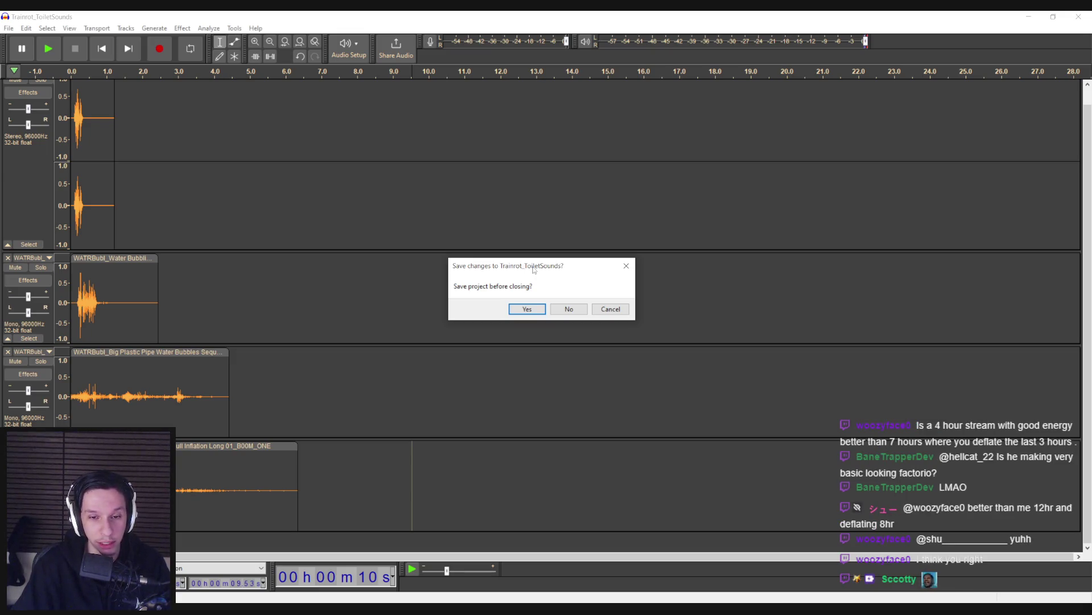
left_click(528, 309)
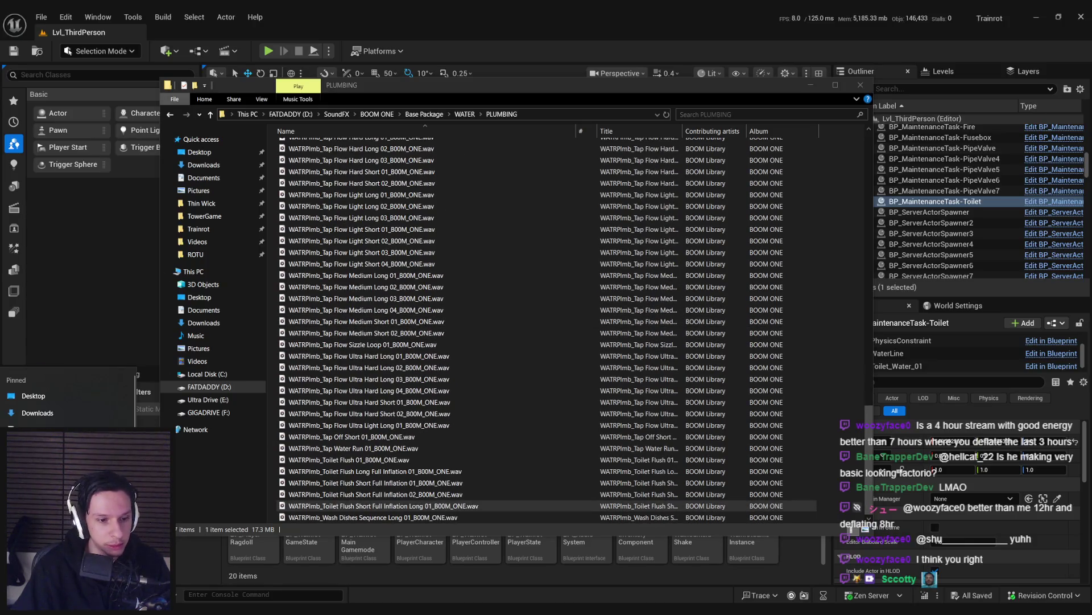
Step: Open the Trainrot project's Sounds folder in a new File Explorer window
key("super+e")
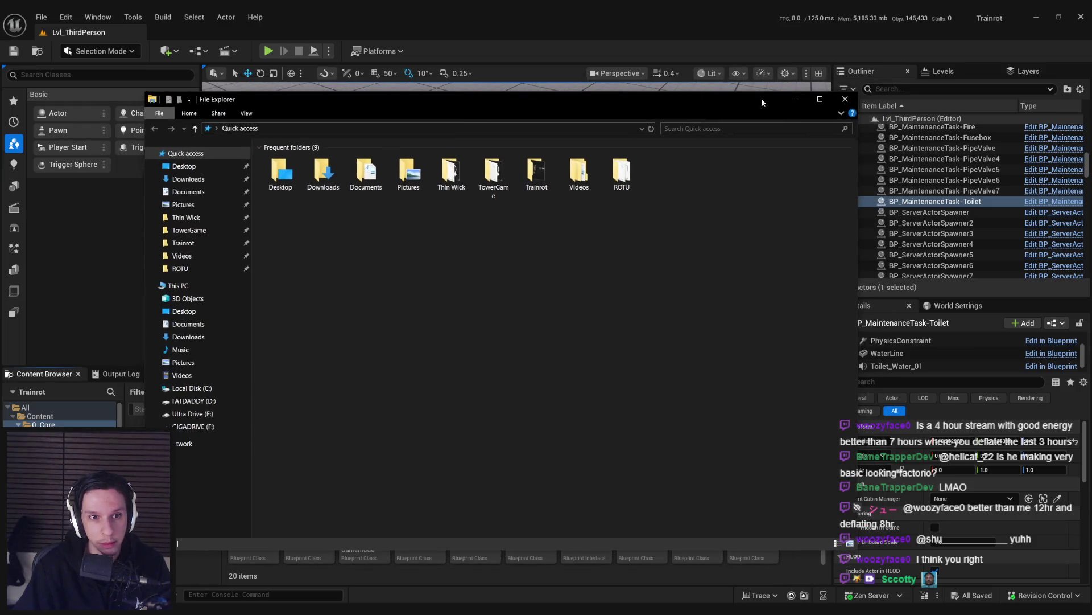
left_click(210, 244)
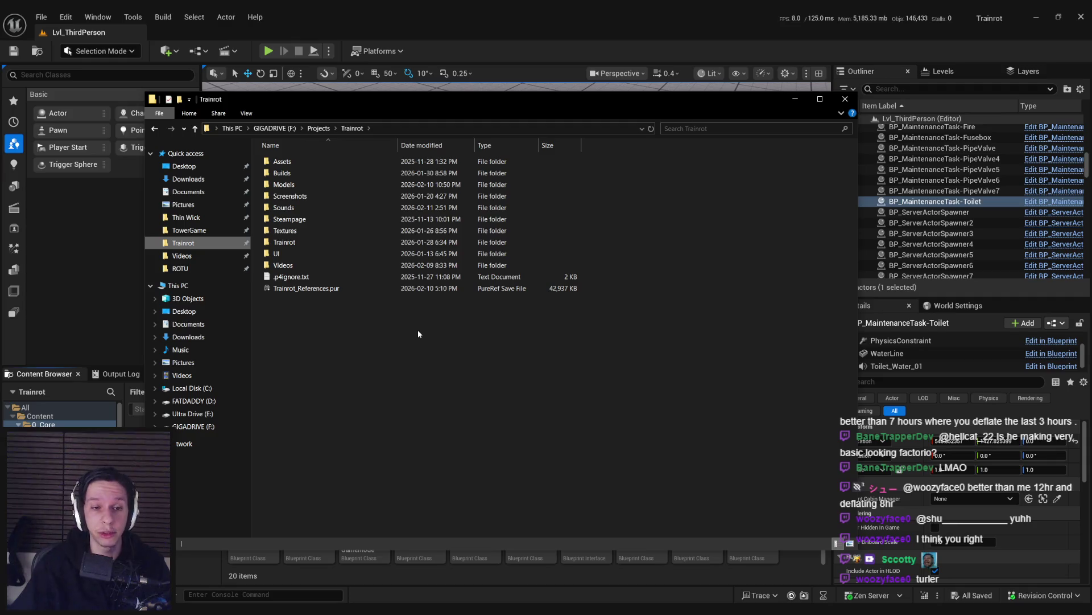
double_click(285, 211)
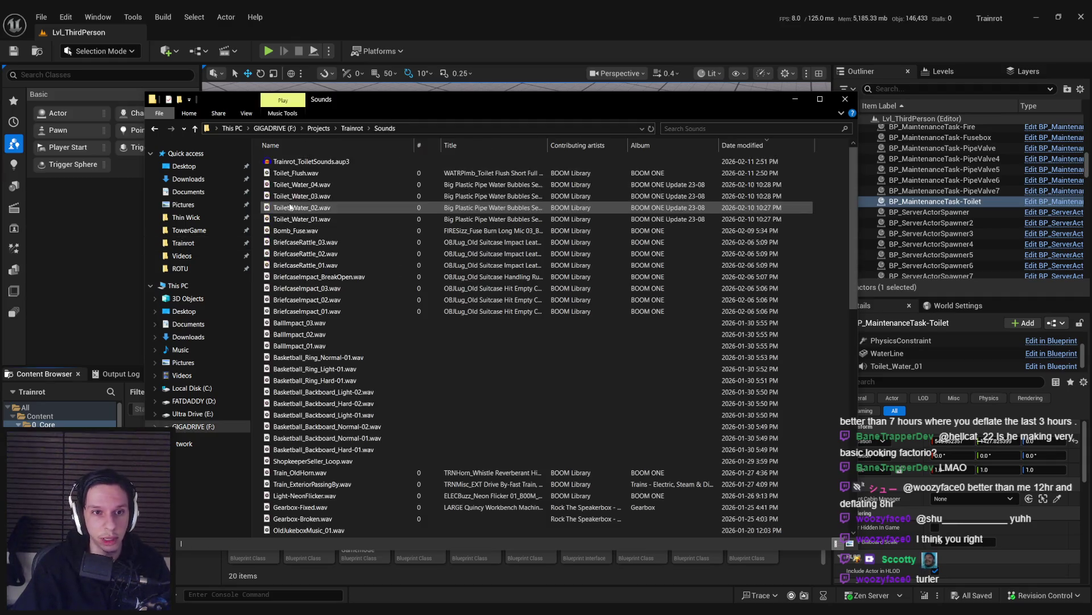
left_click_drag(596, 102, 986, 95)
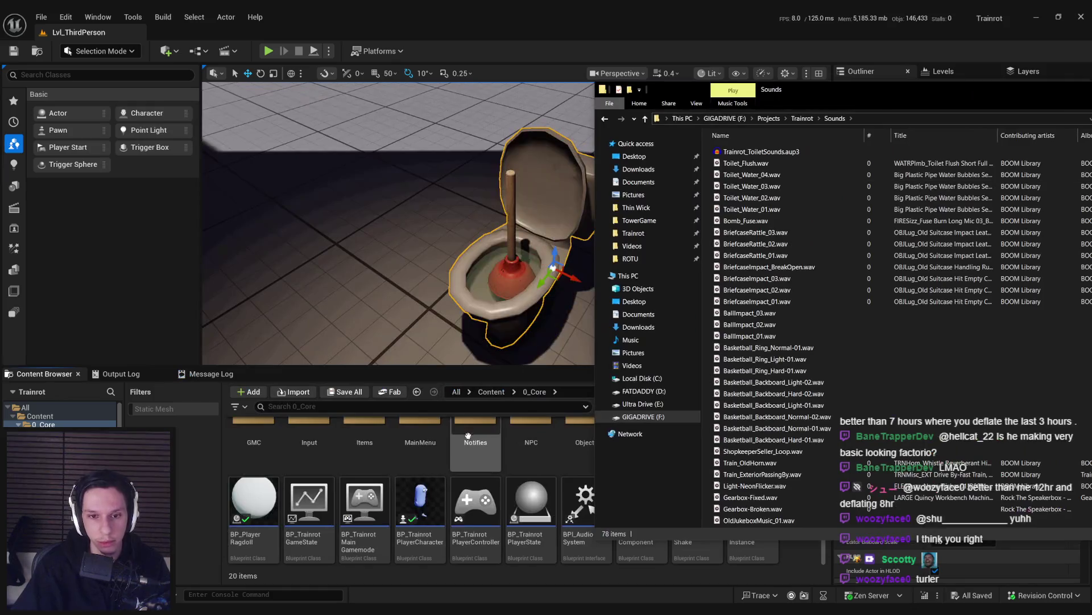
Step: Drag Toilet_Flush.wav into the Content Browser's 2_Audio/Sounds folder to import it
left_click(491, 392)
left_click(364, 449)
double_click(364, 450)
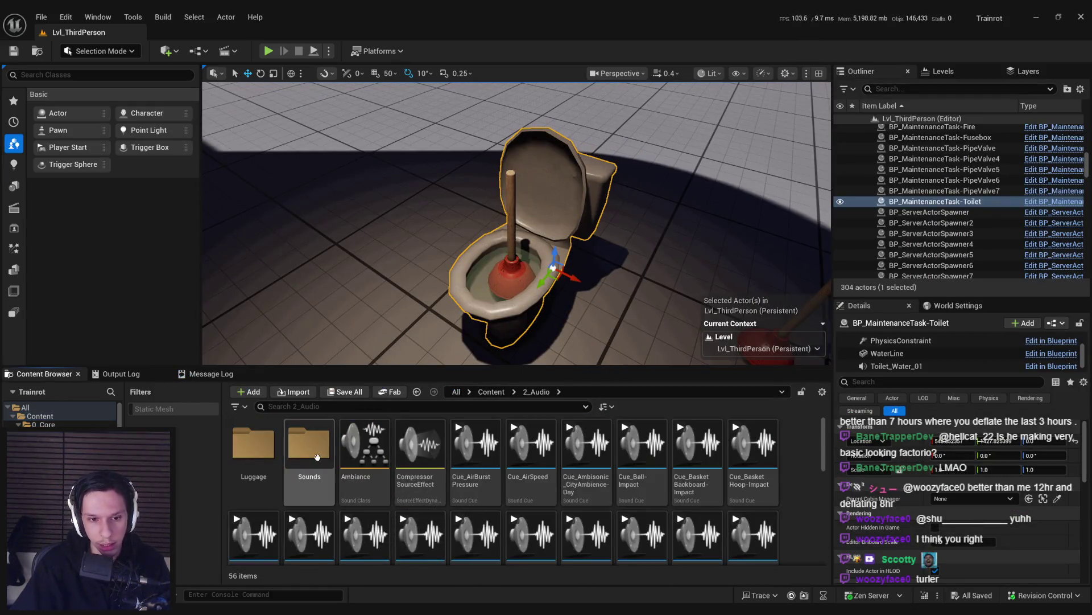
double_click(309, 444)
key("alt+Tab")
left_click(741, 165)
left_click_drag(529, 483, 444, 519)
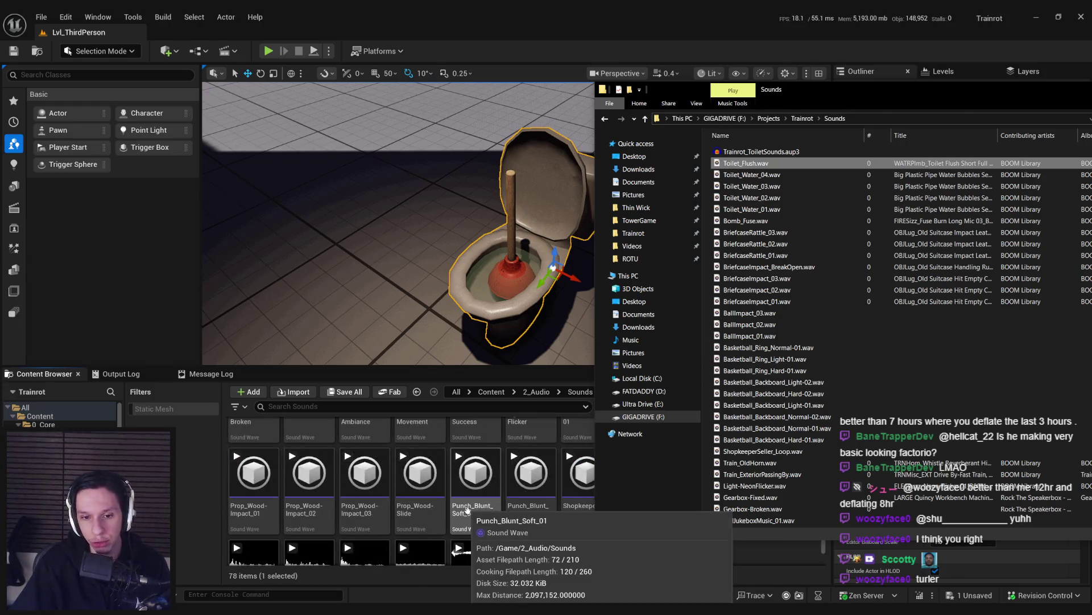
Step: Open the new Toilet_Flush sound asset, close it, and return to 2_Audio
left_click(467, 509)
scroll(693, 497, "down", 1)
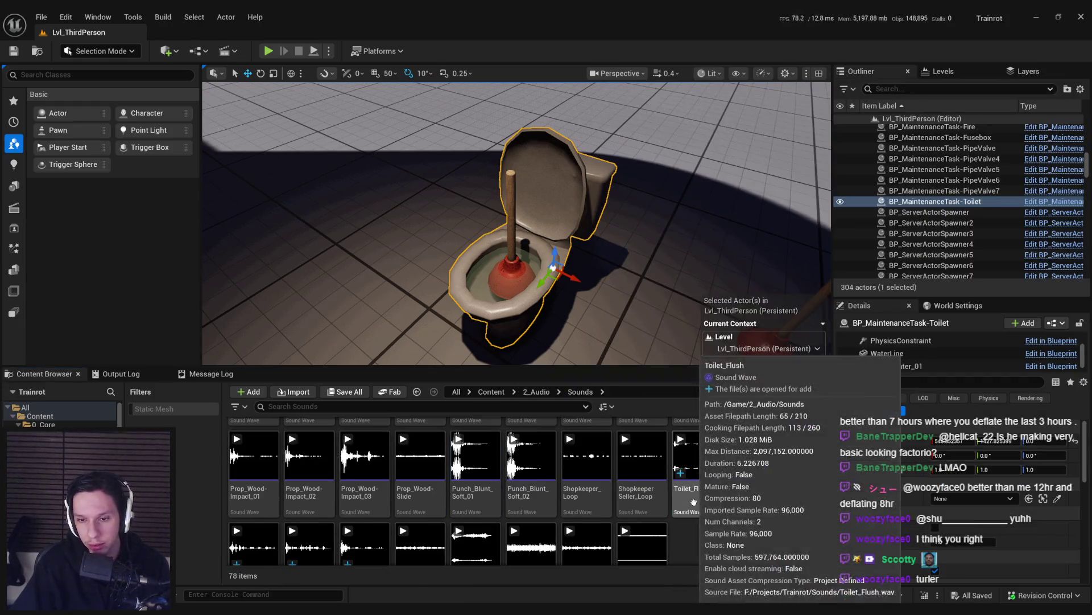
double_click(693, 502)
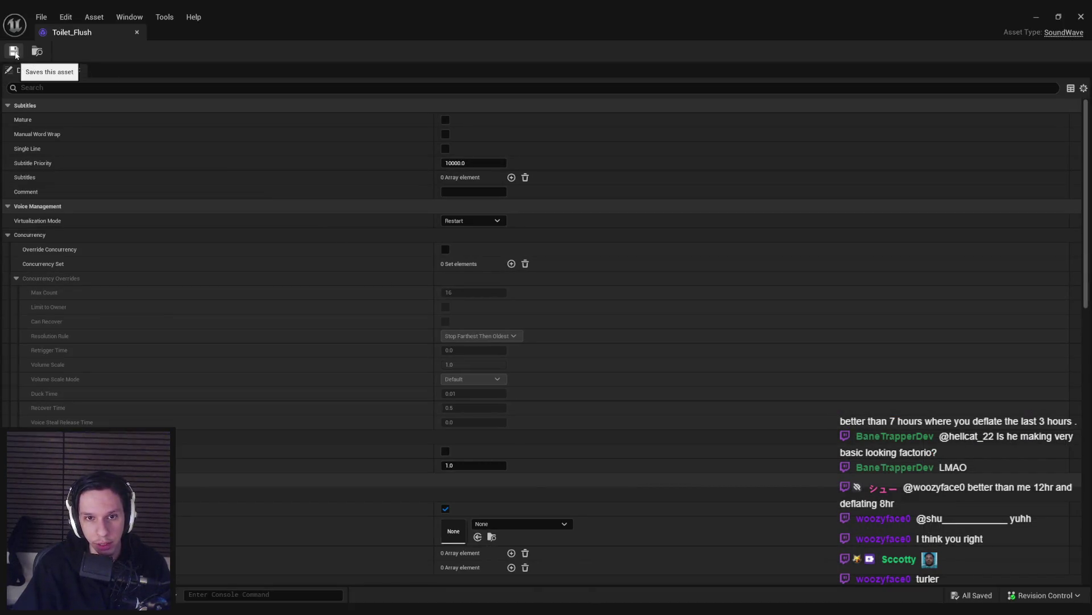
scroll(385, 330, "down", 8)
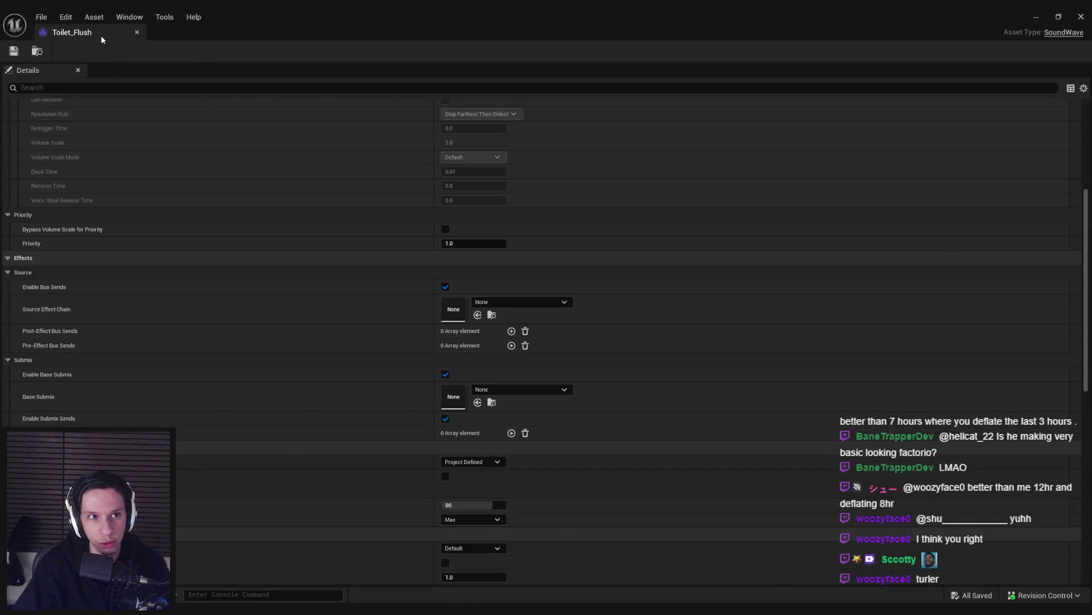
left_click(137, 32)
scroll(626, 500, "up", 5)
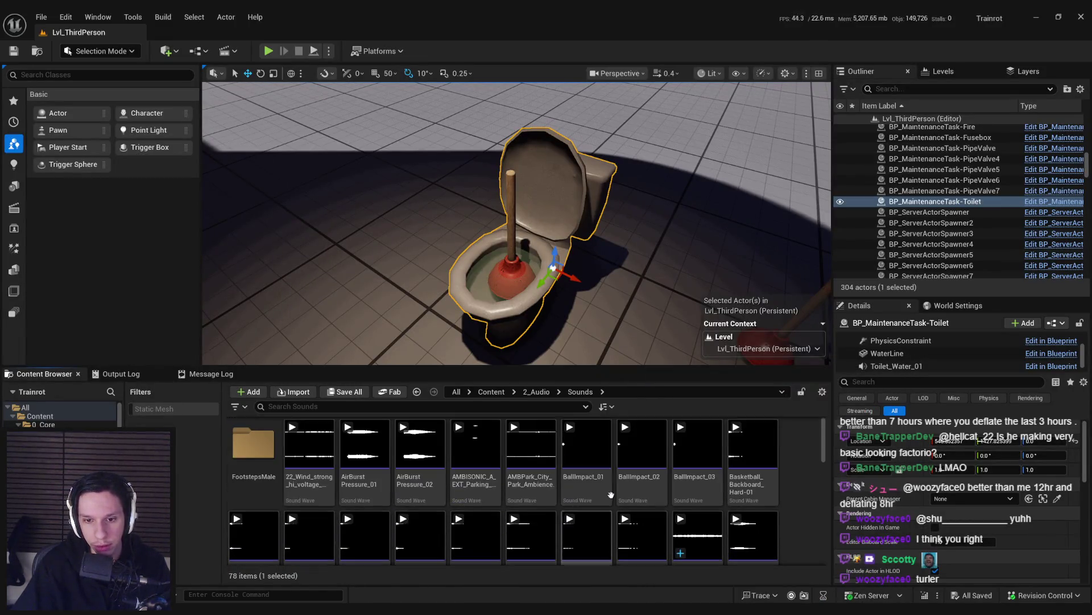
key("alt+Left")
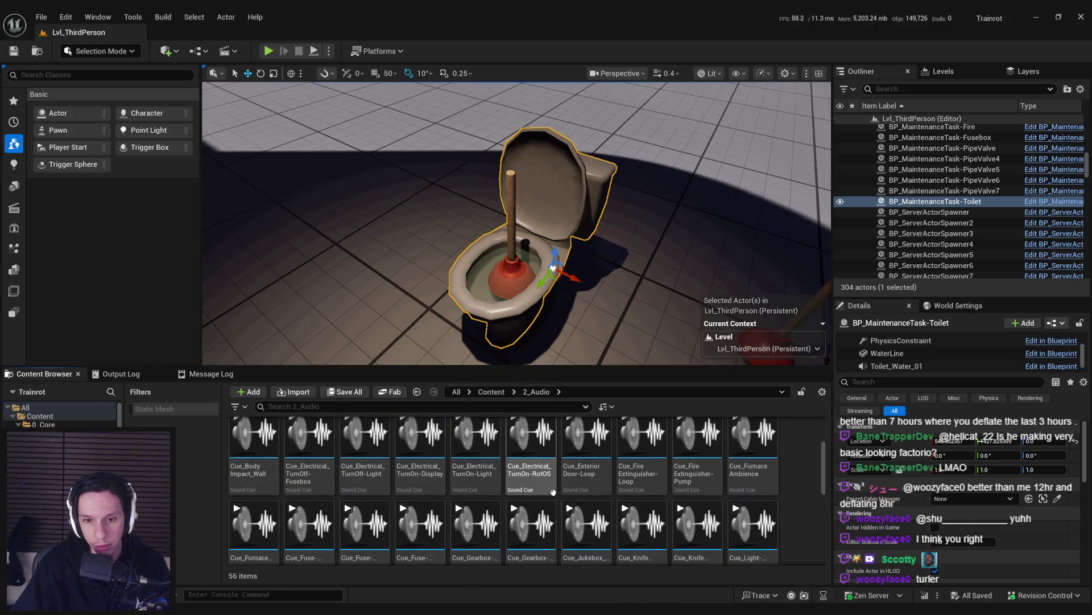
Step: Duplicate the toilet plunge sound cue and name the copy Cue_Toilet-Flush
scroll(553, 492, "down", 2)
left_click(531, 405)
type("t")
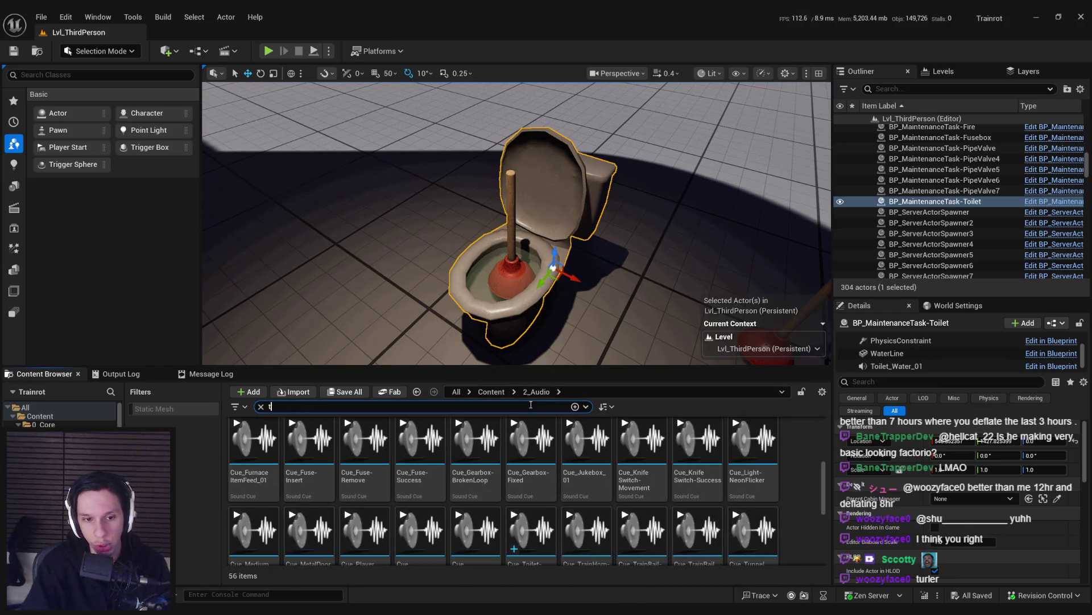
type("oilet")
right_click(246, 495)
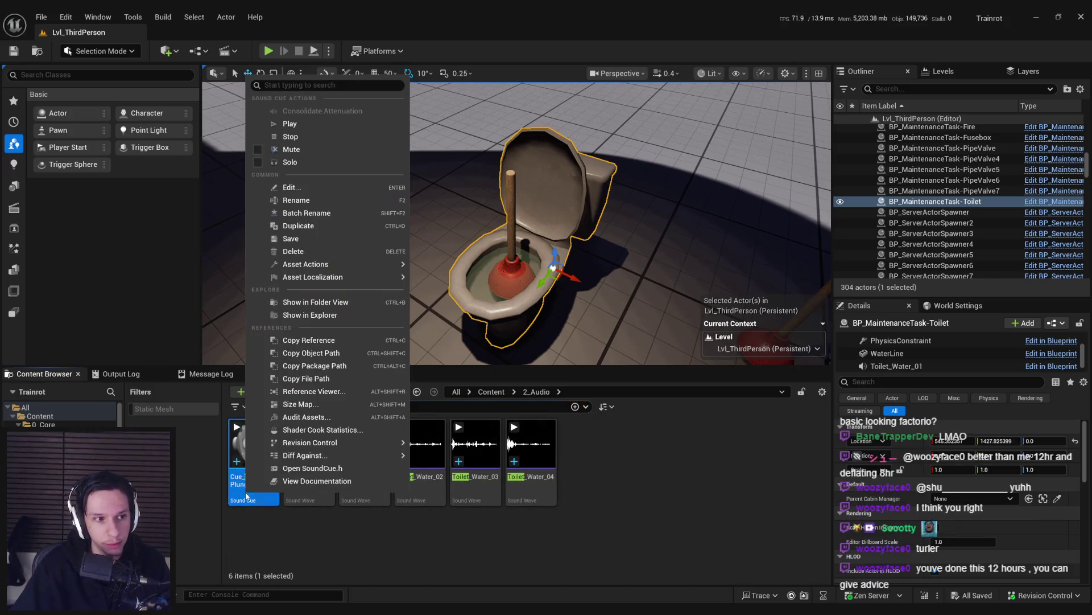
left_click(295, 226)
type("Cue_Toilet-Plu")
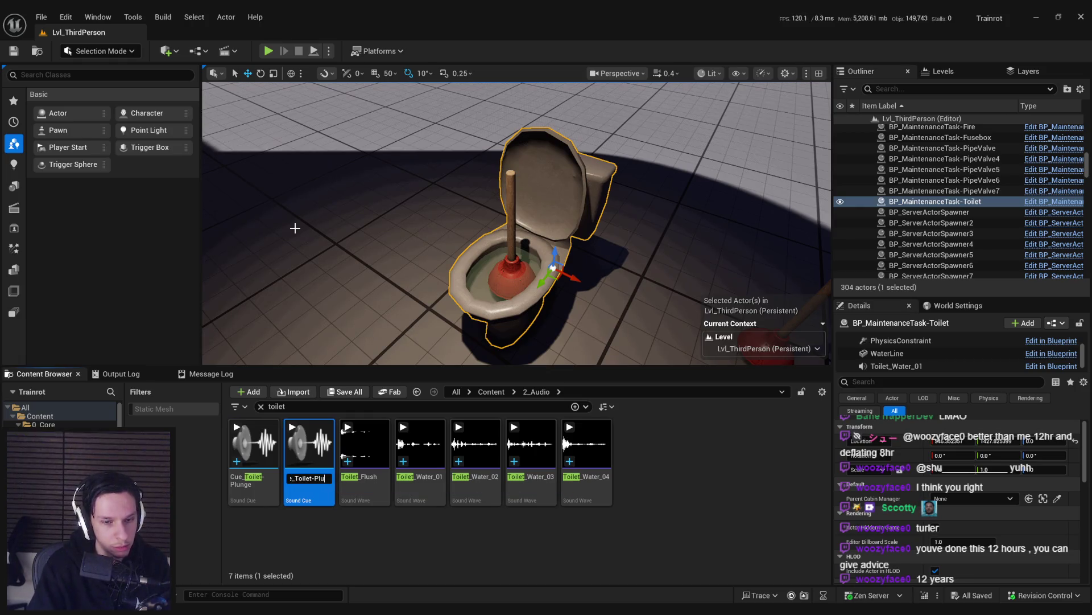
key("BackSpace")
key("BackSpace")
key("BackSpace")
type("Flush")
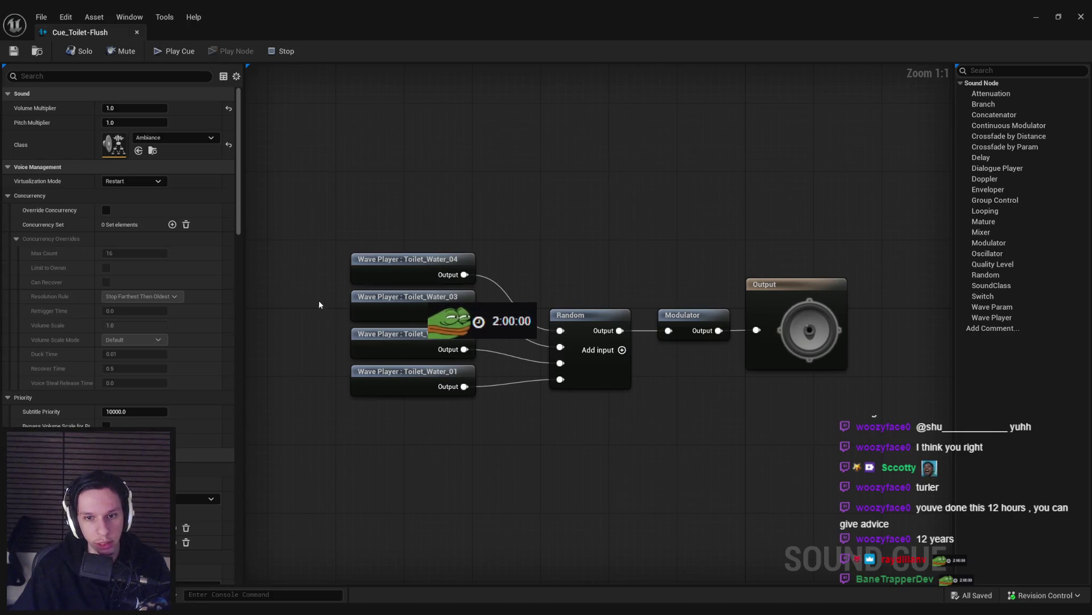
Step: Replace the Random and extra players with one Toilet_Flush wave player into the Modulator, then save
left_click_drag(319, 304, 643, 398)
key("Delete")
left_click_drag(408, 259, 575, 315)
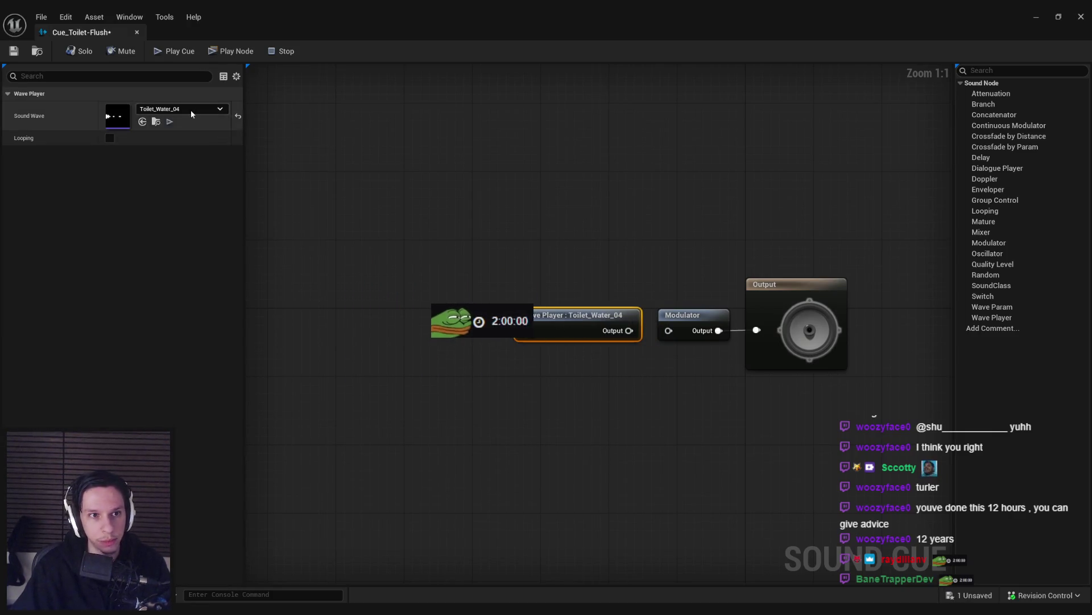
left_click(191, 114)
type("toile")
type("sh")
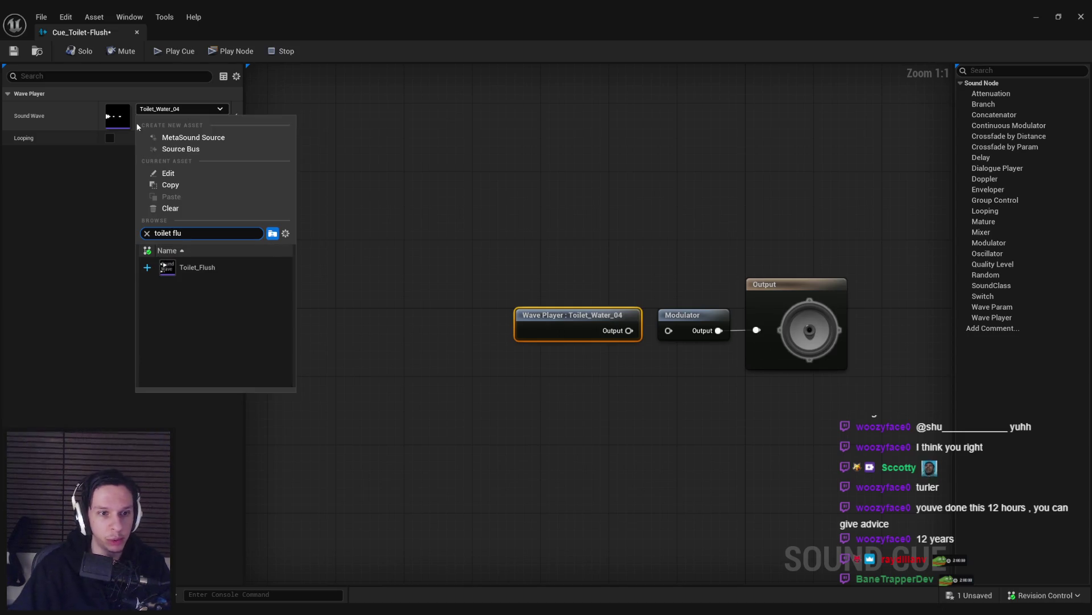
left_click(245, 267)
left_click(637, 348)
left_click_drag(674, 337, 669, 331)
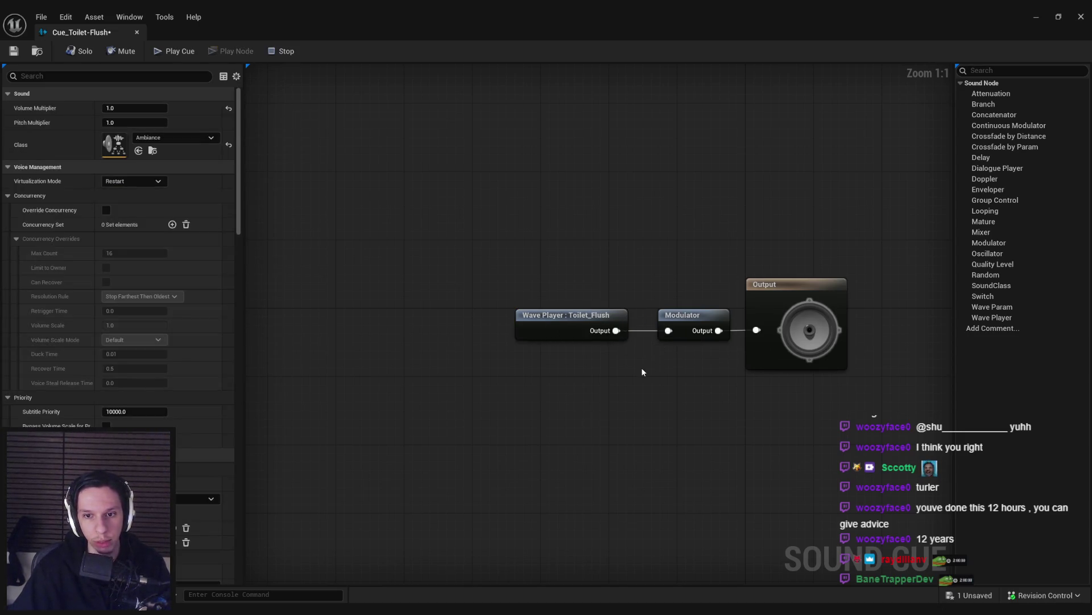
key("ctrl+s")
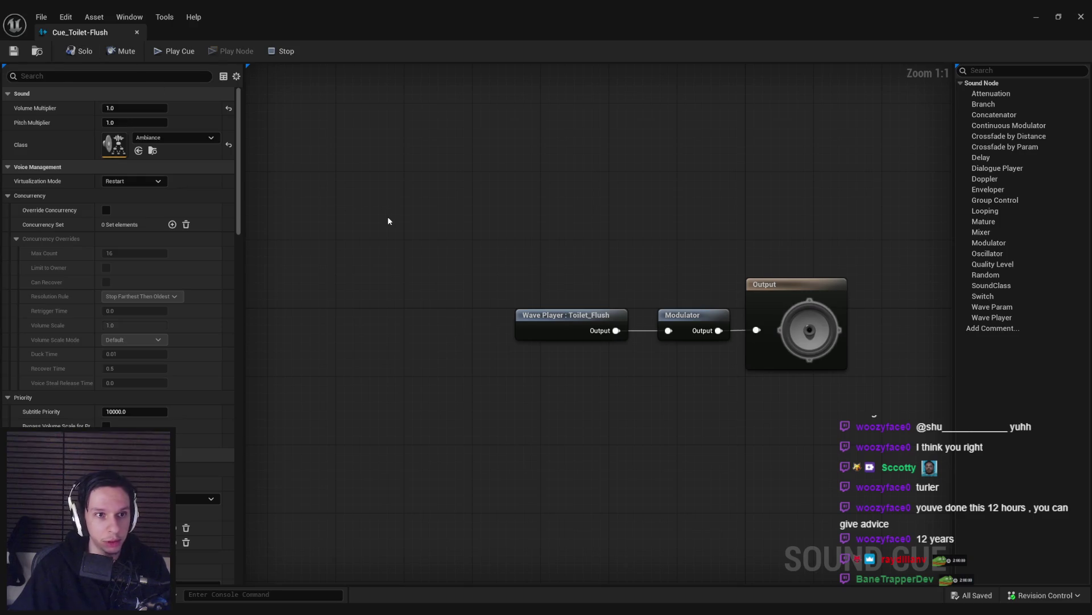
left_click(136, 32)
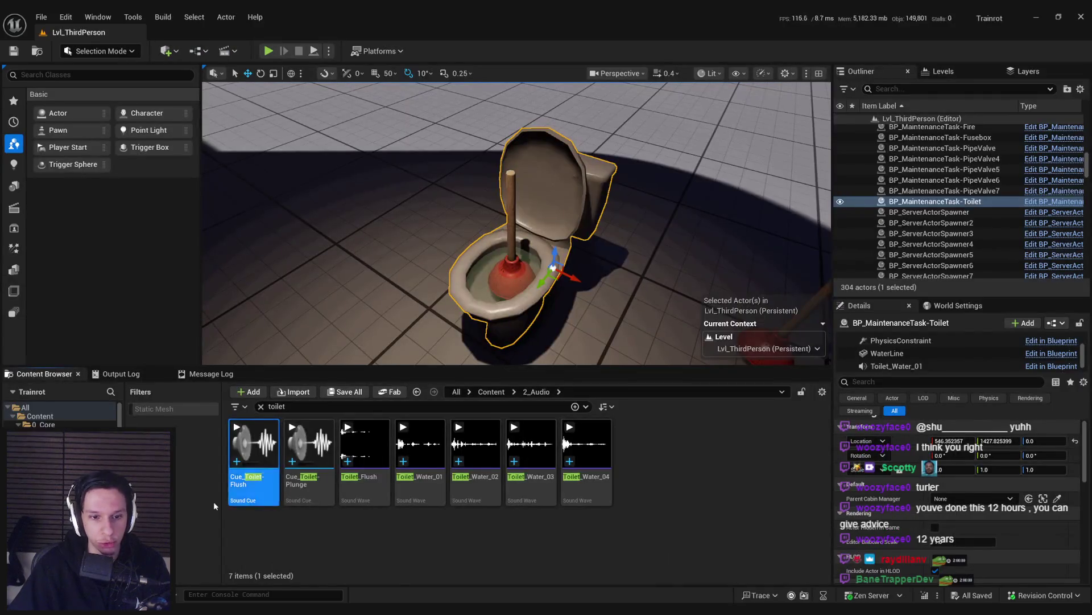
Step: Clear the toilet filter and open the BP_MaintenanceTask-Toilet event graph
left_click(260, 407)
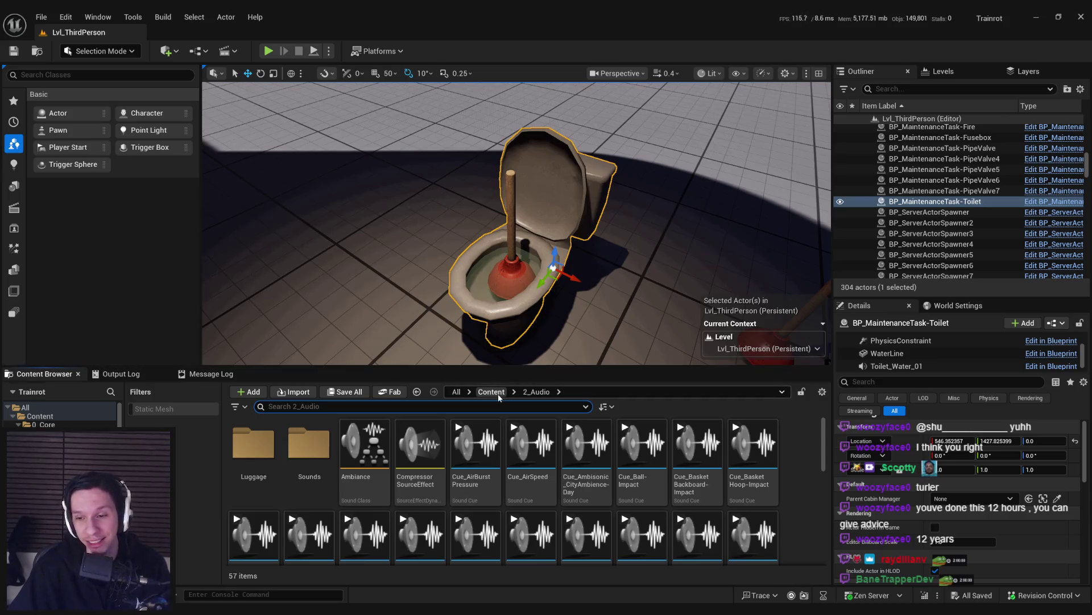
left_click(1058, 323)
left_click(973, 353)
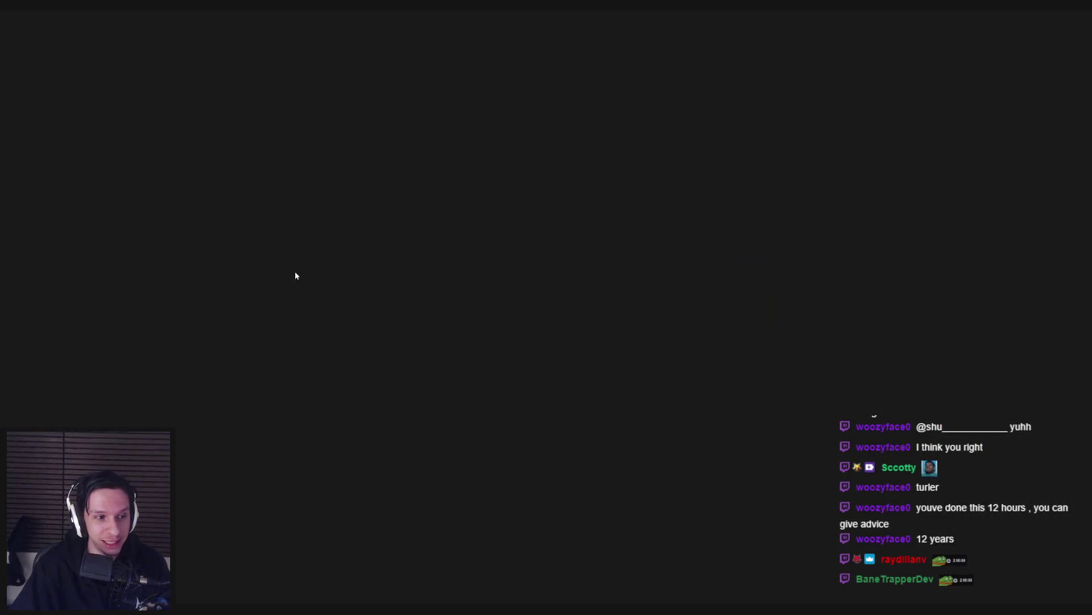
Step: Line up the Plunger and Get World Location nodes with Spawn Emitter, then save
left_click_drag(249, 232, 444, 220)
mouse_move(359, 350)
left_mouse_down()
mouse_move(531, 320)
mouse_move(549, 293)
left_mouse_up()
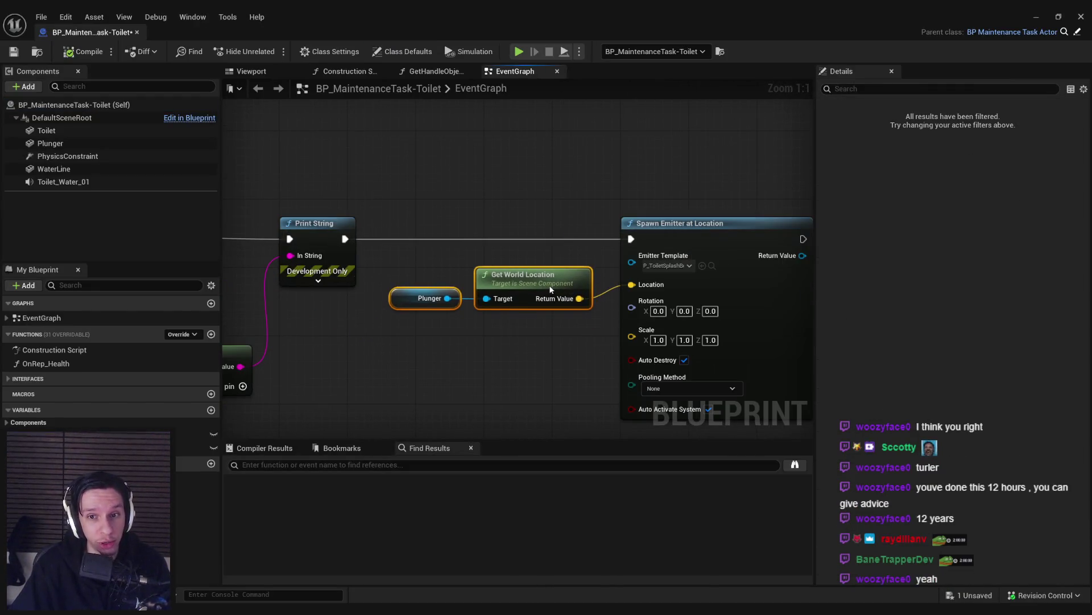
left_click_drag(555, 332, 446, 313)
left_click(617, 302, "ctrl")
mouse_move(616, 303)
left_mouse_down()
mouse_move(776, 305)
mouse_move(765, 313)
left_mouse_up()
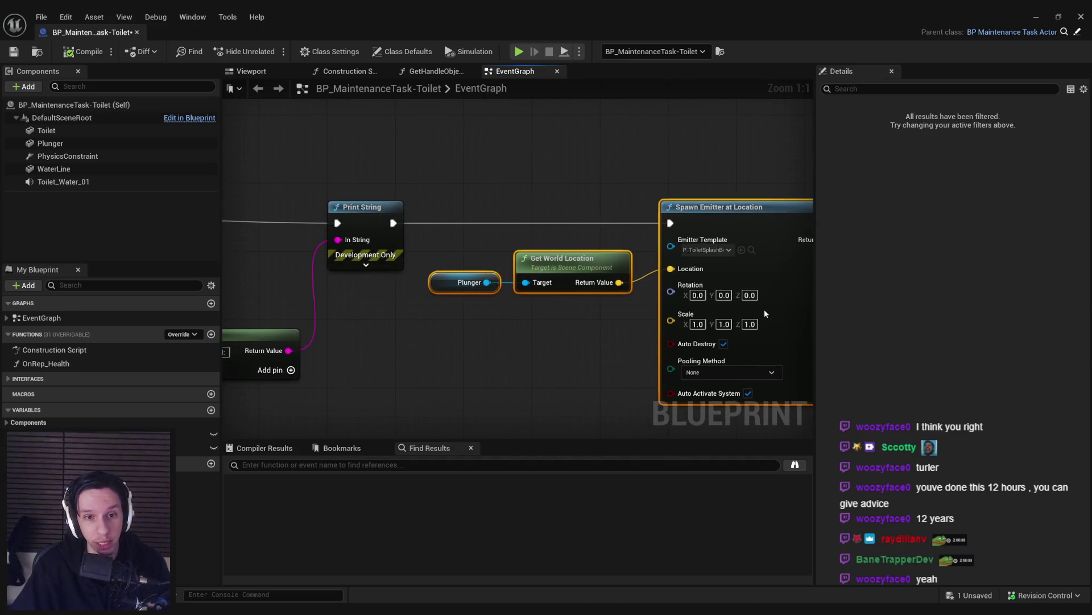
left_click(517, 361)
left_click(14, 51)
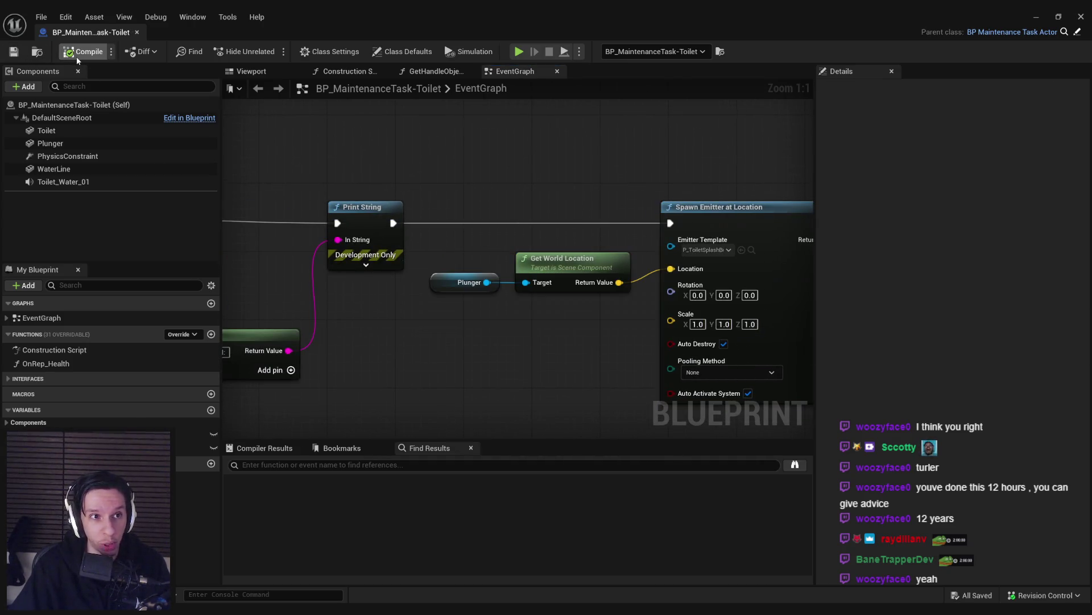
Step: Realign the Append node, its reroute and Print String, then save the Blueprint
left_click_drag(399, 188, 656, 192)
left_click_drag(455, 354, 430, 268)
left_click(408, 326)
key("q")
left_click(494, 346)
scroll(630, 319, "down", 1)
mouse_move(404, 194)
left_mouse_down()
mouse_move(455, 256)
mouse_move(569, 273)
left_mouse_up()
left_click_drag(552, 237, 520, 237)
left_click(500, 346)
key("ctrl+z")
left_click(495, 357)
left_click(14, 52)
Step: Shift the Spawn Emitter, Get World Location and Plunger nodes left and save
left_click_drag(467, 211, 458, 213)
scroll(458, 212, "down", 2)
left_click(626, 249)
left_click_drag(555, 319, 534, 319)
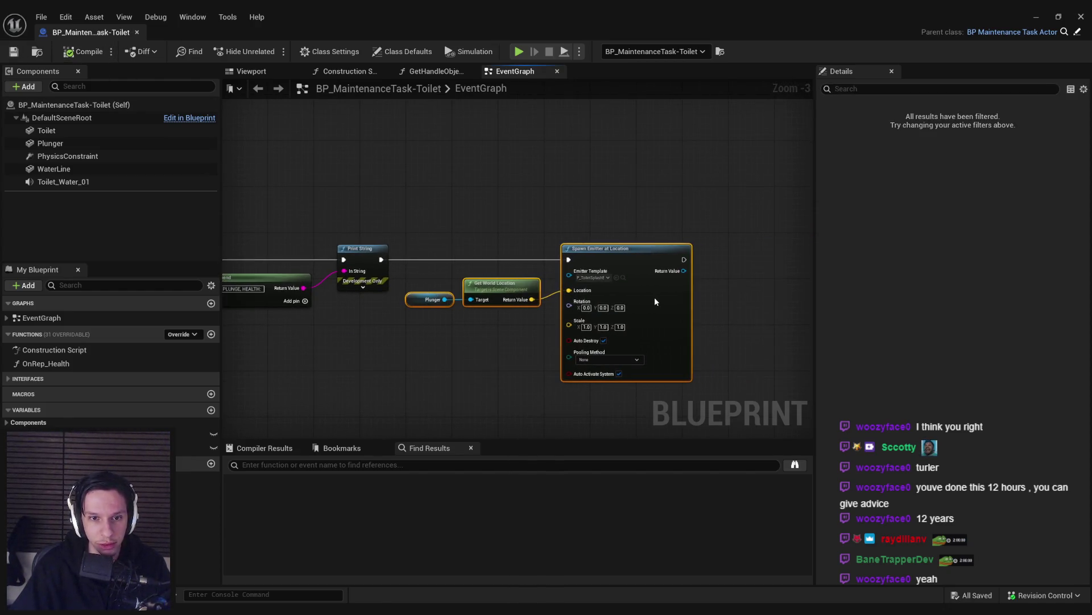
left_click(533, 319)
key("ctrl+s")
Step: Pan the graph left to bring the Play and Branch nodes into view
left_click_drag(403, 208, 365, 293)
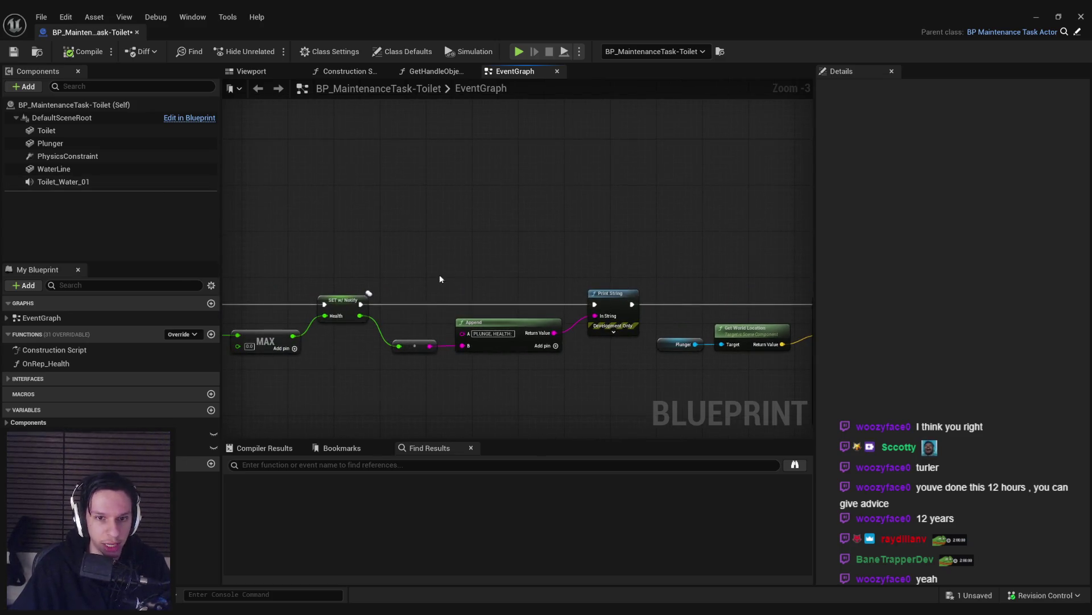
left_click_drag(344, 348, 601, 337)
scroll(462, 299, "up", 2)
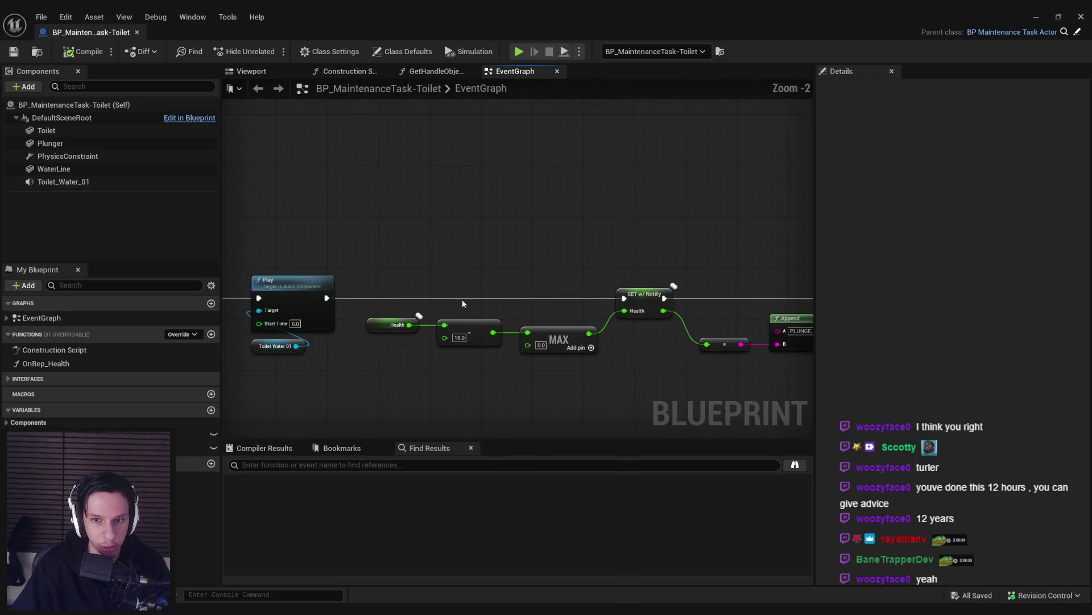
scroll(402, 397, "down", 2)
left_click_drag(402, 398, 561, 352)
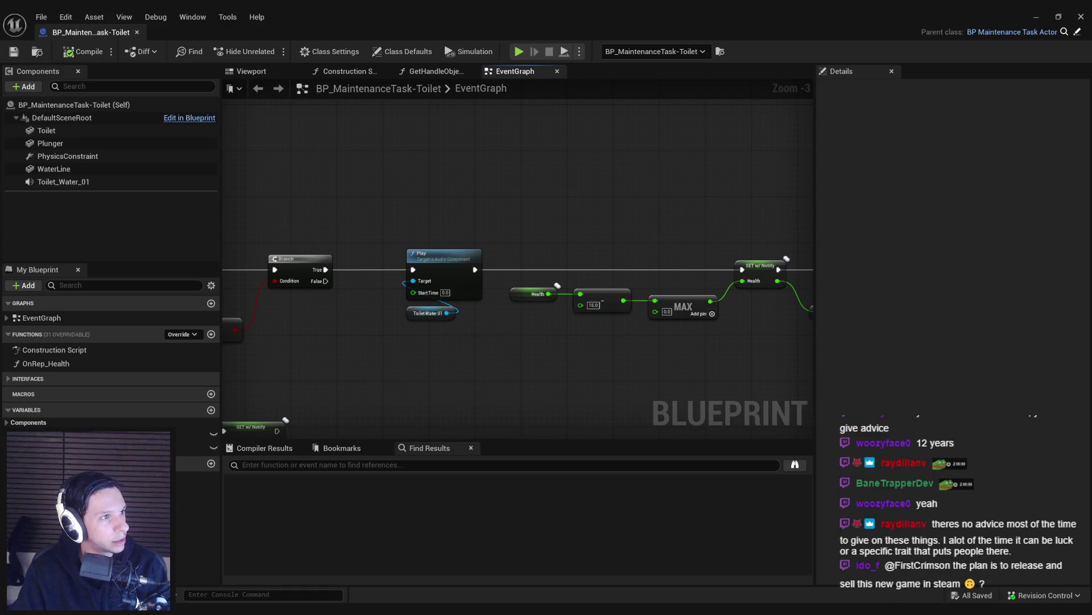
key("alt+Tab")
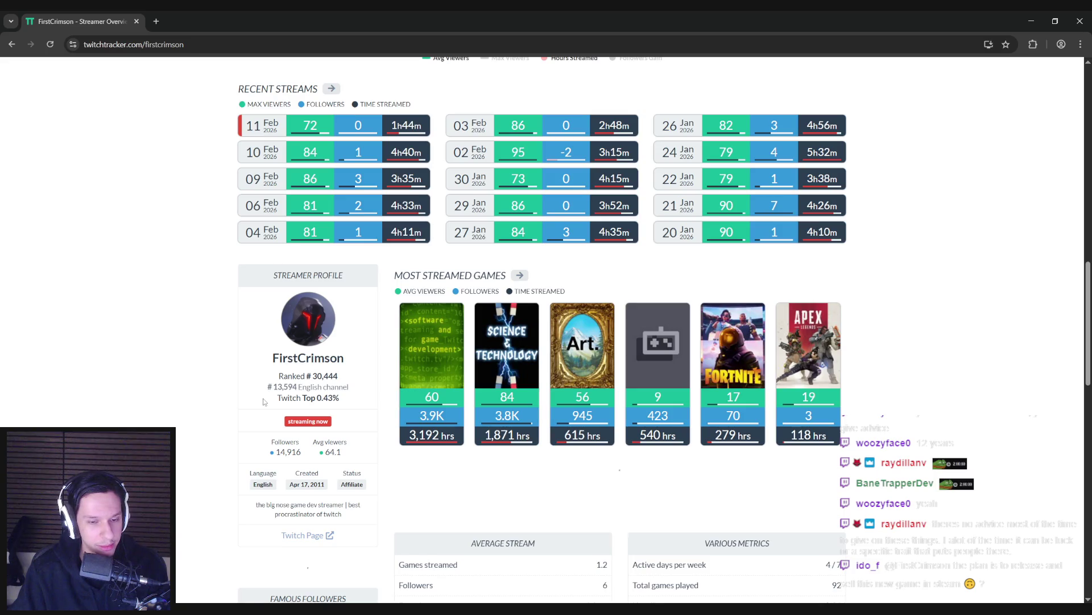
scroll(263, 401, "up", 8)
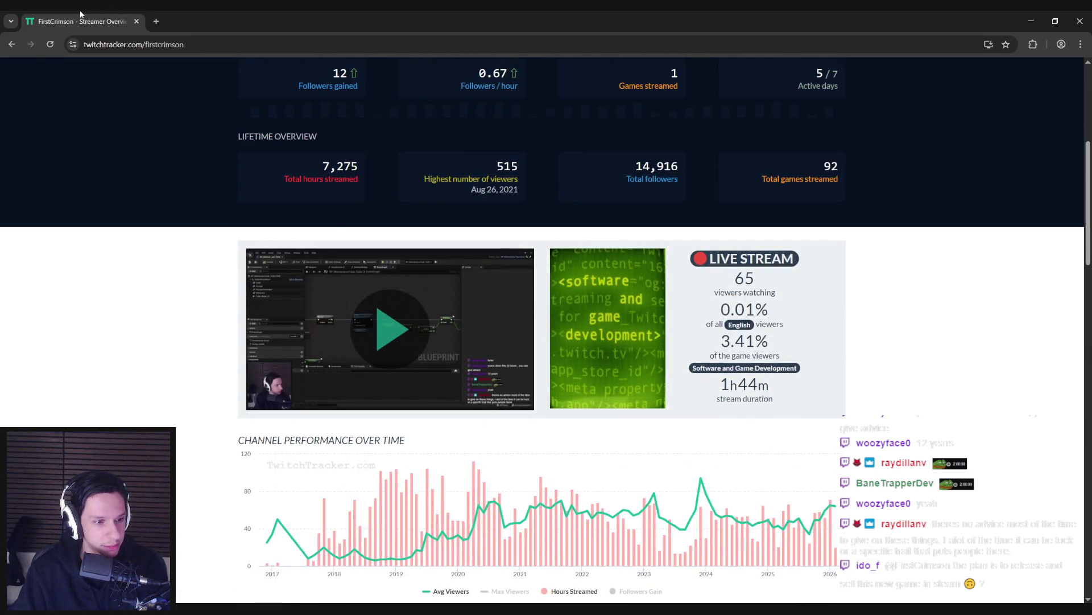
key("alt+Tab")
scroll(402, 312, "down", 4)
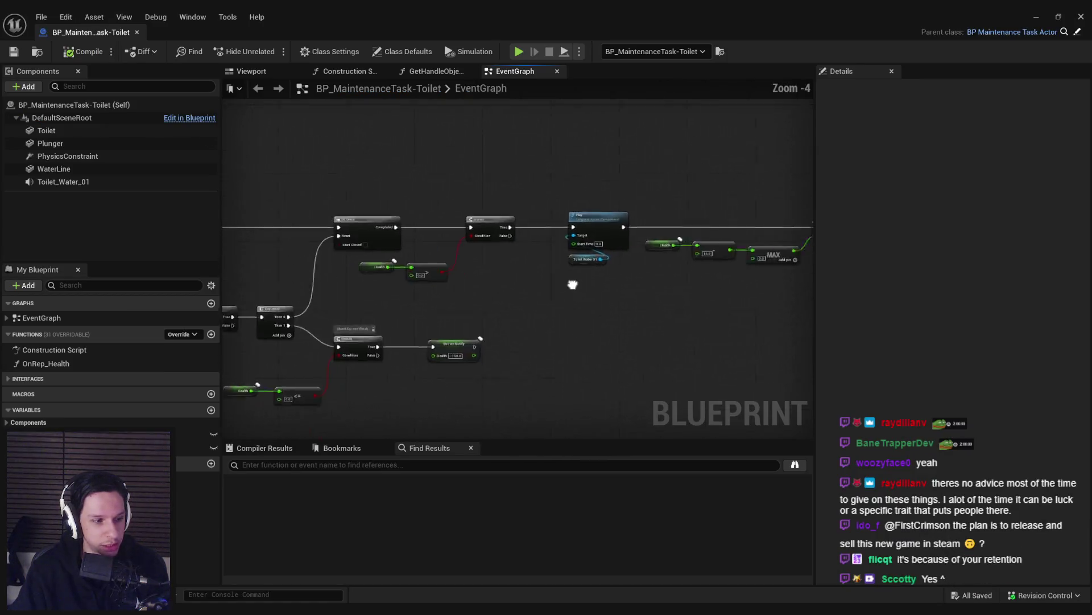
scroll(402, 312, "up", 5)
left_click_drag(370, 355, 677, 375)
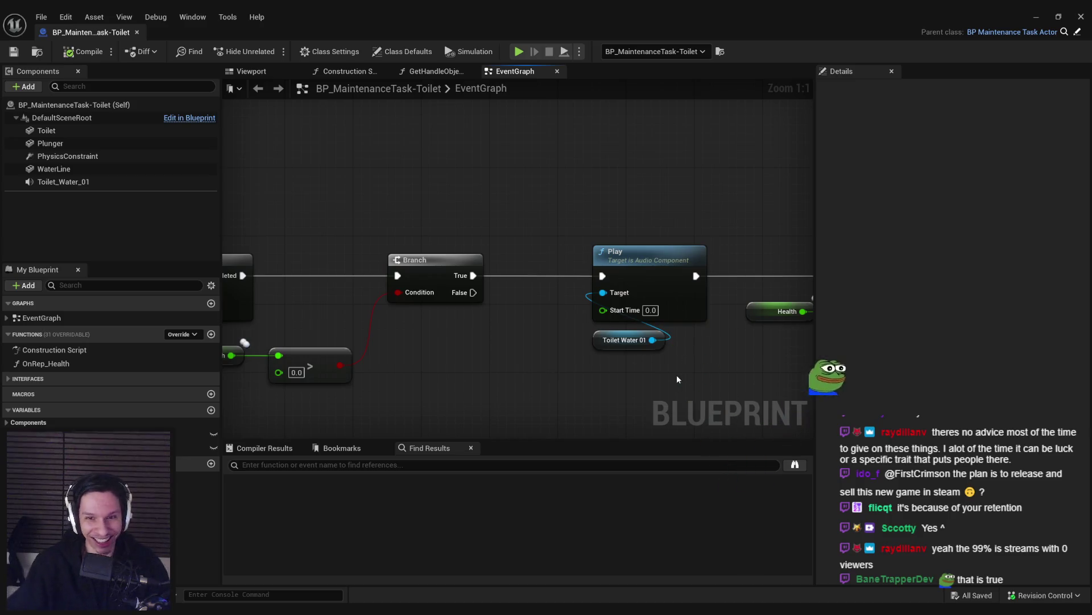
scroll(680, 378, "down", 2)
left_click_drag(681, 378, 469, 318)
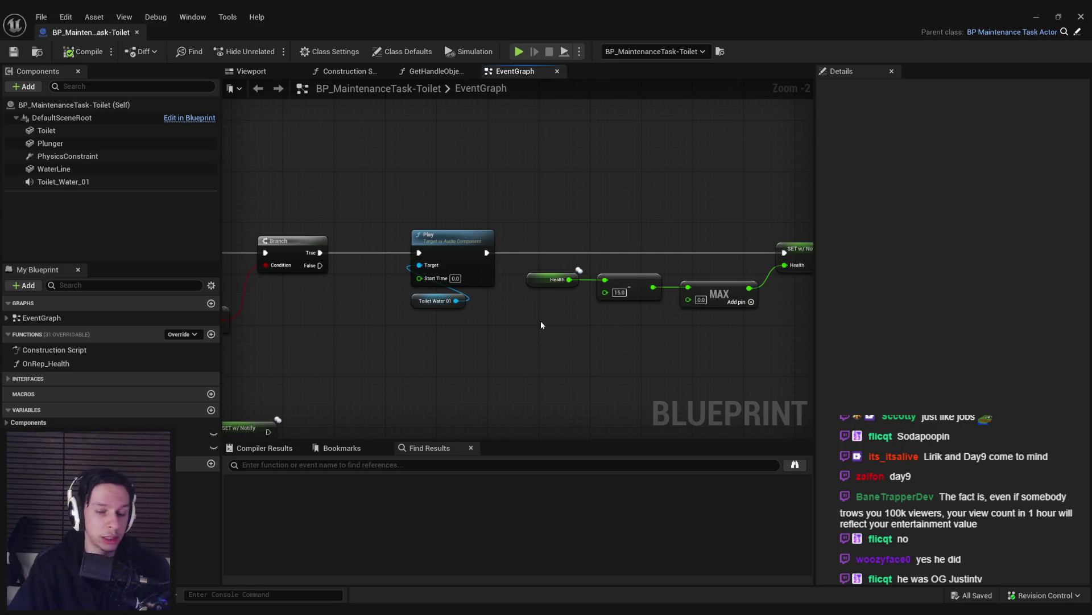
scroll(541, 320, "down", 3)
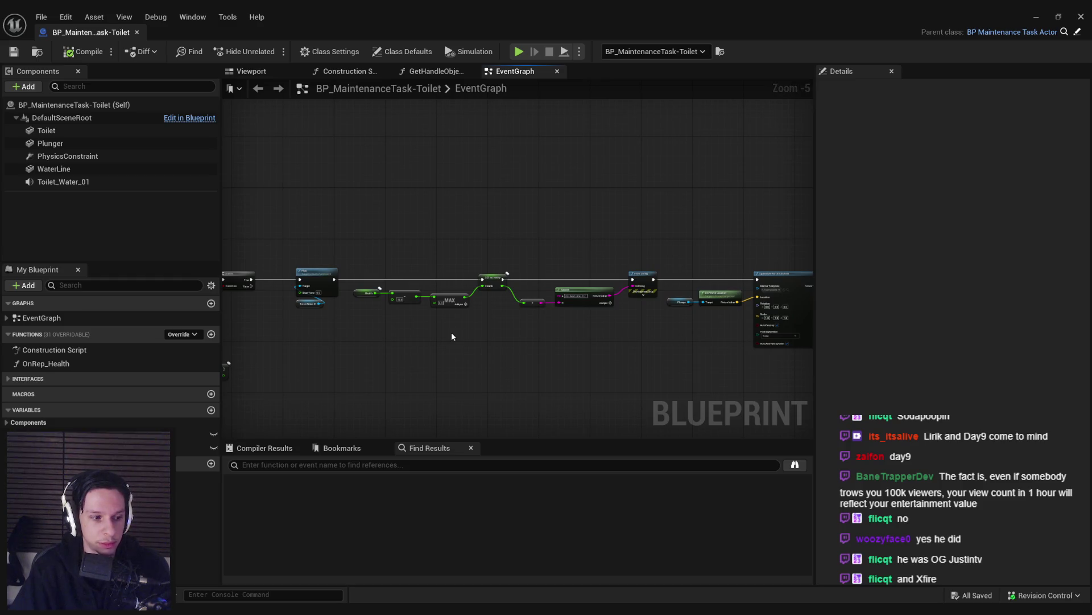
left_click_drag(438, 335, 642, 349)
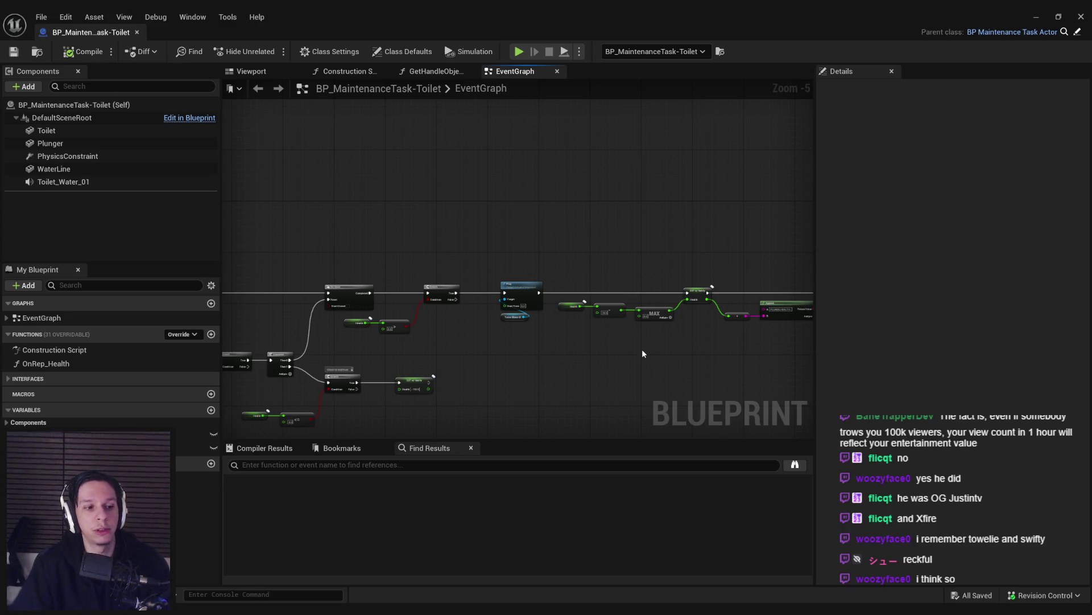
mouse_move(587, 344)
left_mouse_down()
mouse_move(512, 292)
mouse_move(334, 306)
left_mouse_up()
scroll(517, 304, "up", 2)
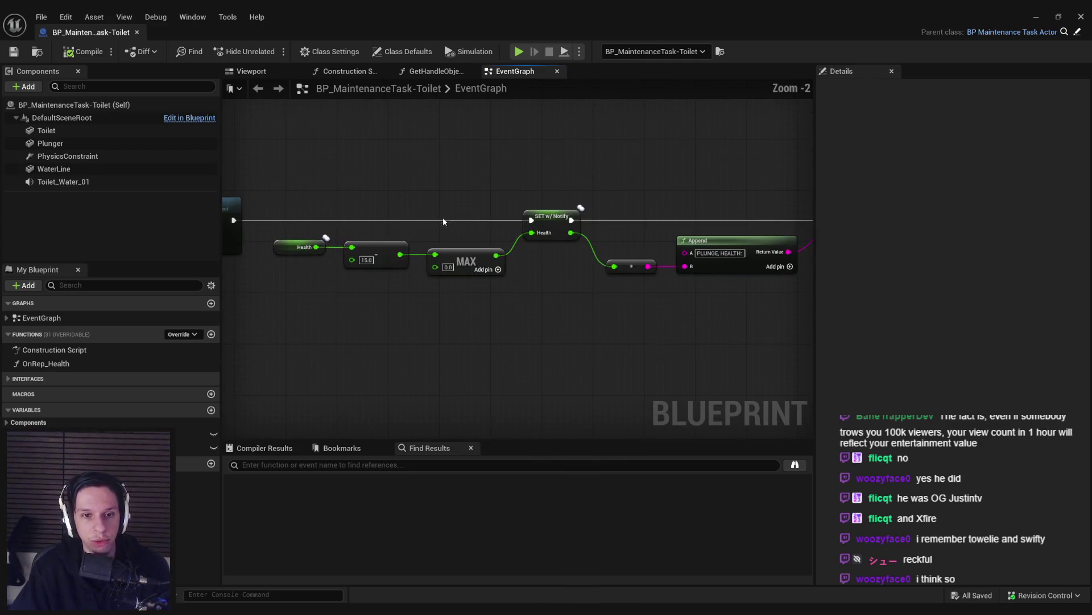
mouse_move(572, 260)
left_mouse_down()
mouse_move(502, 274)
mouse_move(528, 256)
mouse_move(456, 328)
left_mouse_up()
scroll(540, 344, "down", 1)
mouse_move(540, 345)
left_mouse_down()
mouse_move(473, 323)
mouse_move(381, 328)
left_mouse_up()
scroll(382, 328, "down", 2)
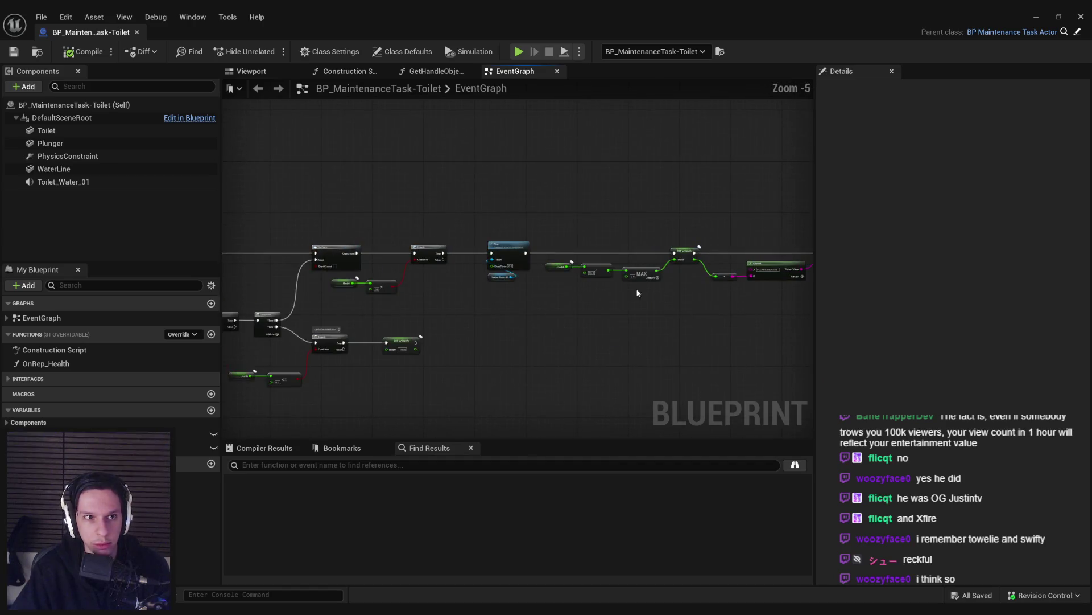
scroll(500, 290, "up", 3)
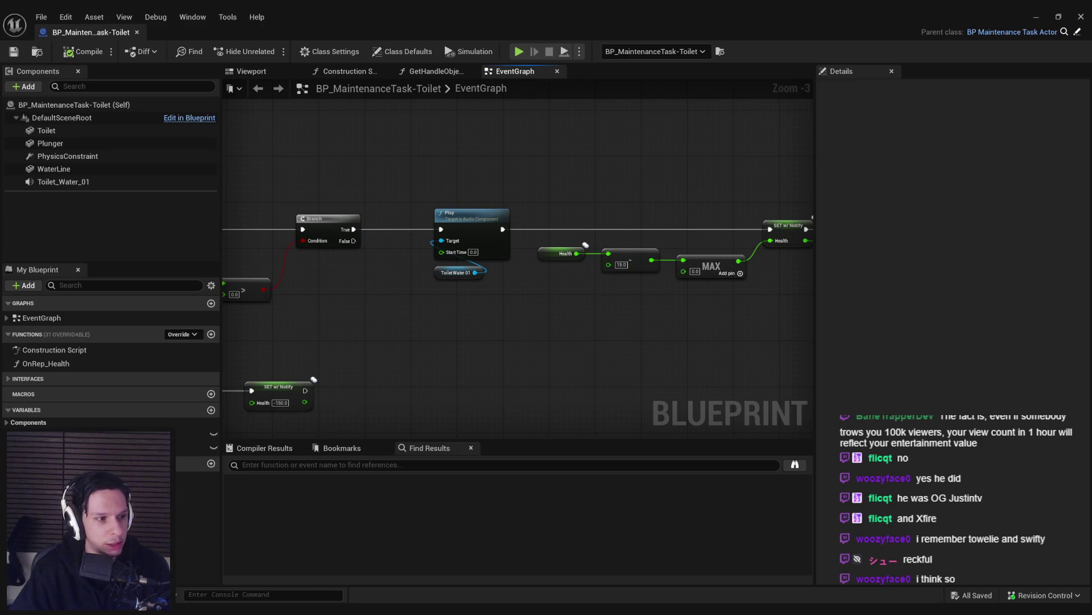
scroll(455, 348, "down", 1)
scroll(433, 327, "up", 2)
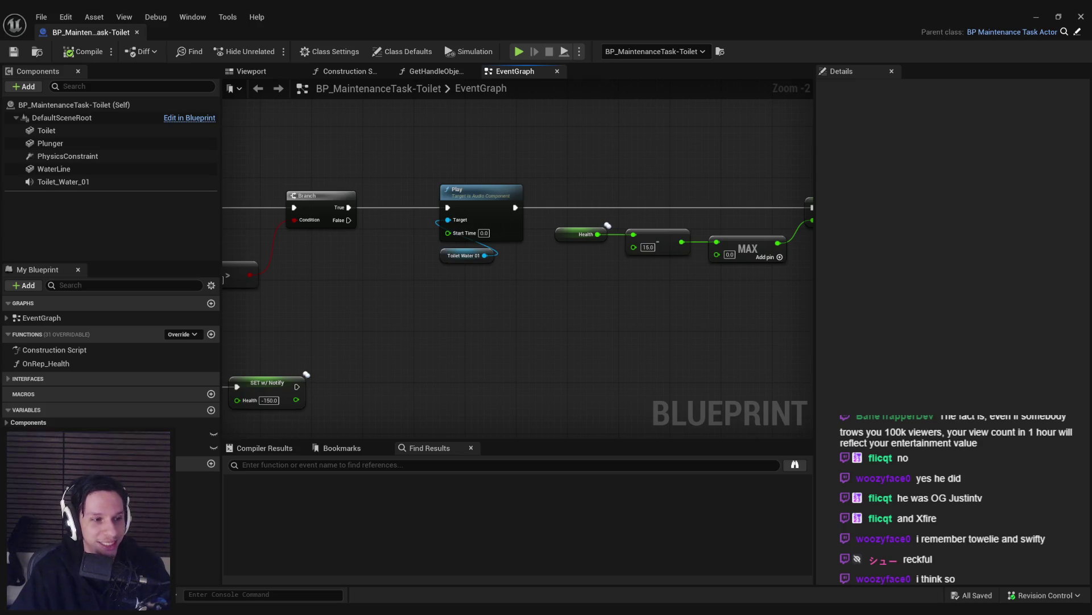
left_click_drag(491, 319, 462, 387)
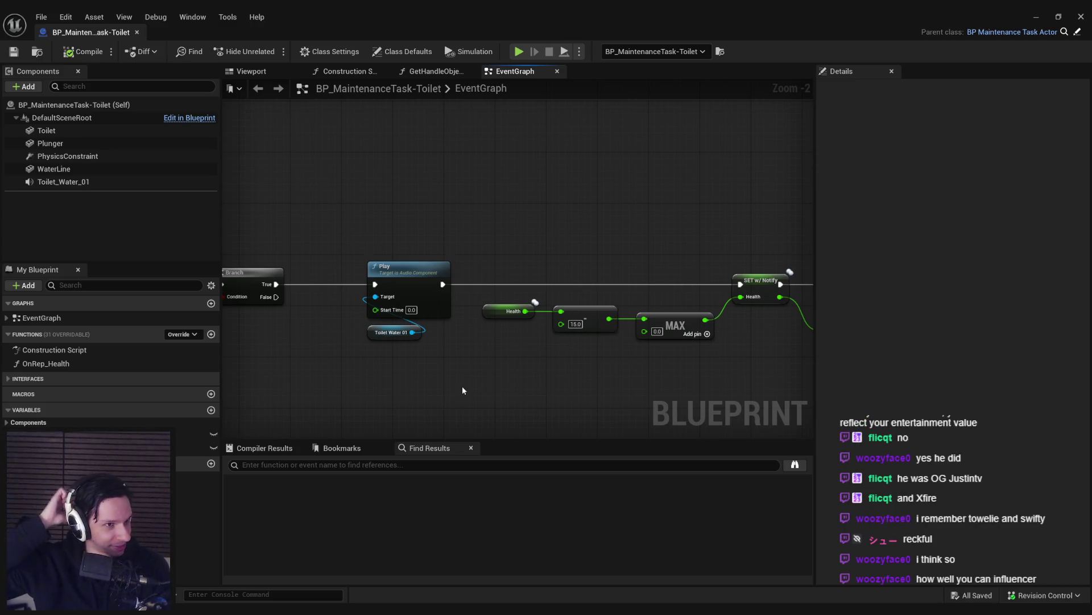
mouse_move(459, 391)
left_mouse_down()
mouse_move(440, 359)
mouse_move(334, 359)
mouse_move(343, 312)
left_mouse_up()
scroll(439, 359, "down", 2)
scroll(473, 329, "up", 3)
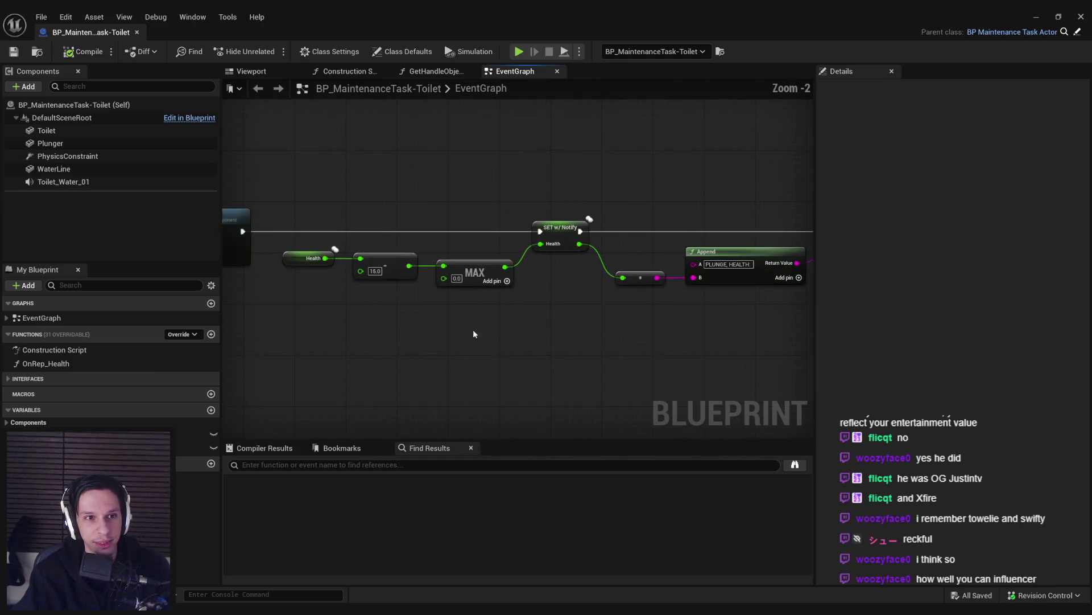
mouse_move(435, 276)
left_mouse_down()
mouse_move(565, 254)
mouse_move(609, 185)
mouse_move(622, 224)
left_mouse_up()
Step: Shift the SET w/ Notify node left and drop a Toilet_Water_01 reference beside it
left_click(568, 250)
left_click_drag(568, 250, 552, 251)
left_click(559, 303)
left_click_drag(552, 298, 469, 286)
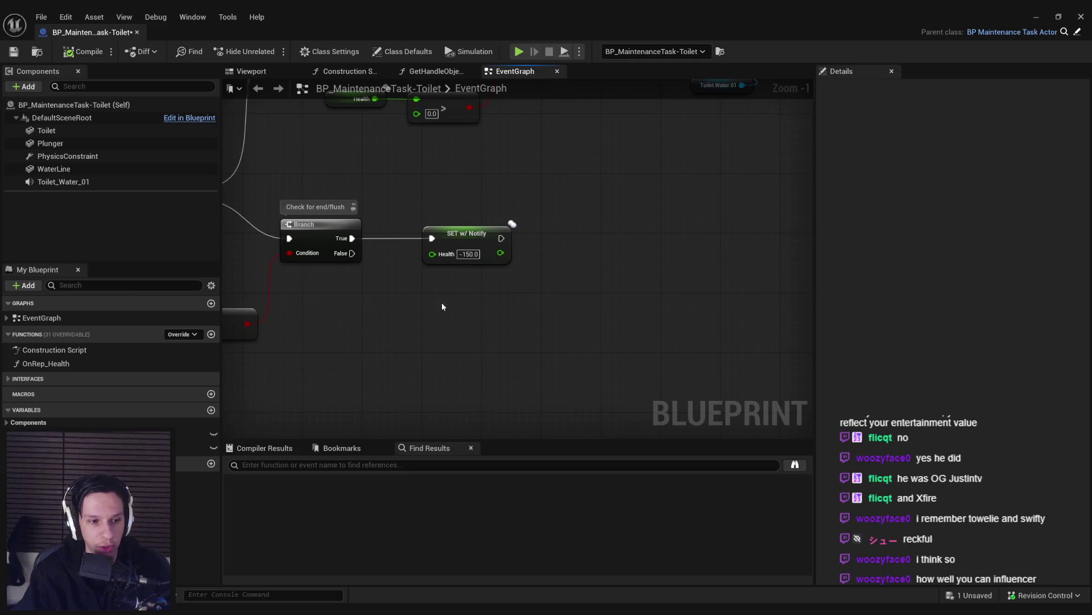
mouse_move(62, 182)
left_mouse_down()
mouse_move(459, 316)
mouse_move(542, 301)
left_mouse_up()
Step: Add a Set Sound node using Cue_Toilet-Flush, wired to run right after the SET node
type("set sound")
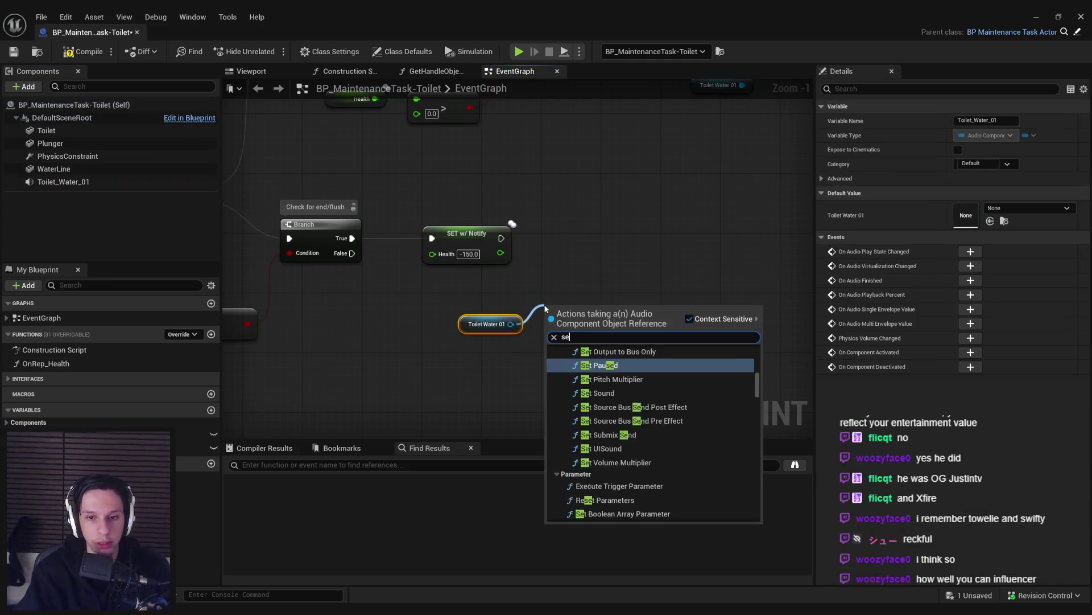
key("Return")
left_click(594, 364)
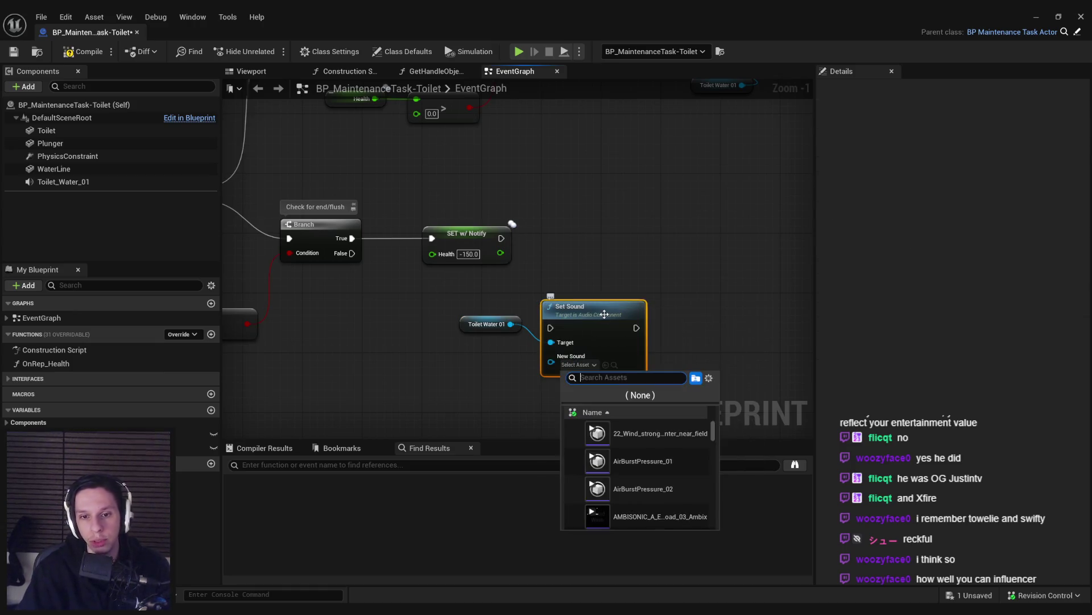
type("flush")
left_click(631, 438)
mouse_move(598, 310)
left_mouse_down()
mouse_move(603, 216)
mouse_move(501, 238)
left_mouse_up()
left_click_drag(511, 324, 588, 324)
Step: Add a Play node for Toilet Water 01 after Set Sound, tidying its target wire with a reroute point
type("play")
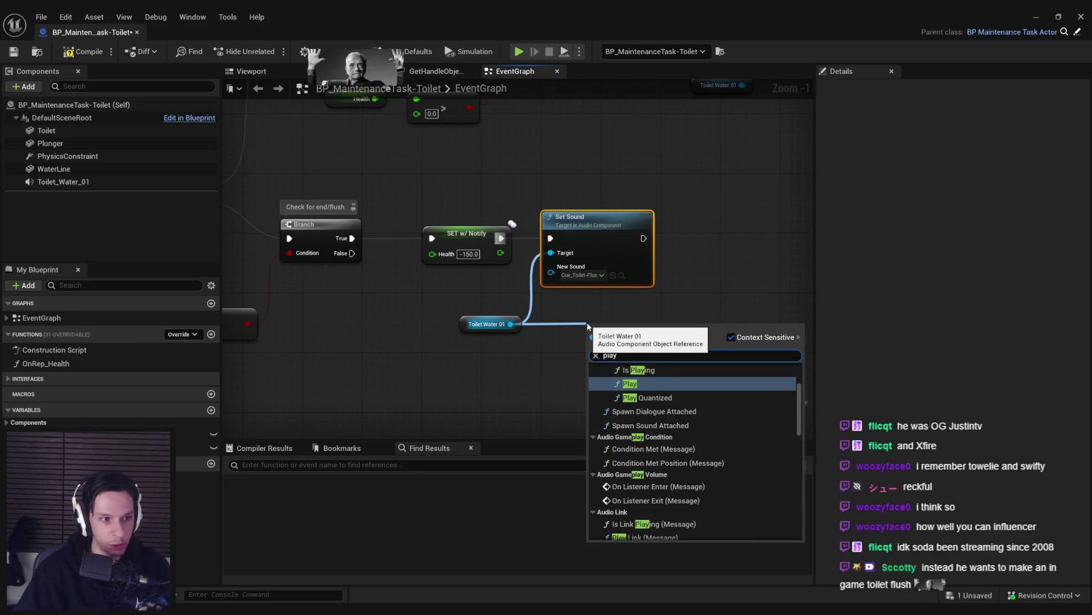
left_click(630, 383)
left_click_drag(654, 327, 758, 214)
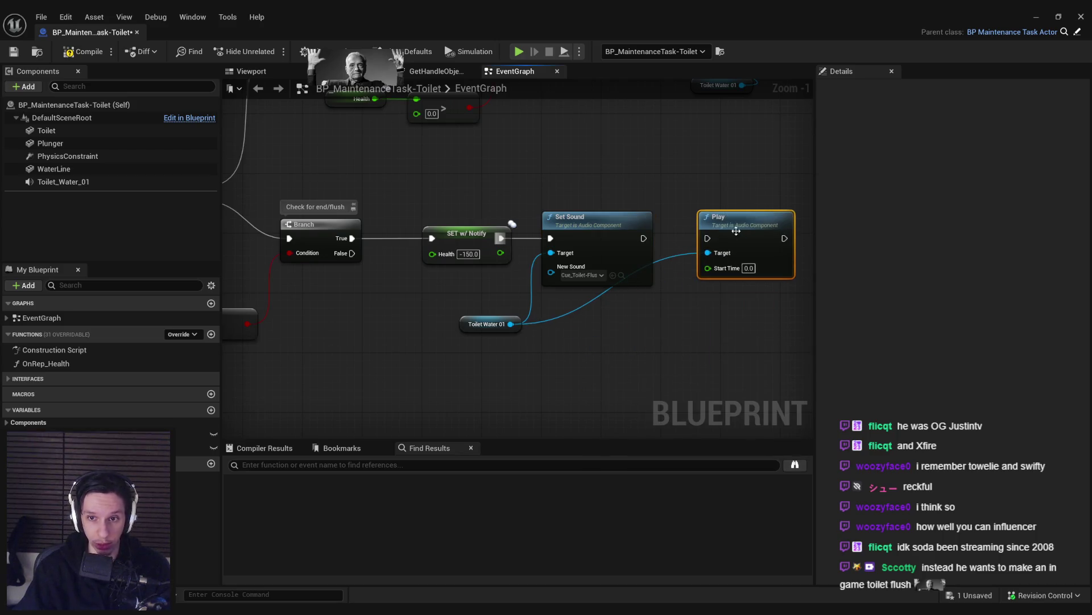
left_click_drag(644, 238, 699, 238)
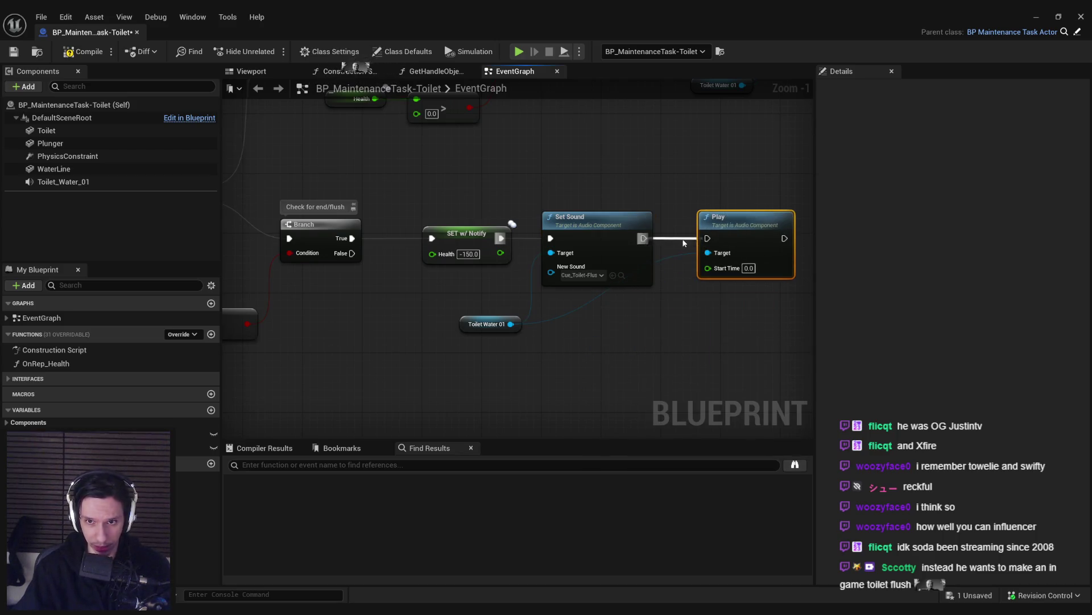
double_click(586, 301)
left_click_drag(588, 302, 633, 328)
left_click(485, 324, "ctrl")
left_click_drag(484, 324, 485, 309)
Step: Compile and save the Blueprint, then minimize its editor to return to the level
left_click(510, 338)
key("ctrl+s")
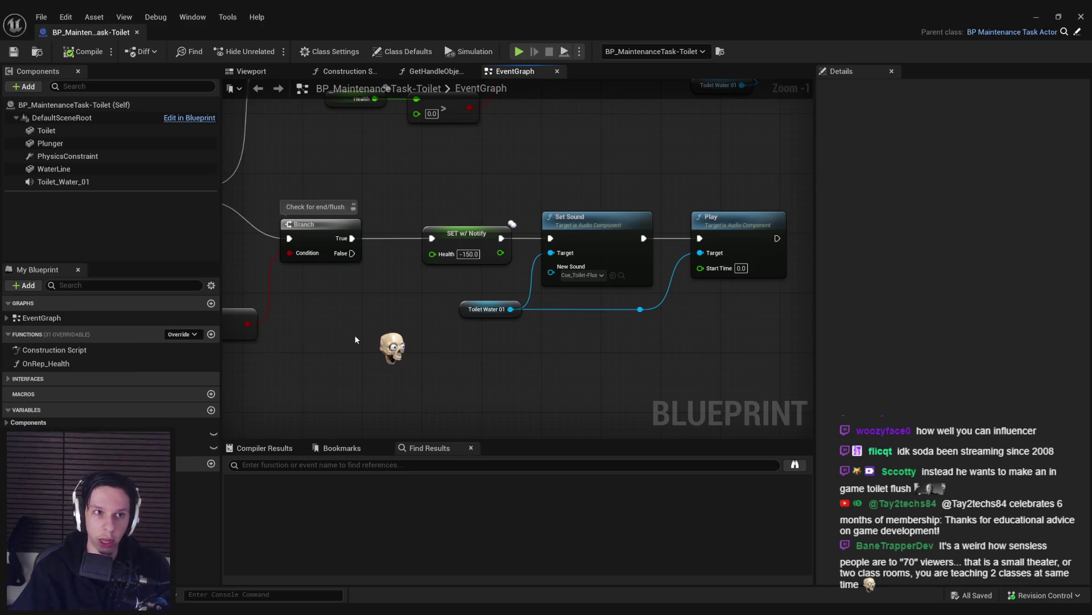
left_click_drag(640, 309, 643, 309)
left_click(67, 51)
left_click_drag(467, 348, 429, 359)
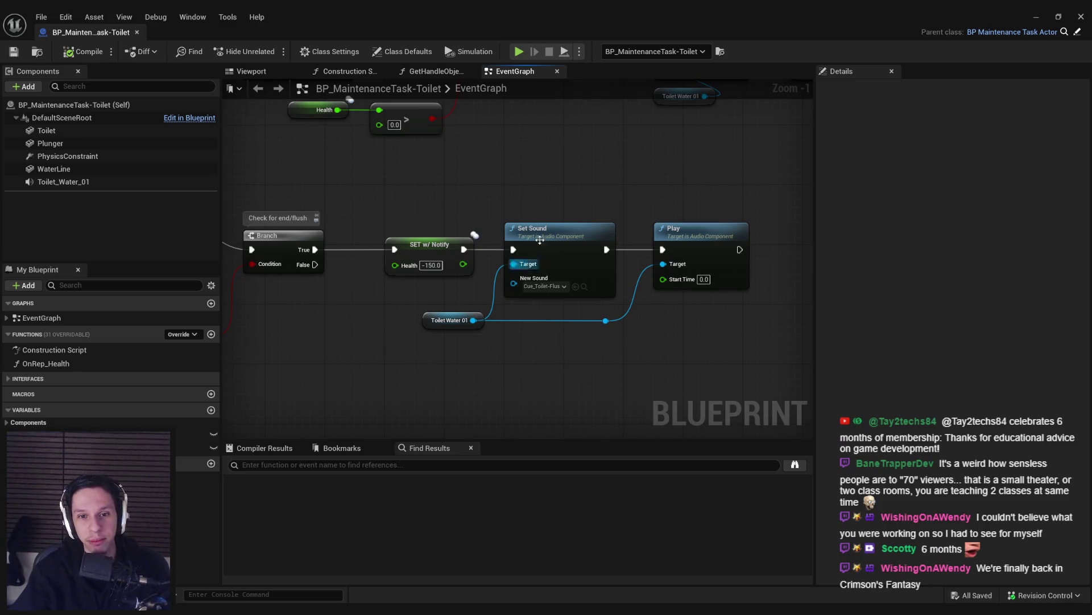
left_click(1036, 17)
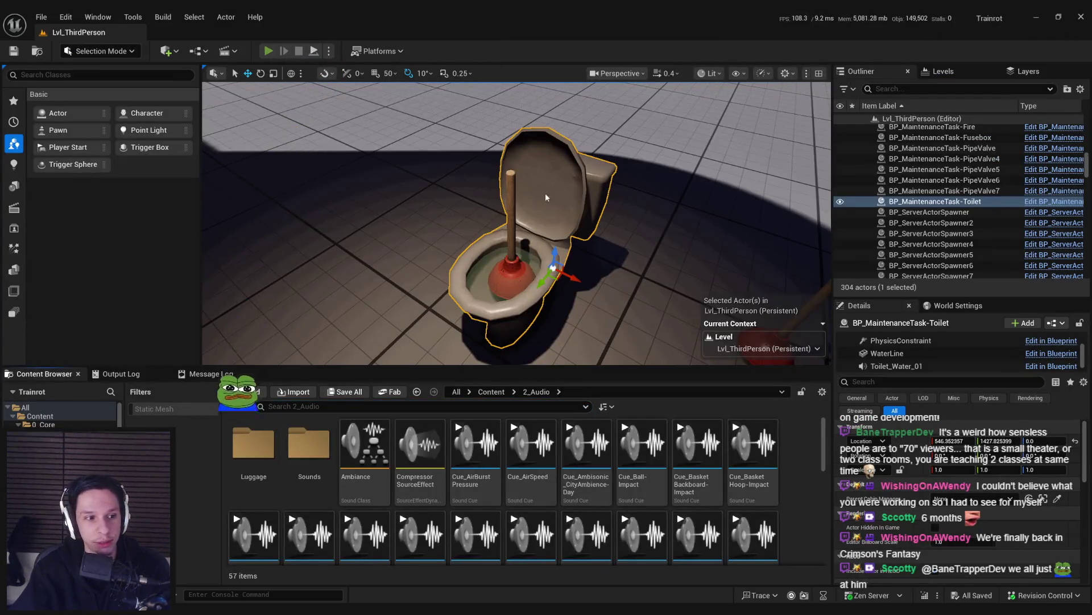
Step: Play the level fullscreen, plunge the toilet until health drops from 70.0 to 0.0, then stop
key("alt+p")
key("F11")
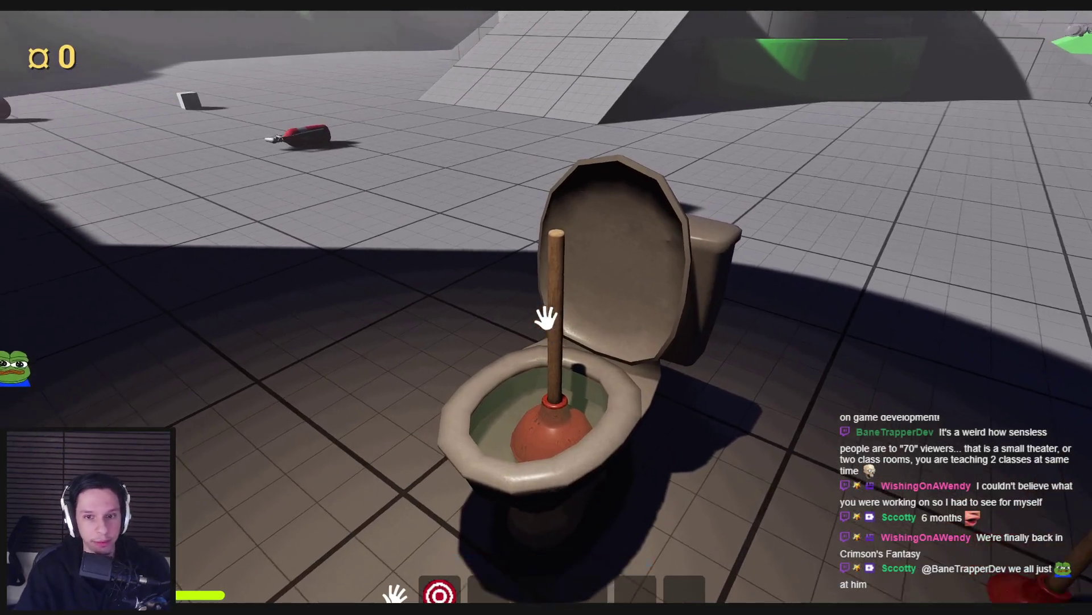
left_click(546, 319)
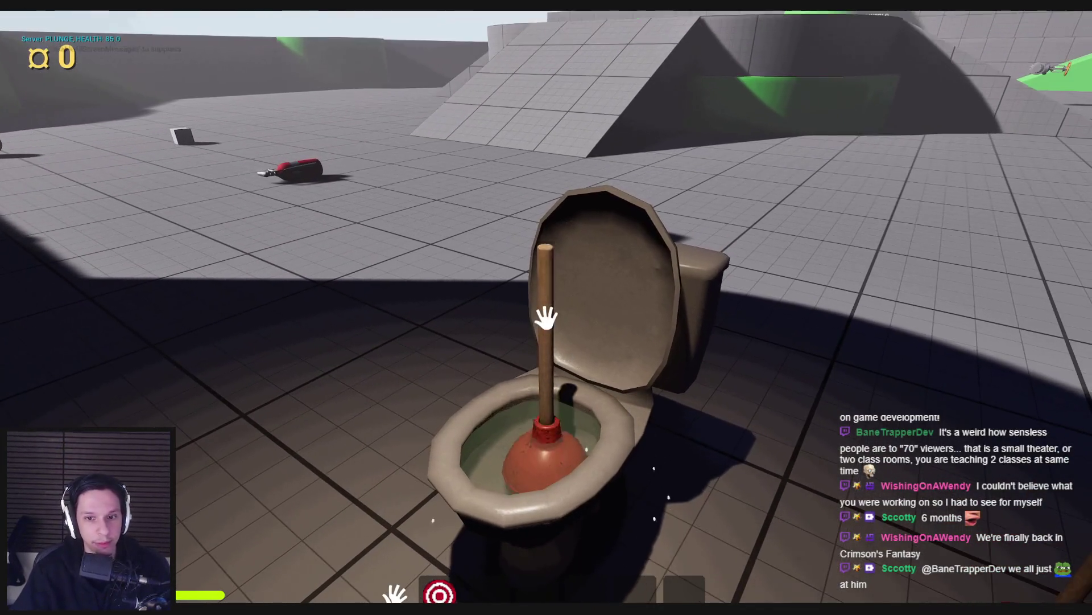
left_click(546, 312)
left_click(546, 312)
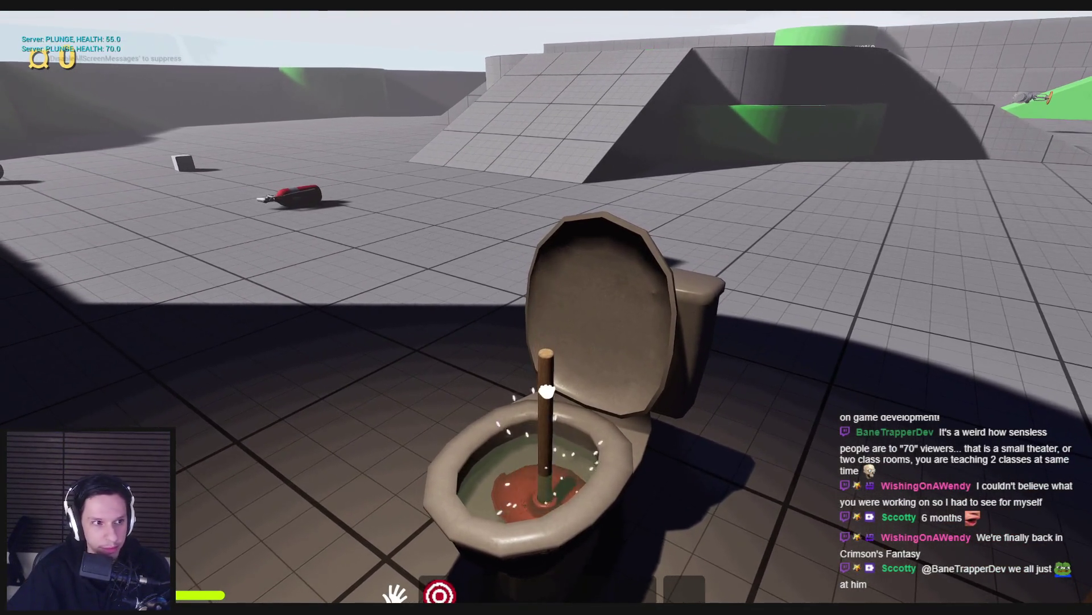
left_click(546, 318)
left_click(546, 317)
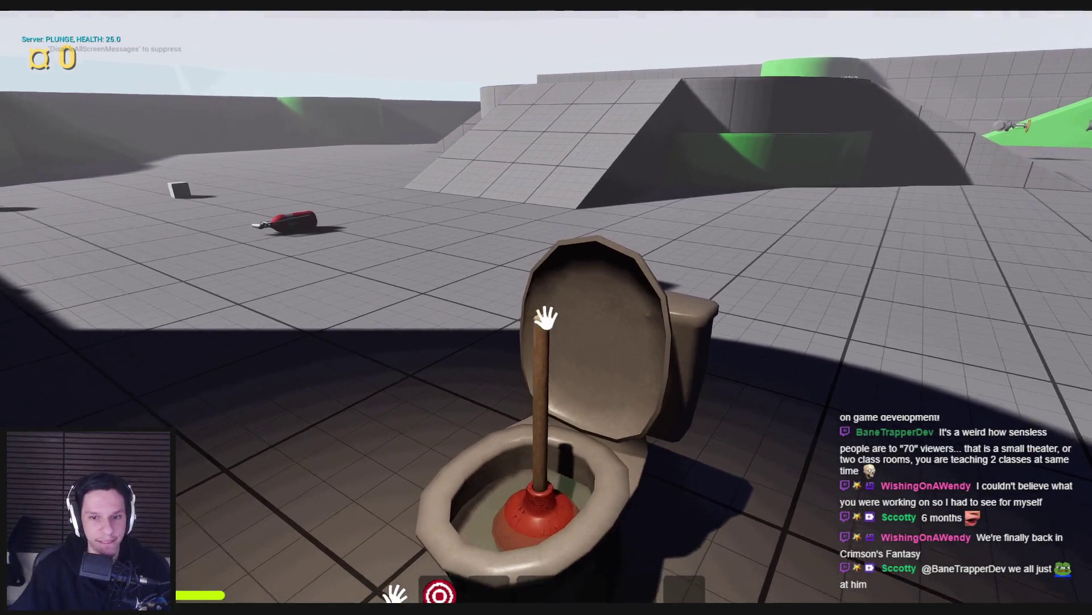
left_click(546, 318)
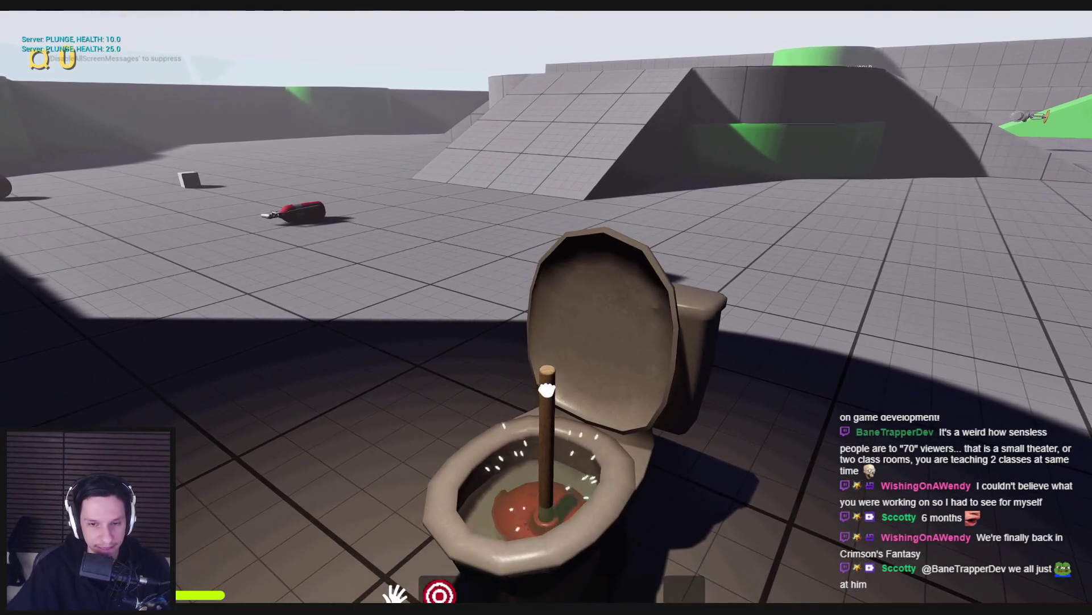
left_click(546, 317)
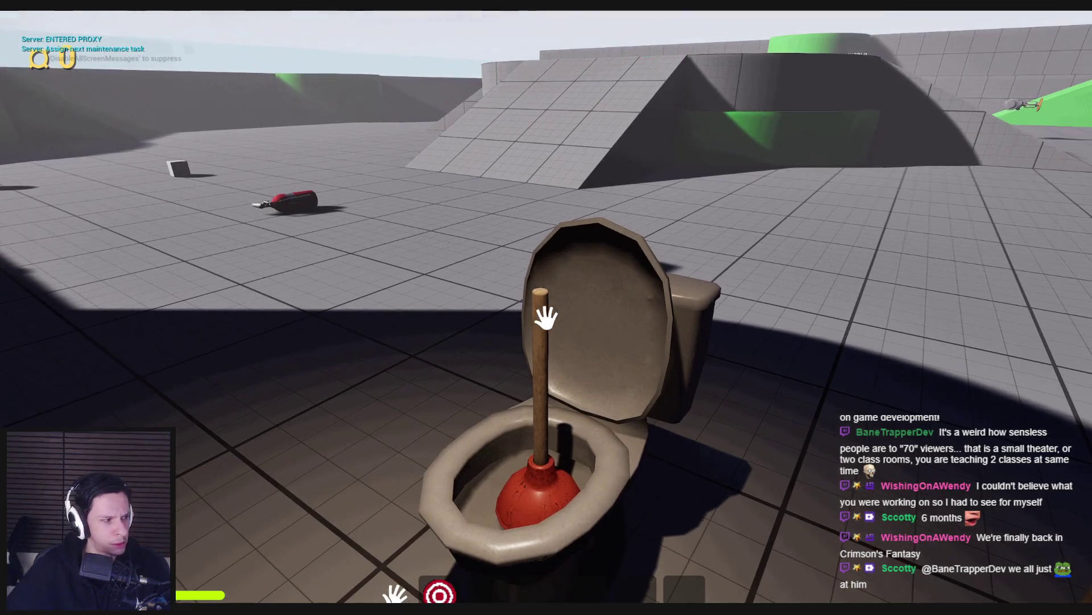
key("F8")
left_click(549, 345)
Step: Reopen the toilet Blueprint editor with the Branch and Health nodes in view
left_click_drag(549, 344, 402, 485)
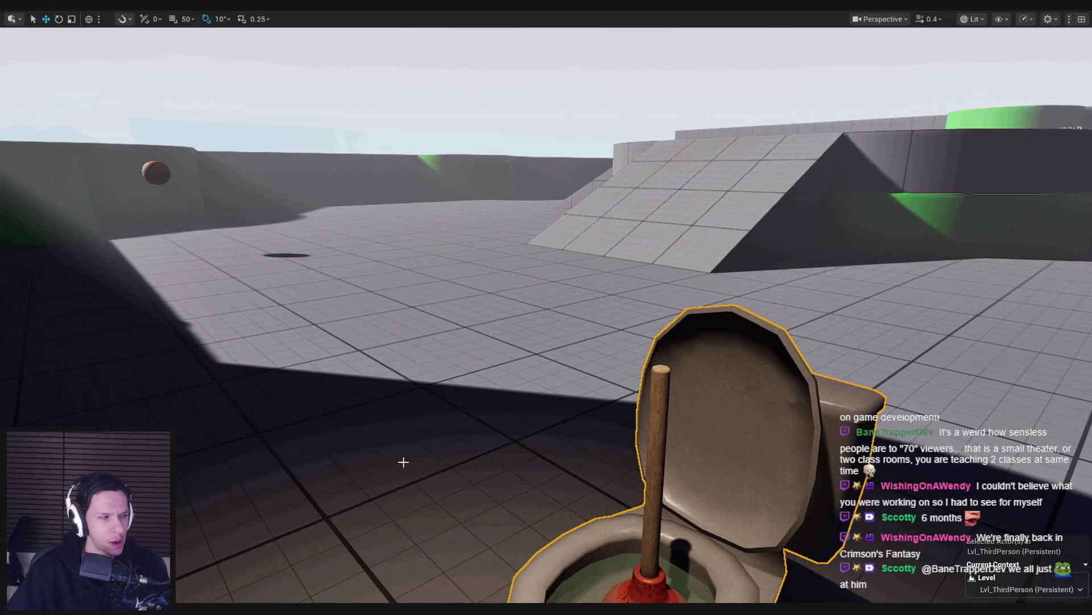
mouse_move(364, 596)
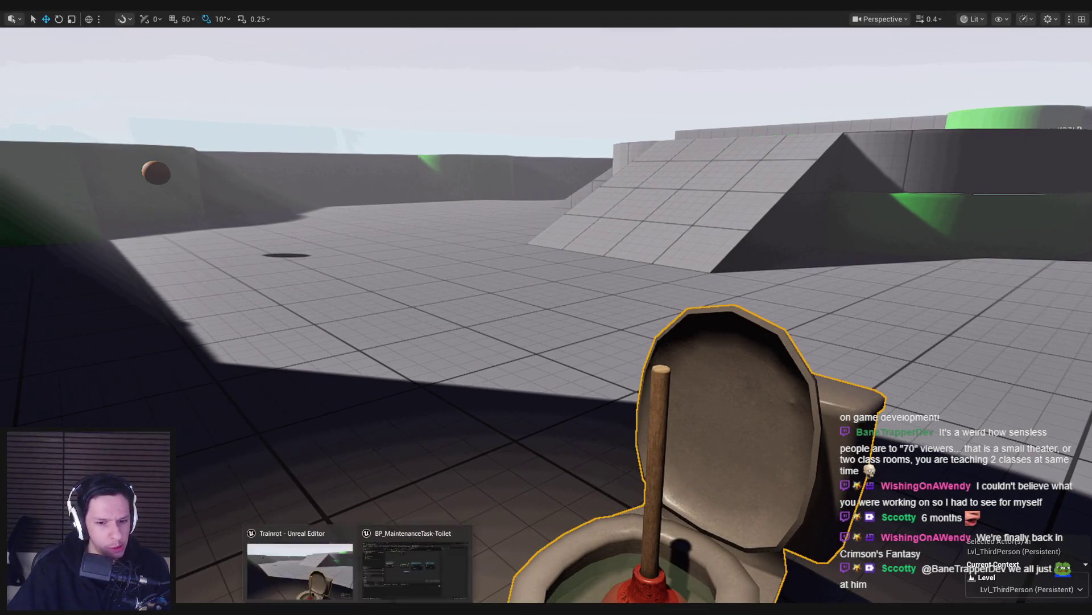
left_click(415, 569)
mouse_move(525, 328)
left_mouse_down()
mouse_move(795, 320)
mouse_move(569, 352)
mouse_move(705, 250)
mouse_move(655, 248)
left_mouse_up()
scroll(794, 319, "down", 1)
left_click(398, 216)
Step: Insert a Do Once node on the Branch's True path and compile
mouse_move(334, 260)
left_mouse_down()
mouse_move(402, 246)
mouse_move(404, 256)
left_mouse_up()
type("do once")
key("Return")
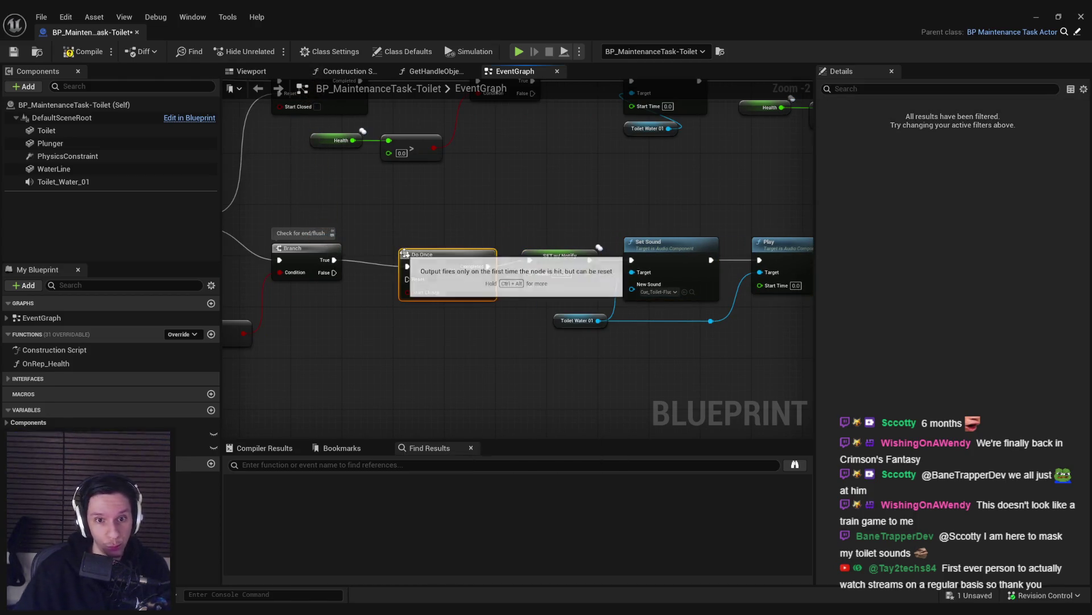
left_click(460, 332)
key("F7")
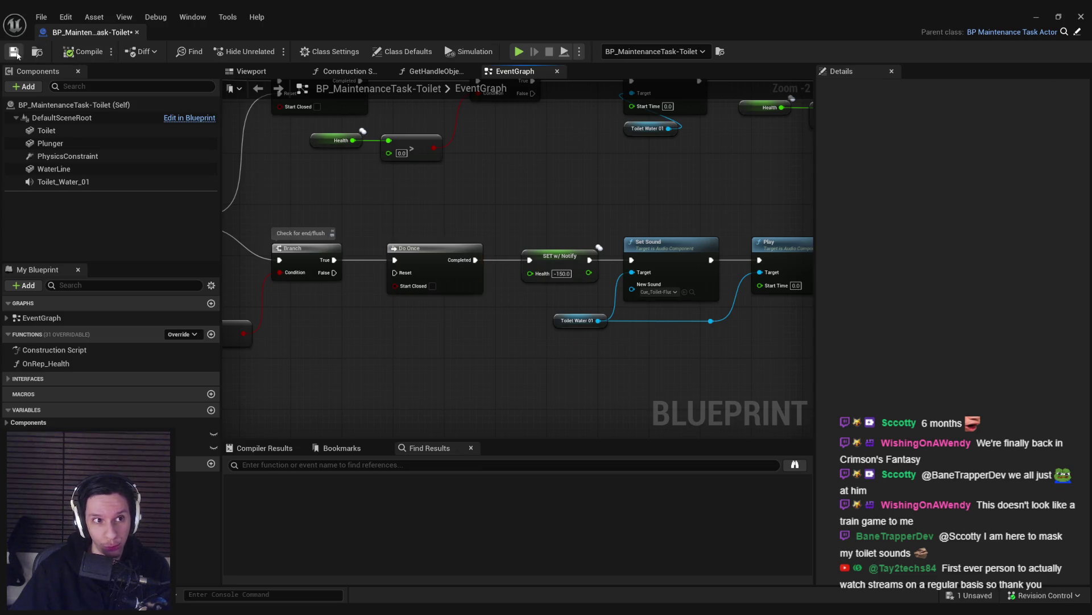
Step: Tidy the Do Once, SET, Set Sound and Play chain, then save
scroll(488, 222, "down", 1)
scroll(490, 239, "down", 1)
scroll(500, 239, "up", 1)
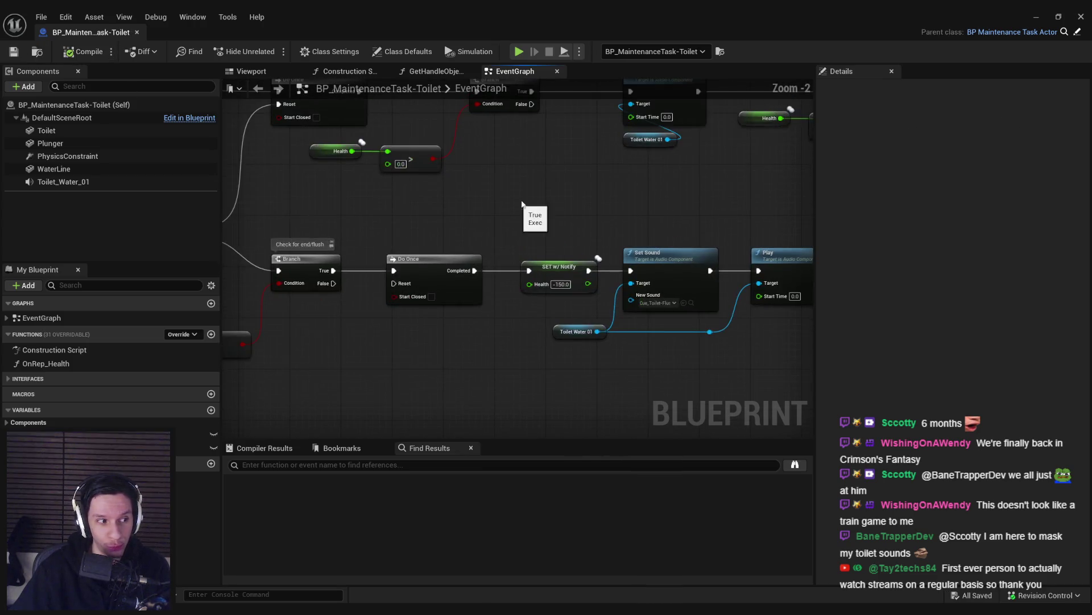
scroll(457, 200, "up", 1)
left_click_drag(344, 259, 337, 259)
left_click_drag(482, 220, 760, 416)
left_click_drag(485, 275, 473, 275)
left_click(429, 347)
key("ctrl+s")
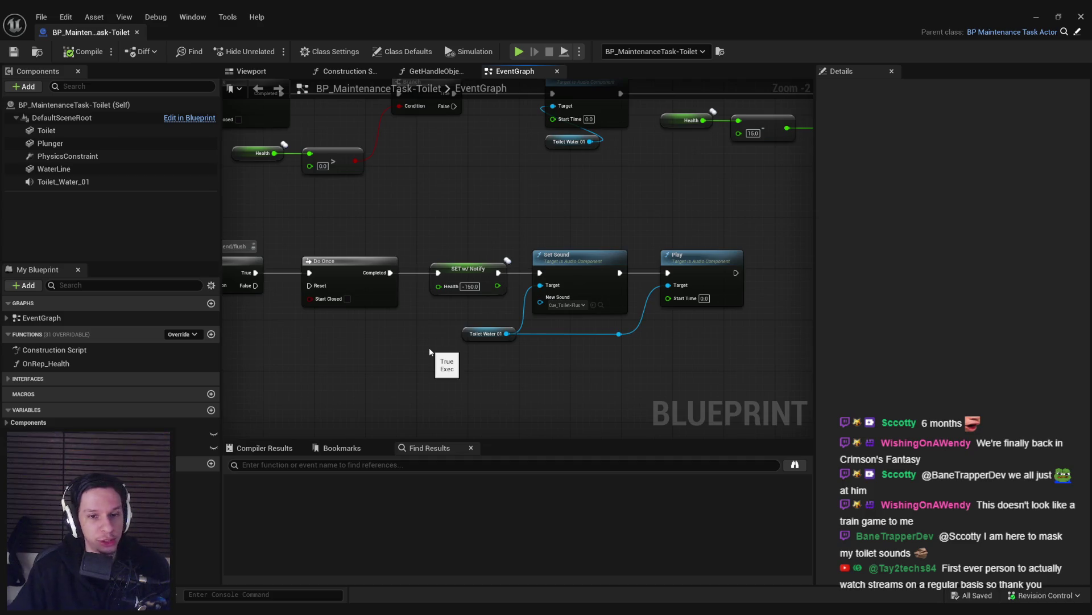
Step: Confirm the SET node's Health value of -150.0 and save the Blueprint
left_click(465, 286)
left_click(456, 276)
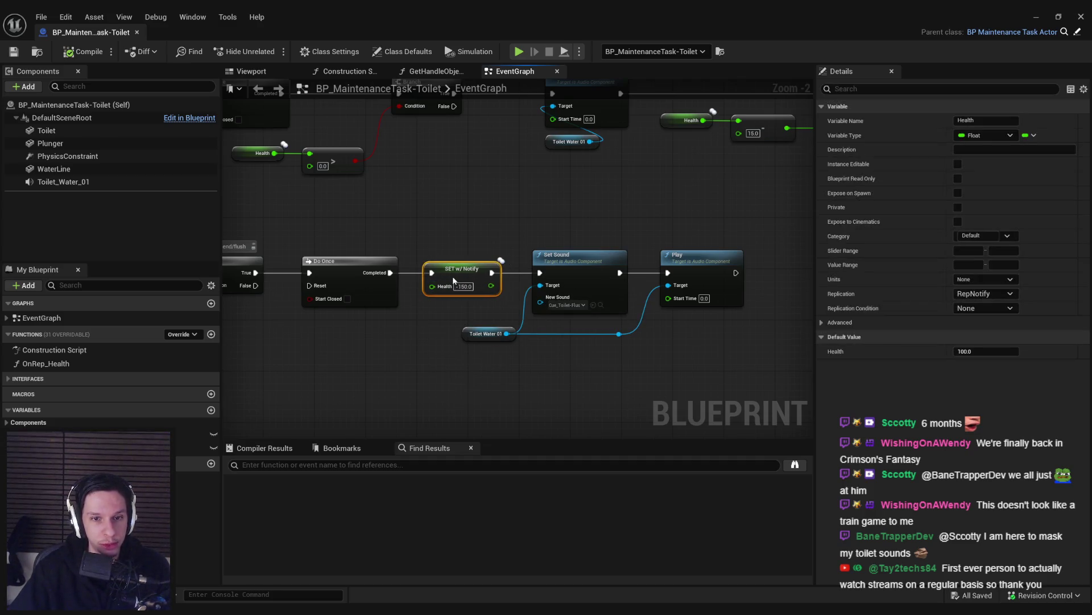
left_click(402, 360)
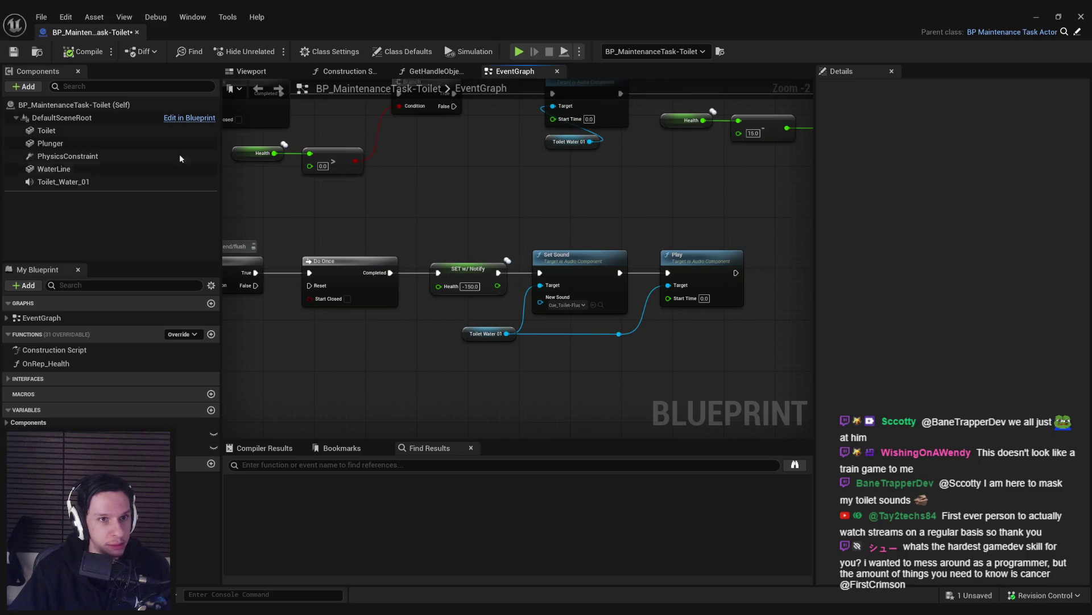
left_click(16, 53)
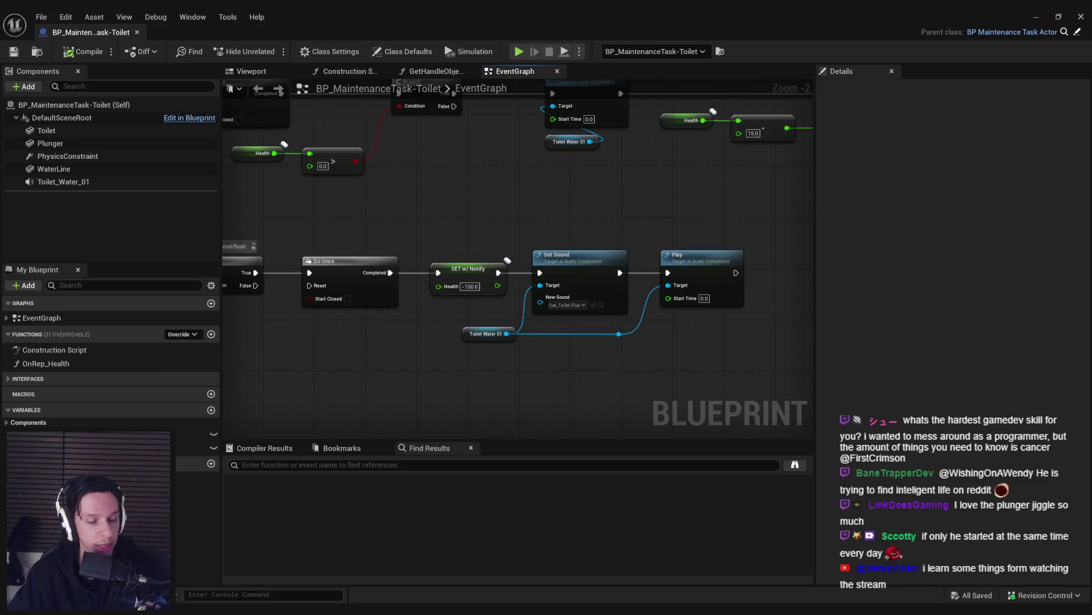
Step: Return to the game and plunge the toilet until its health falls from 70.0 to 0.0
left_click_drag(349, 219, 428, 208)
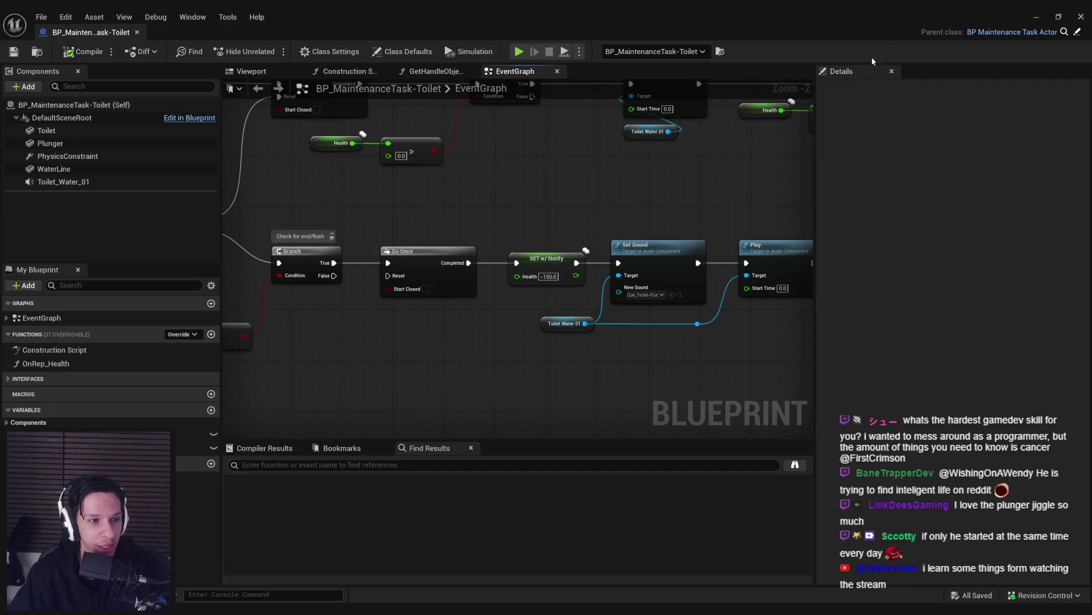
left_click(1036, 17)
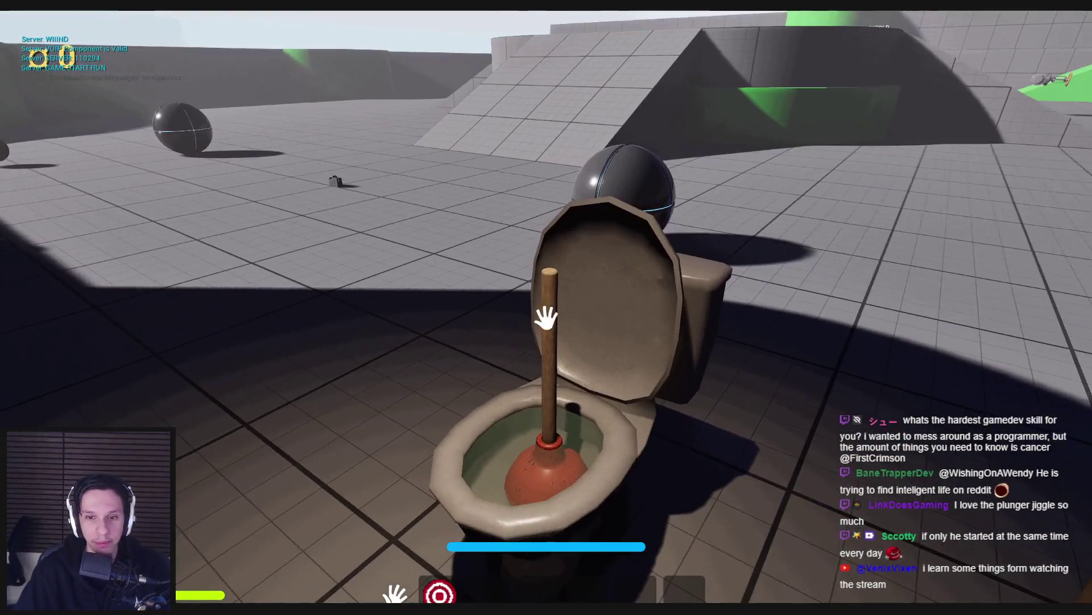
left_click(546, 337)
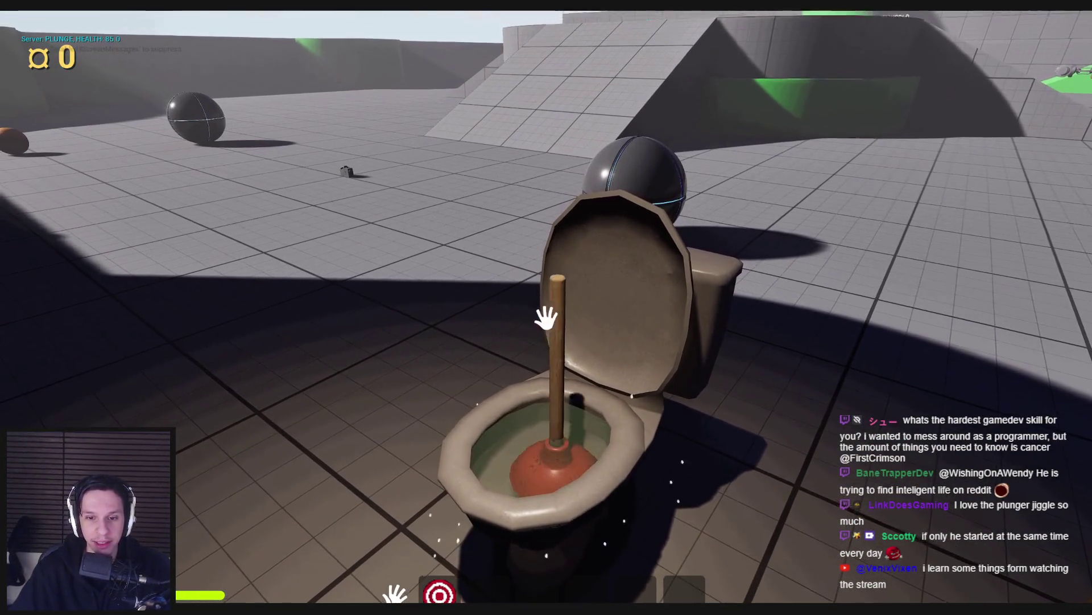
left_click(546, 319)
left_click(546, 319)
left_click(545, 317)
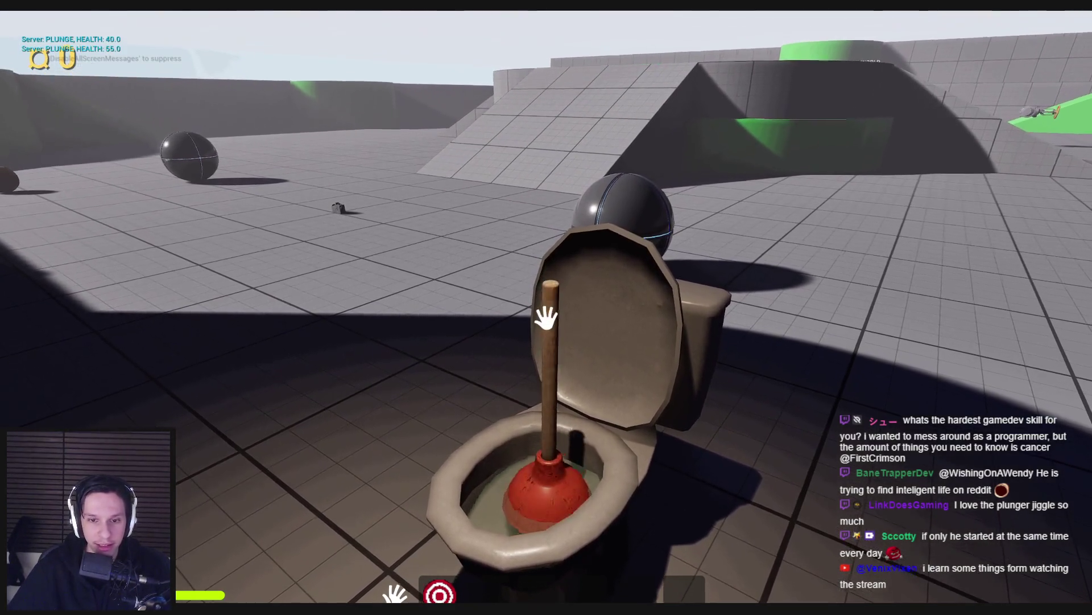
left_click(546, 330)
left_click(546, 318)
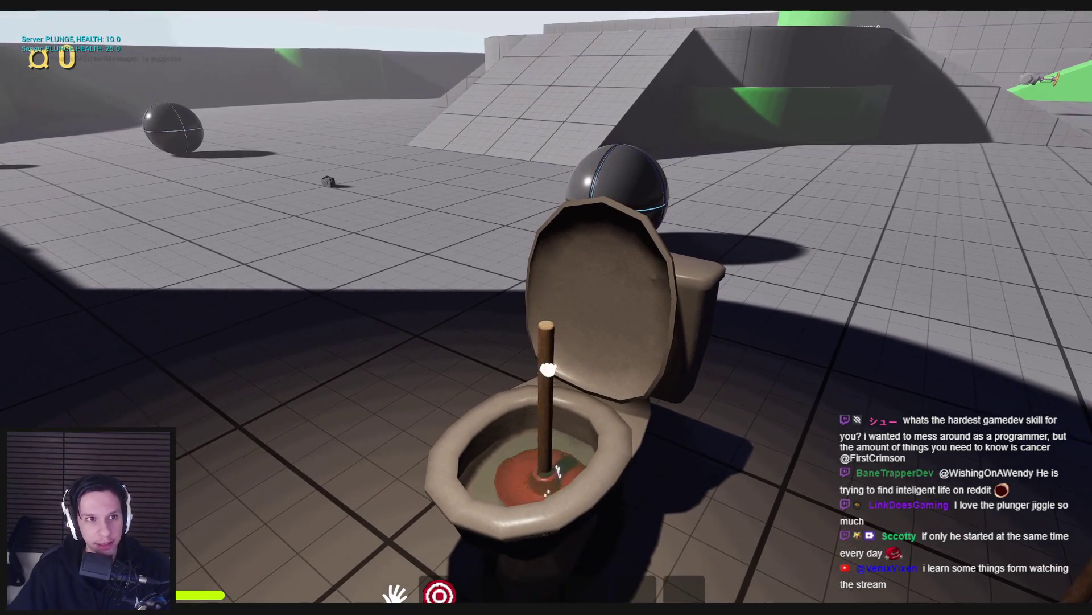
left_click(546, 318)
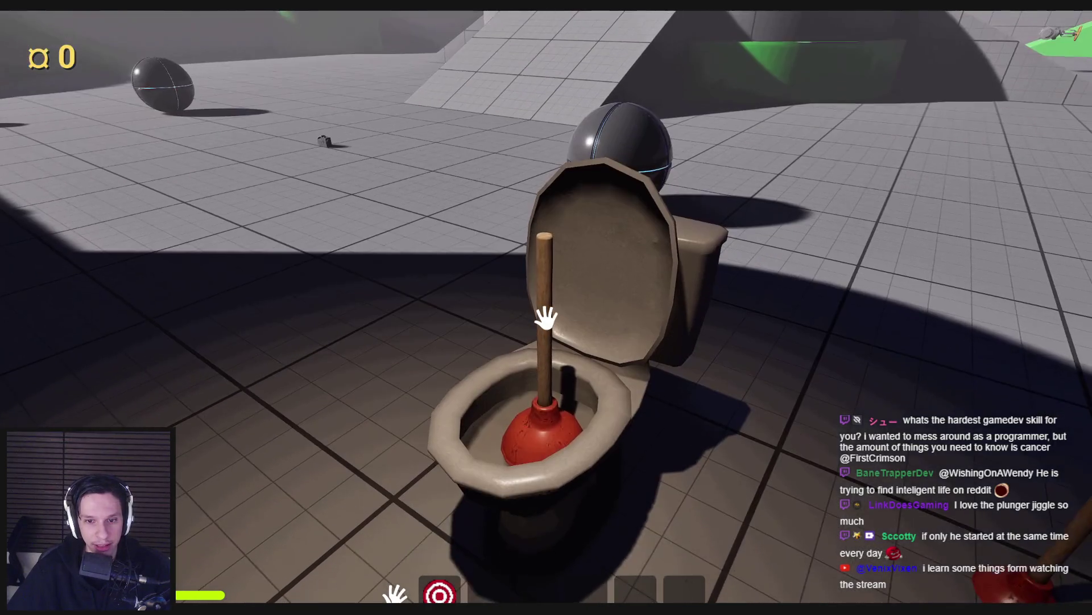
Step: Pull the plunger out of the bowl, pick it up off the floor, and walk around the toilet
left_click(544, 310)
mouse_move(544, 310)
left_mouse_down()
mouse_move(543, 223)
mouse_move(546, 318)
left_mouse_up()
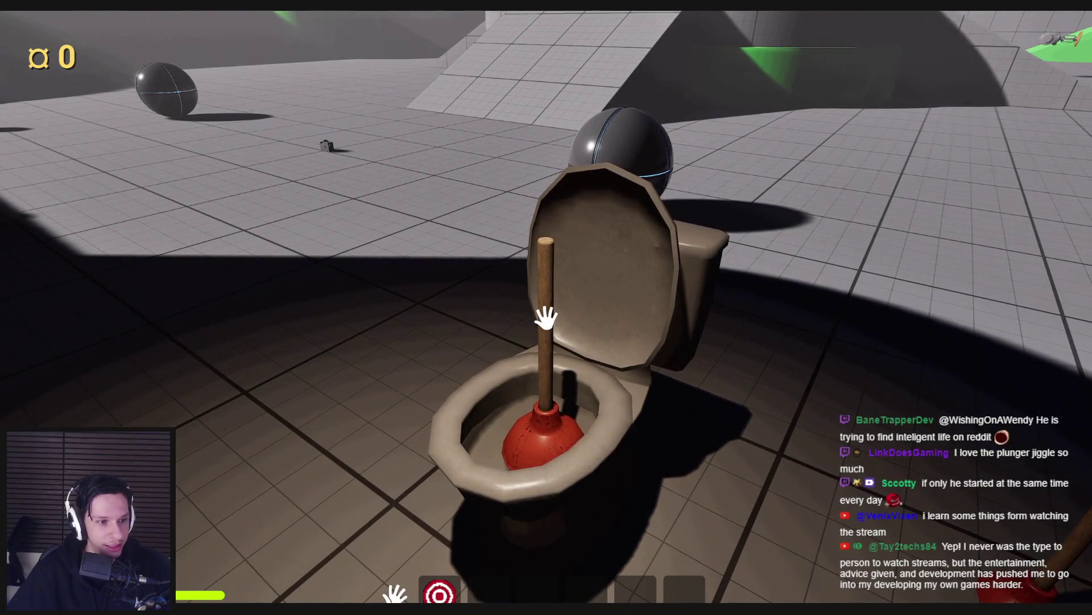
key("s")
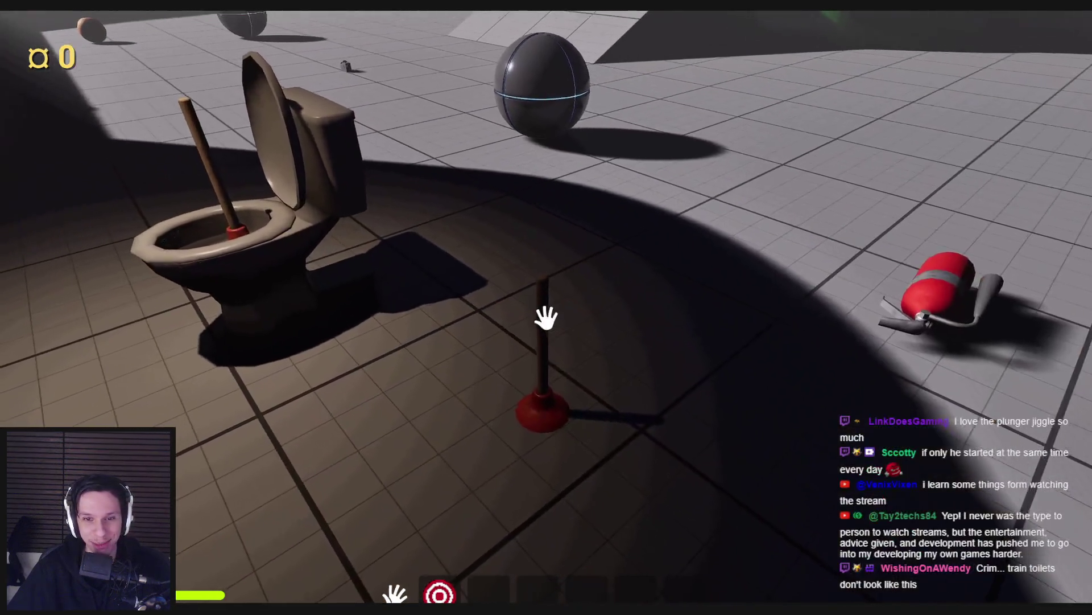
left_click(546, 317)
key("w")
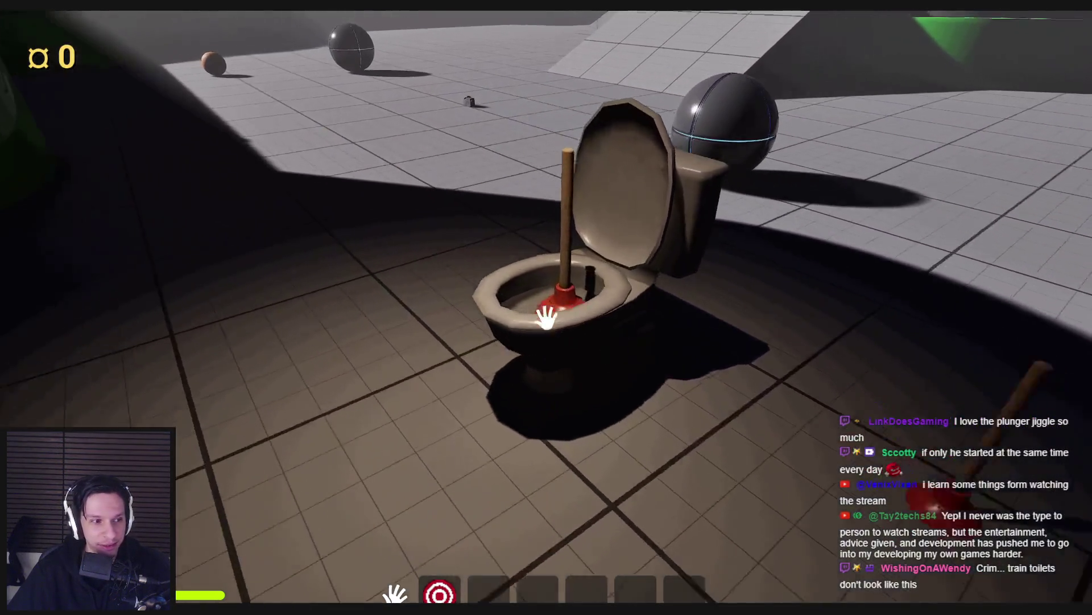
key("s")
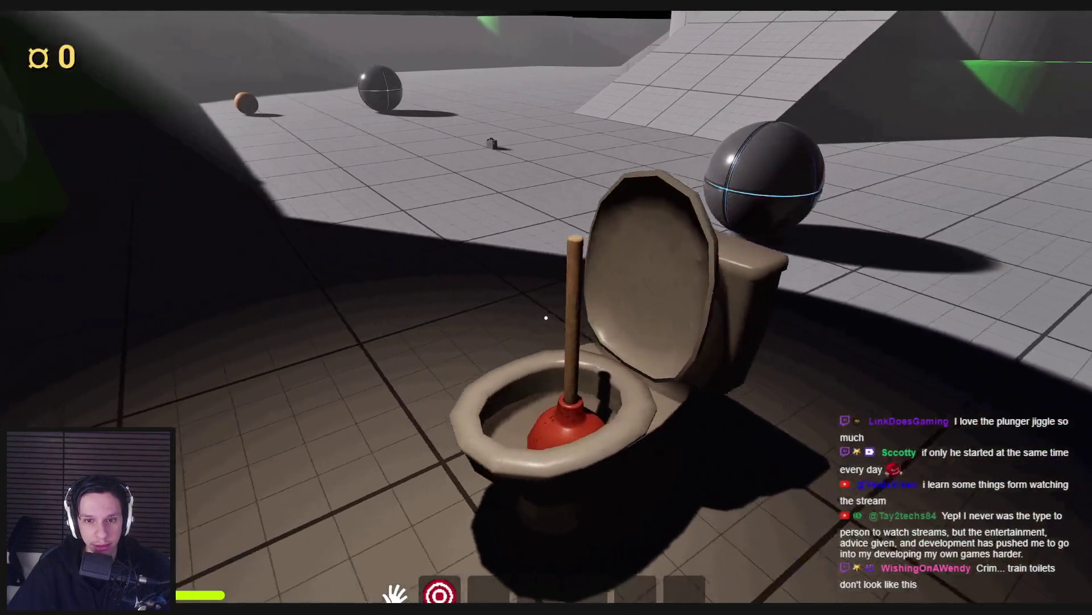
key("w")
key("s")
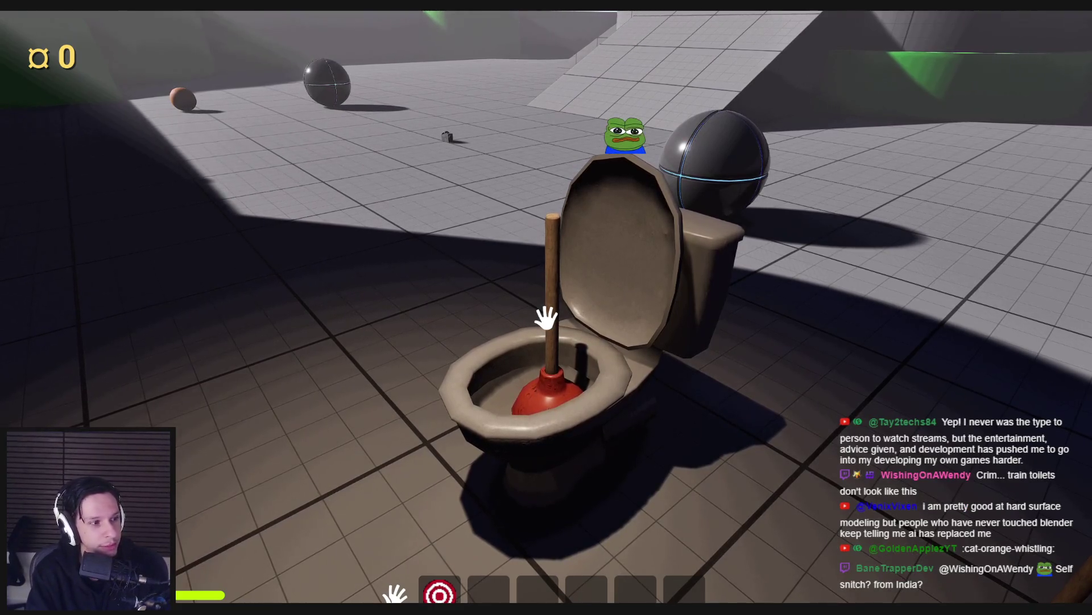
Step: Line up with the plunger handle, pull it out of the bowl again, and face the toilet
key("w")
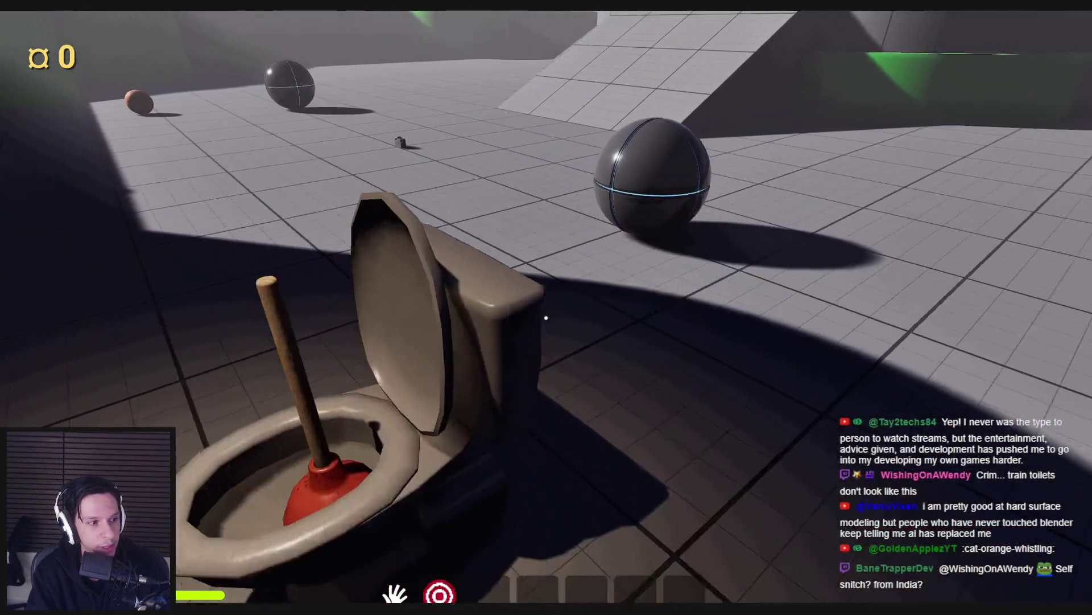
key("s")
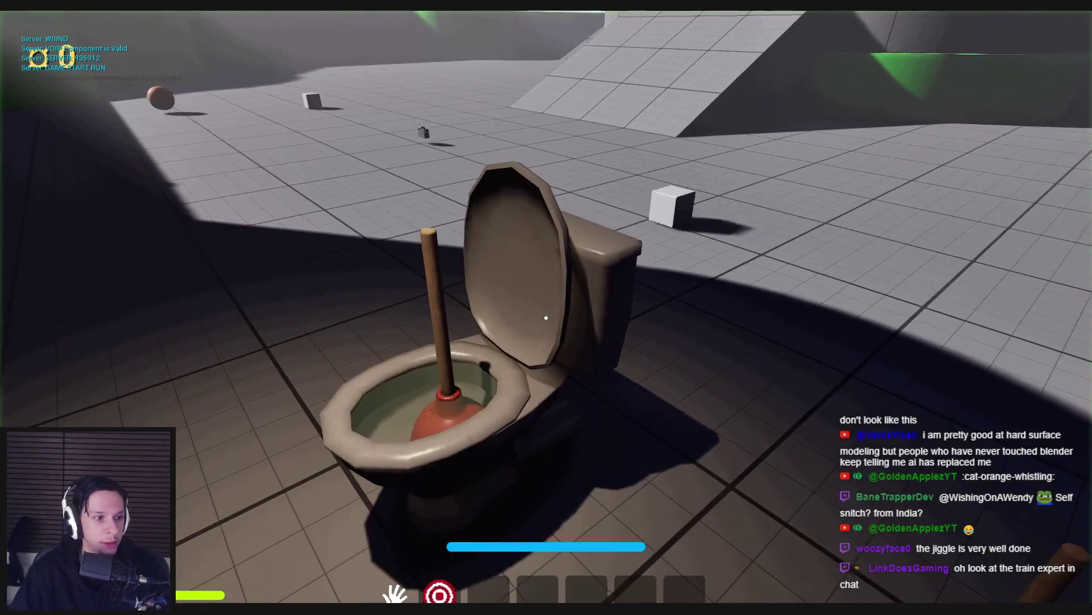
key("a")
mouse_move(547, 387)
left_mouse_down()
mouse_move(547, 298)
mouse_move(546, 317)
left_mouse_up()
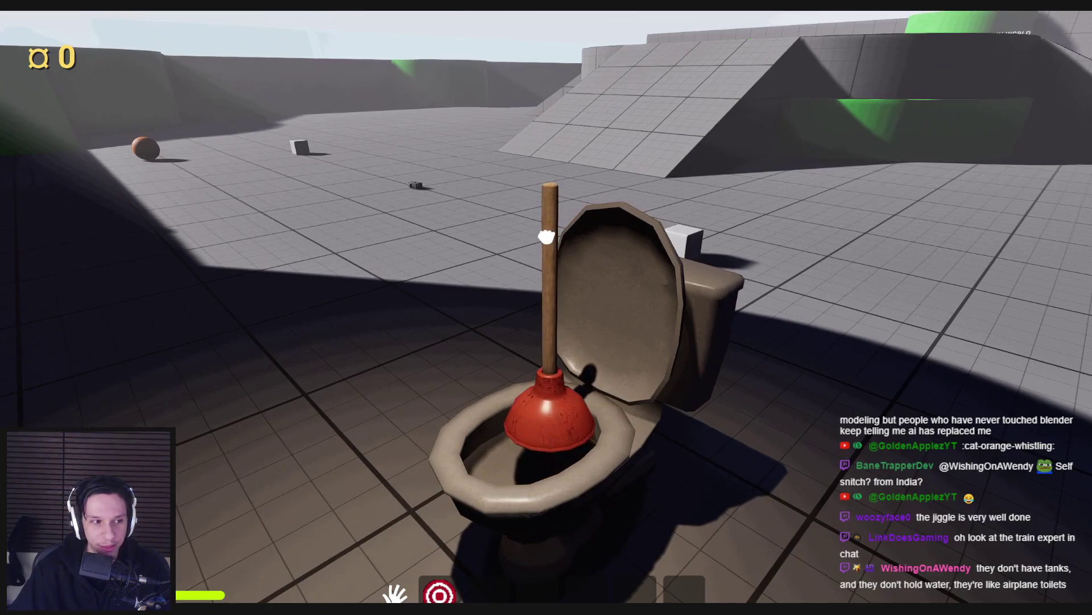
key("w")
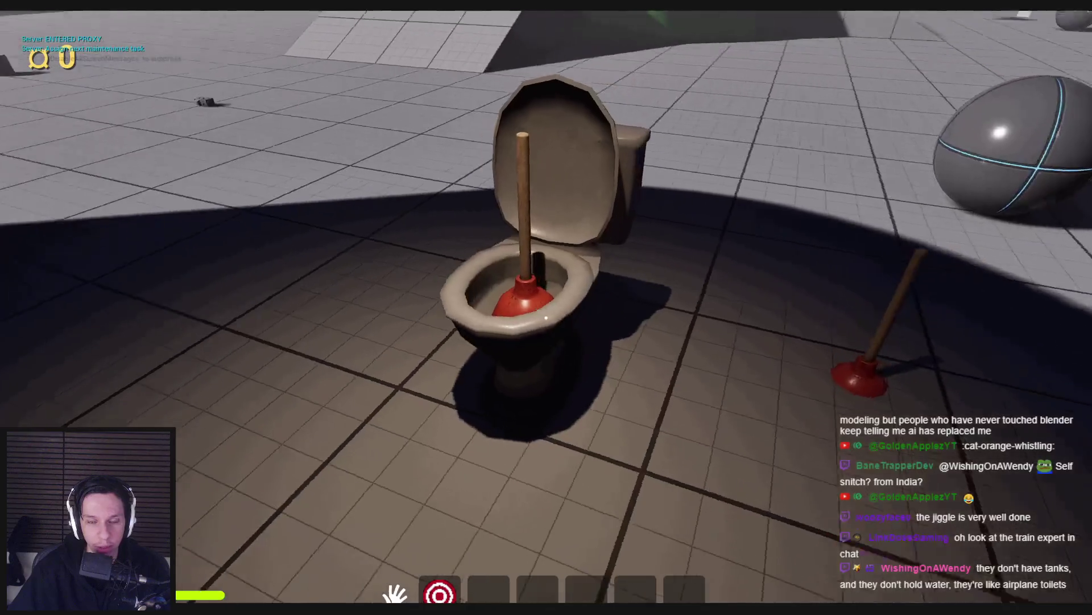
mouse_move(546, 317)
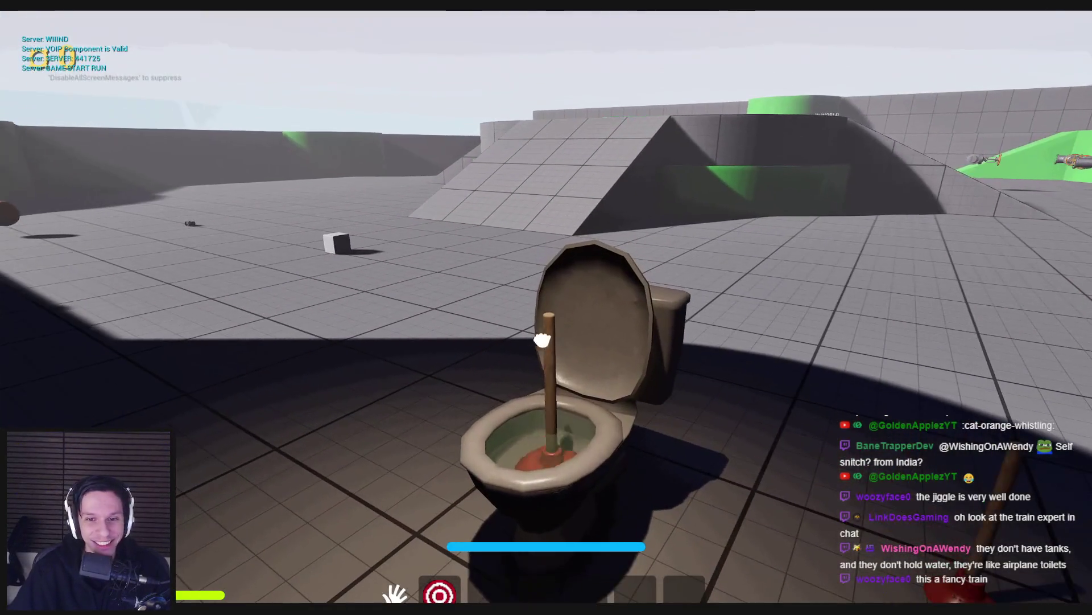
Step: Plunge the toilet three times
left_click(546, 318)
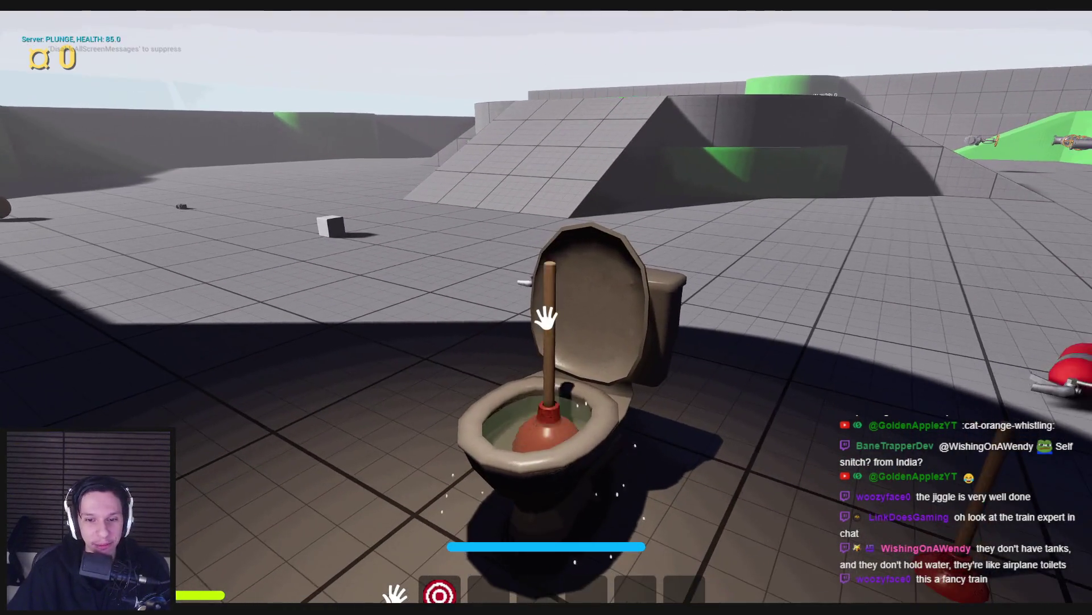
left_click(546, 317)
left_click(546, 318)
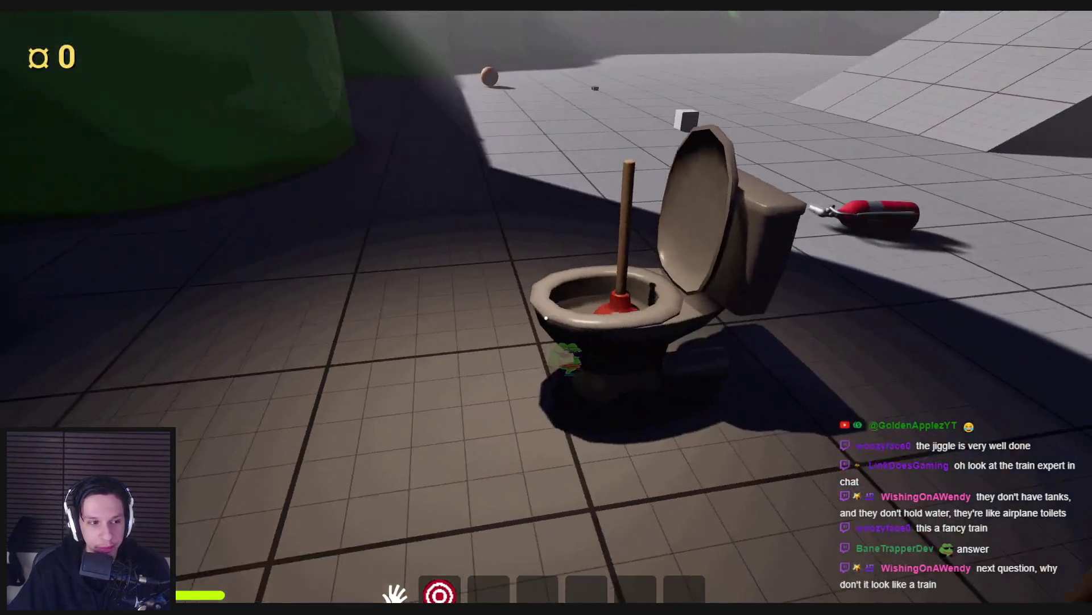
Step: Walk around the toilet and pick up the spray can into hotbar slot 3
key("d")
key("w")
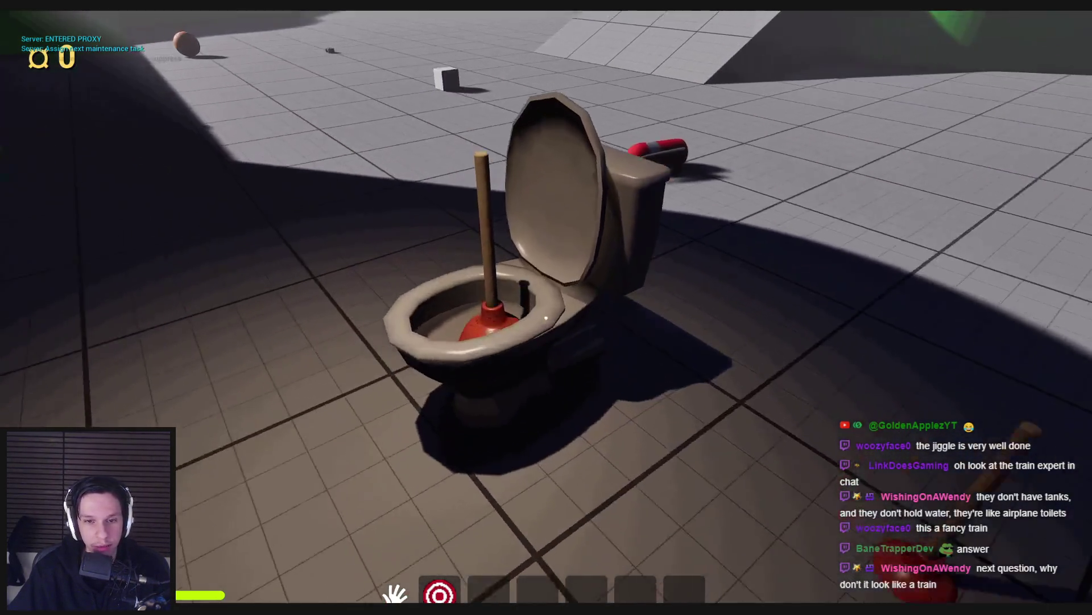
key("s")
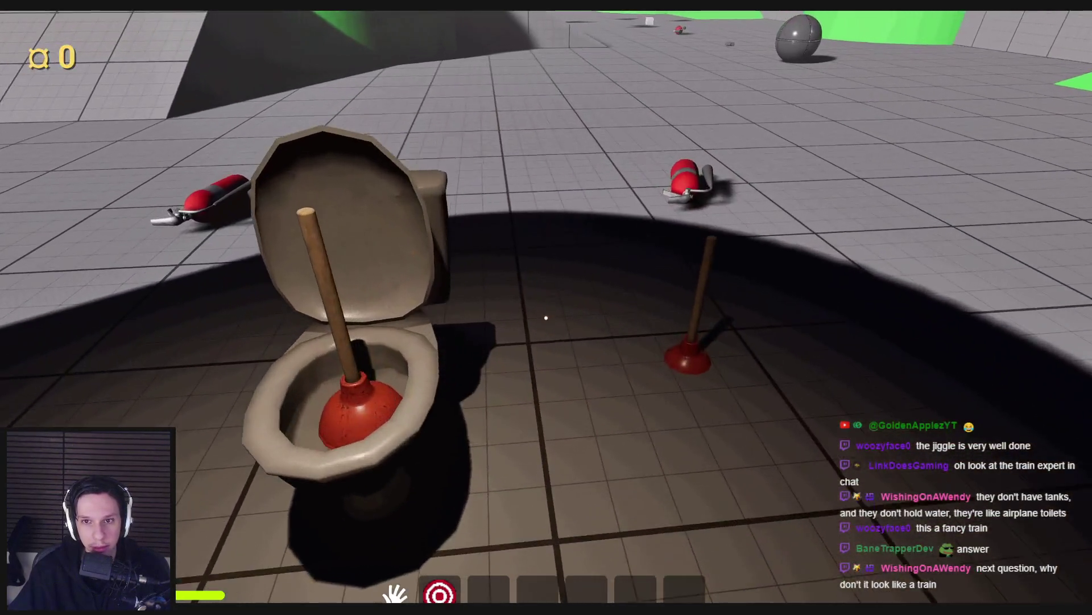
key("e")
key("3")
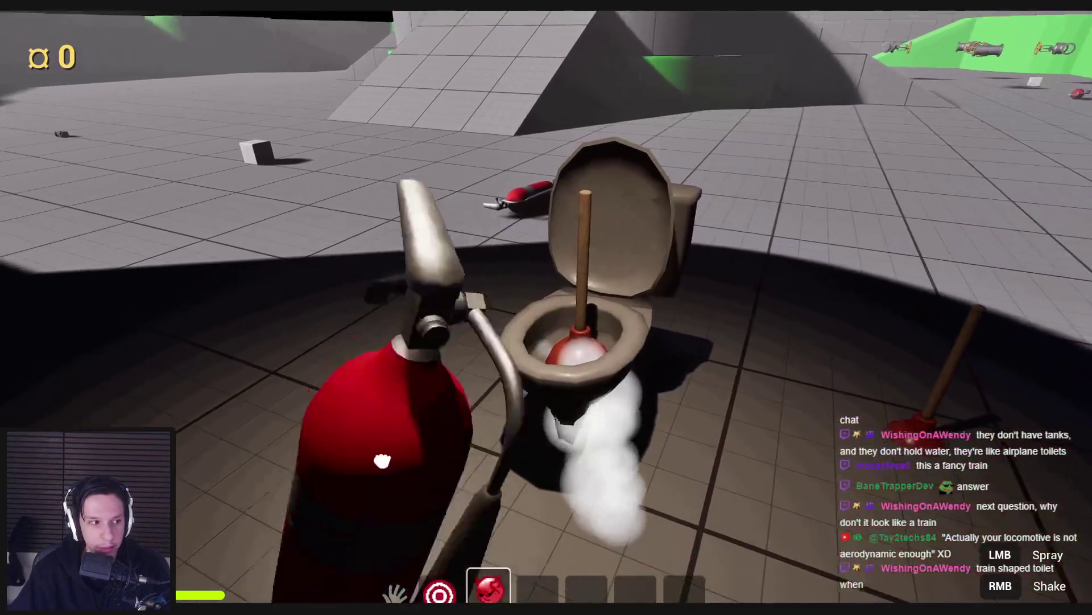
Step: Shake the spray can and spray foam into the toilet until the can explodes
right_click(382, 460)
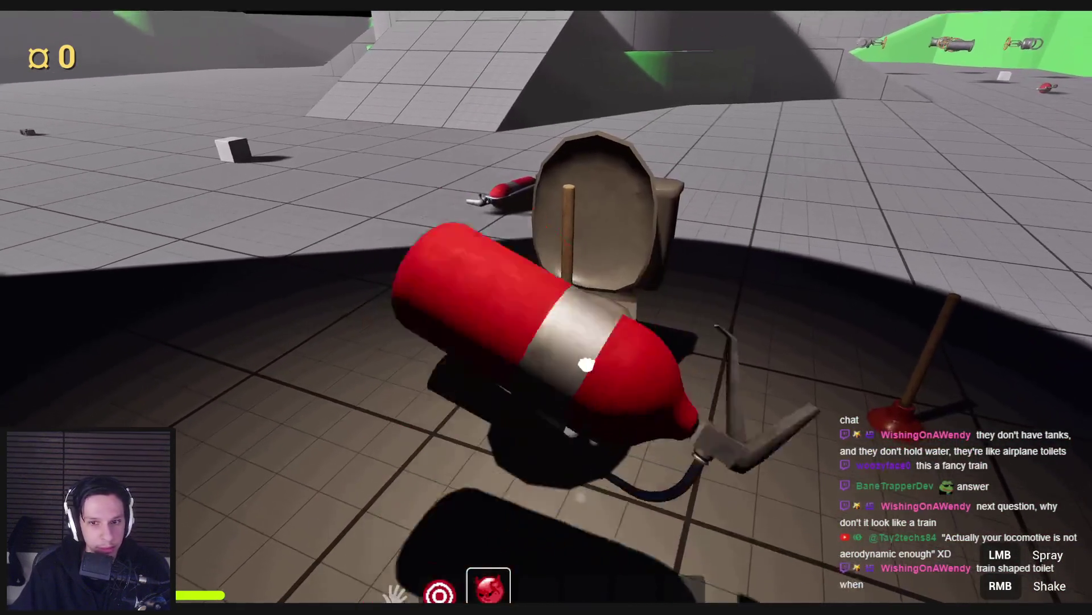
key("w")
left_click(547, 318)
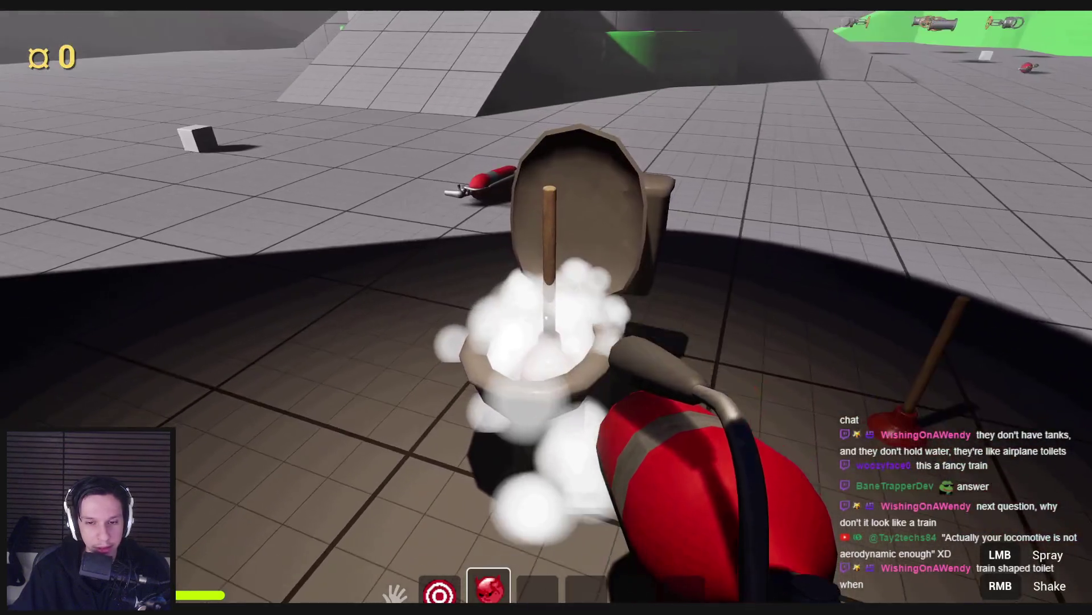
right_click(546, 317)
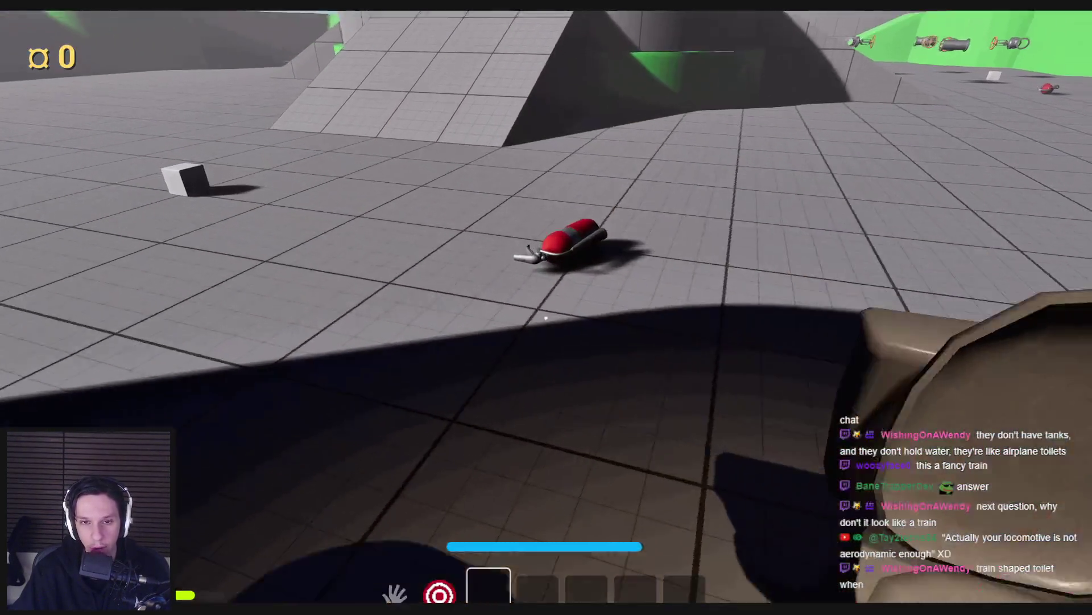
Step: Grab the red canister, set it on the toilet seat, and end the play session
left_click(547, 318)
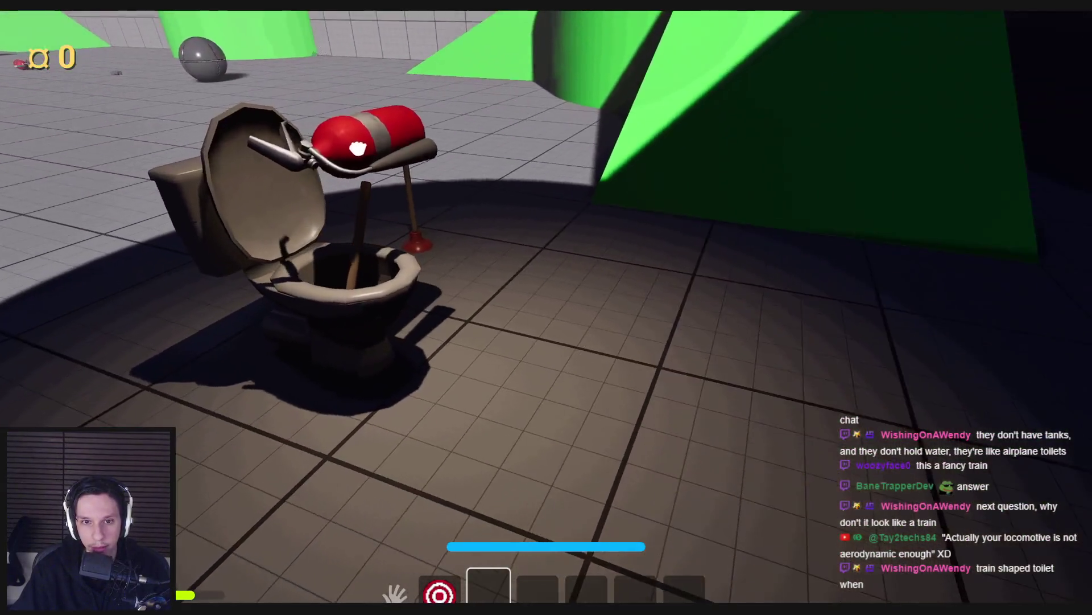
left_click(547, 318)
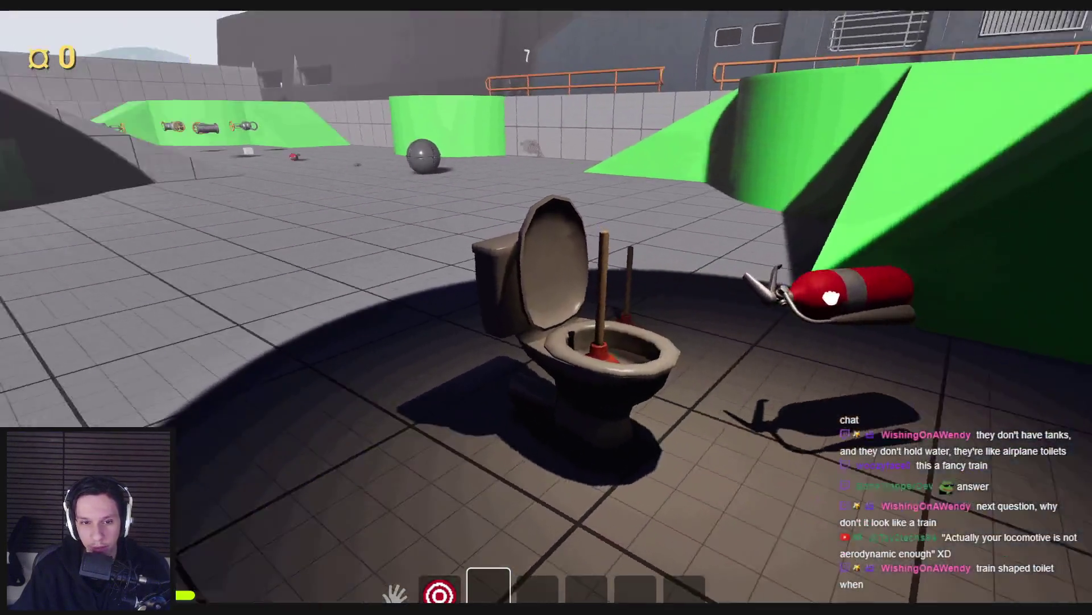
left_click(546, 317)
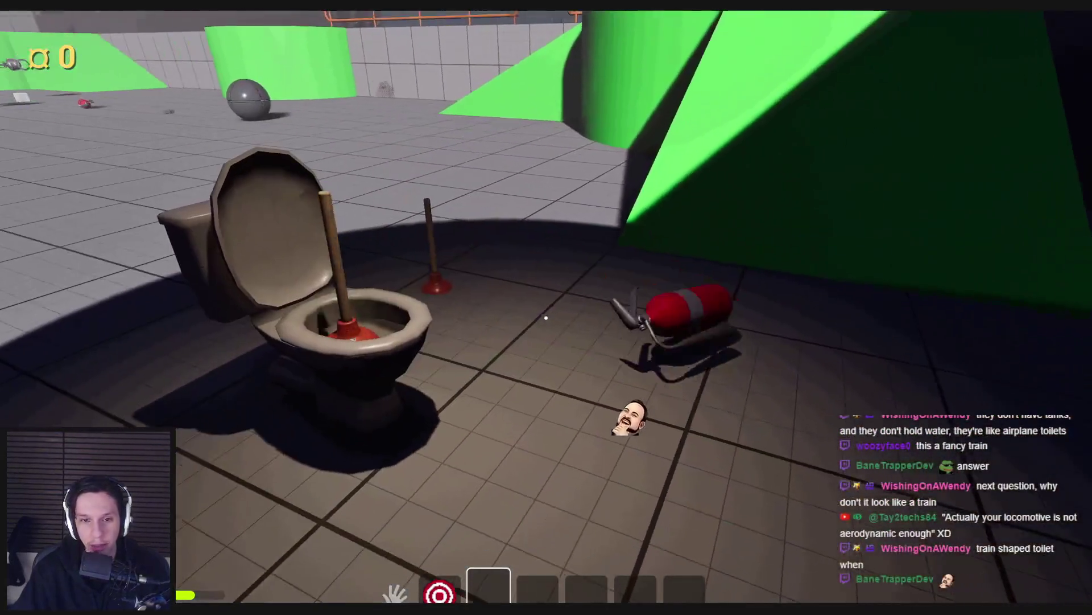
key("Escape")
left_click(395, 360)
Step: Start a new play session and plunge the toilet five times
key("alt+p")
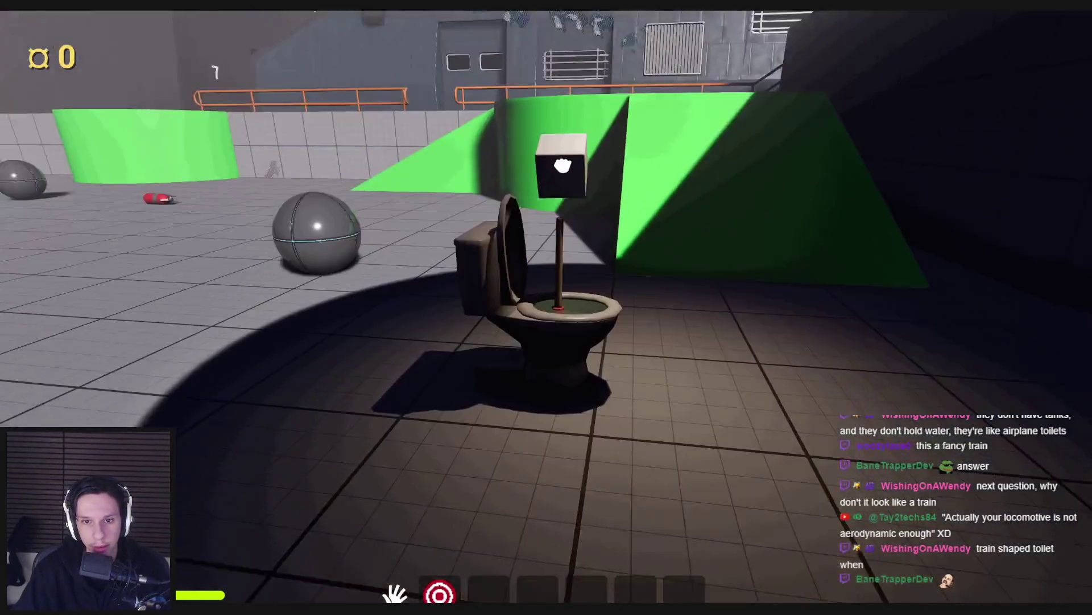
left_click(554, 91)
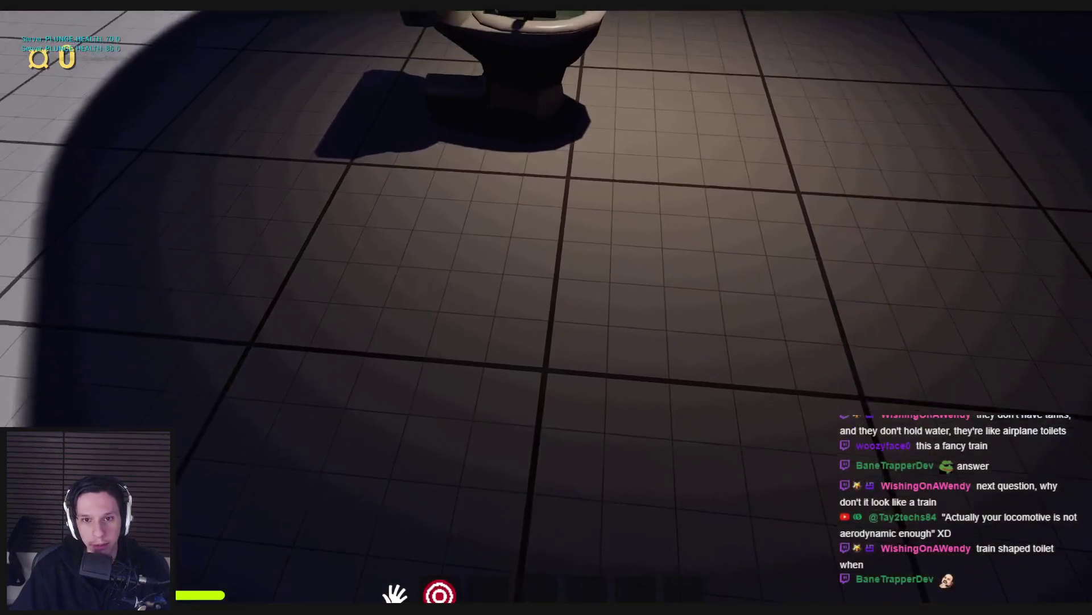
left_click(538, 202)
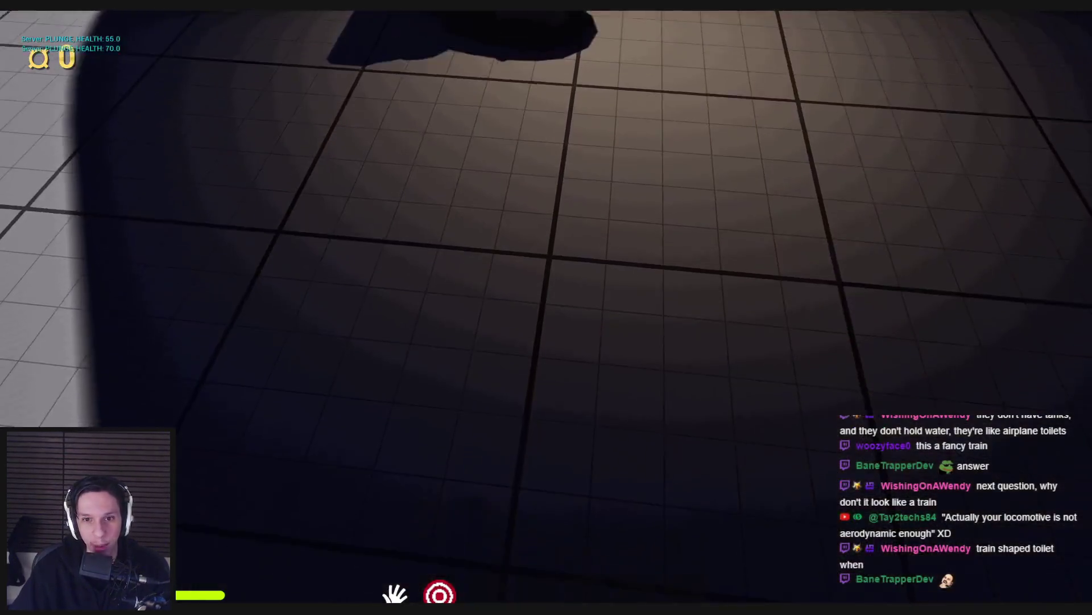
left_click(532, 233)
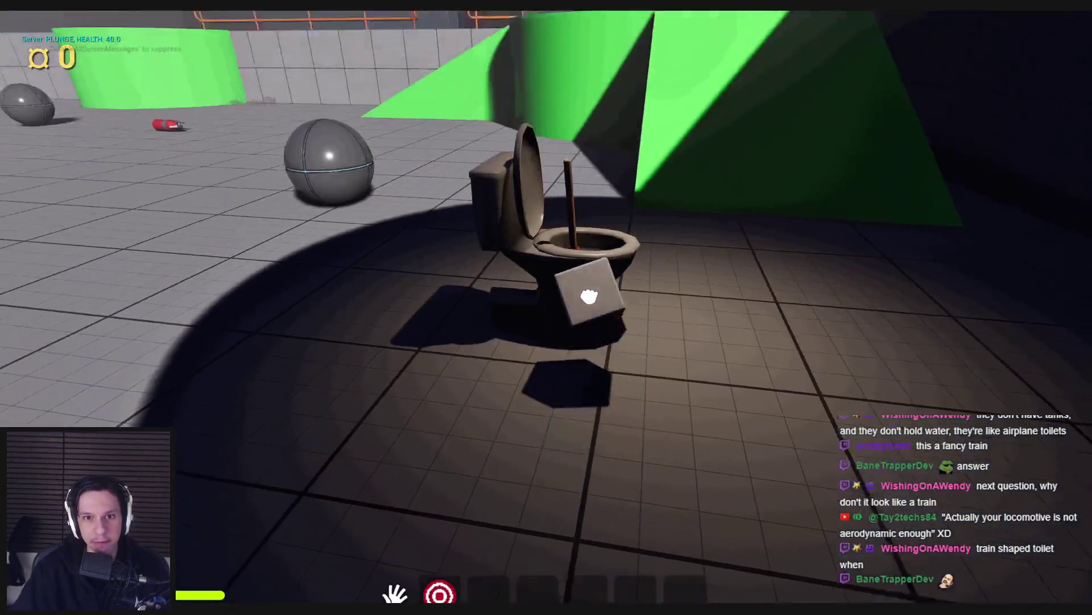
left_click(553, 222)
left_click(559, 291)
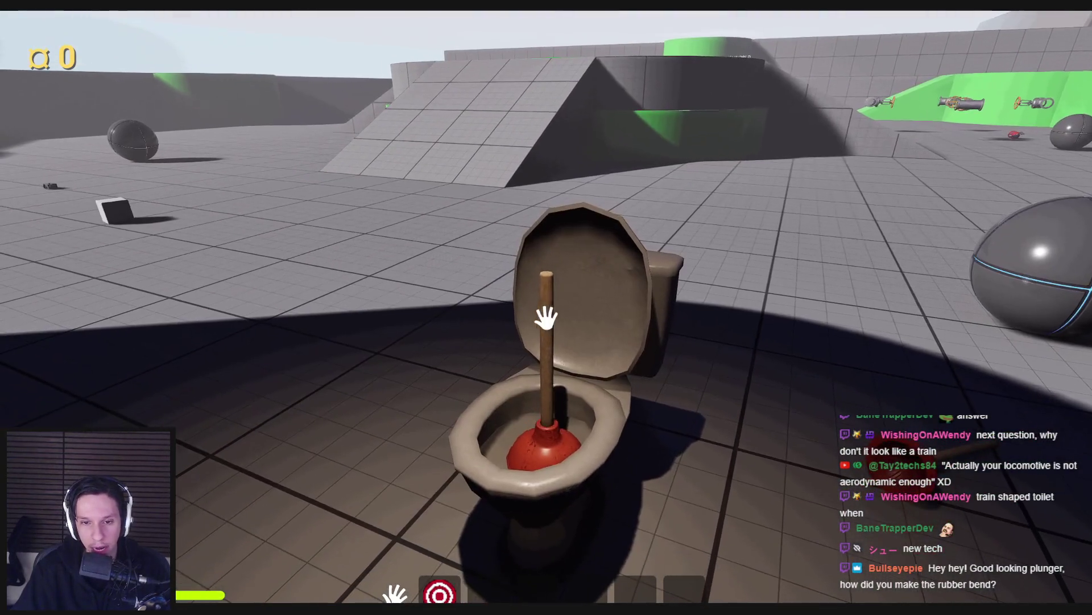
Step: Circle to the toilet's front, end the session, and pull the editor view back
key("a")
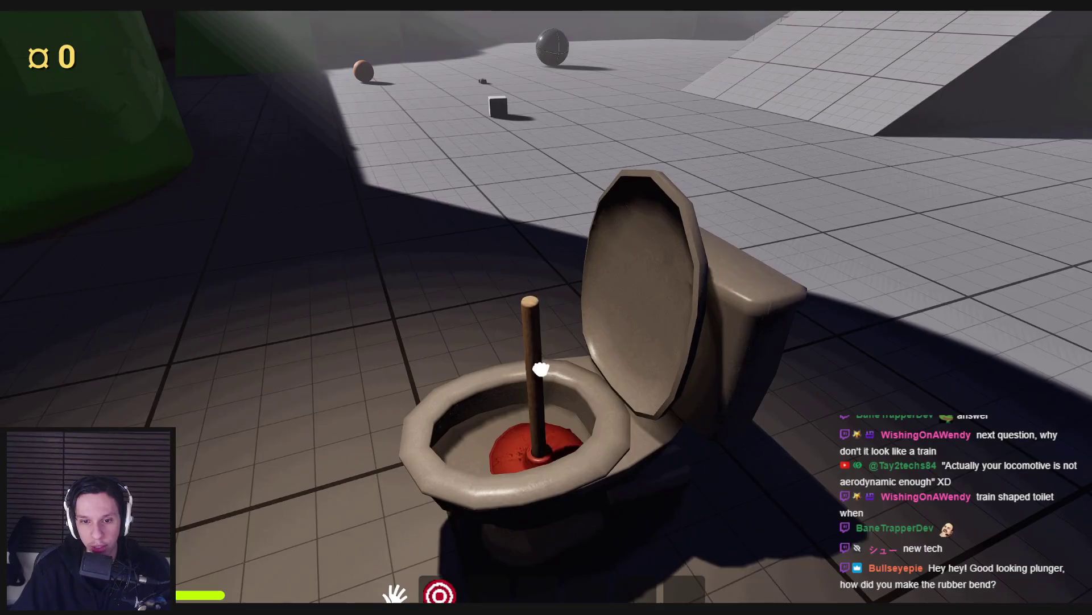
key("s")
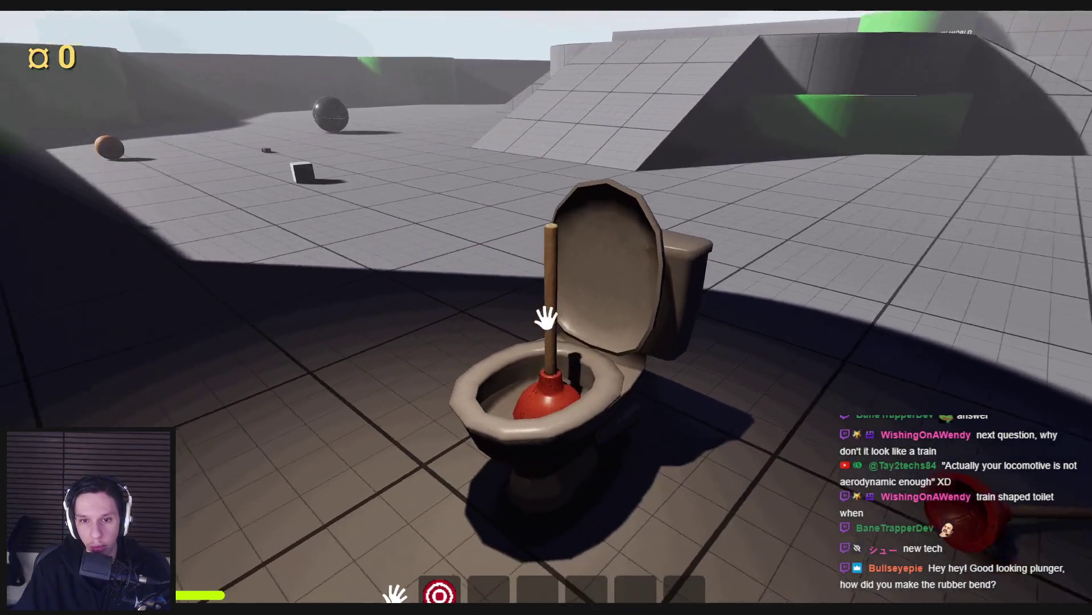
key("a")
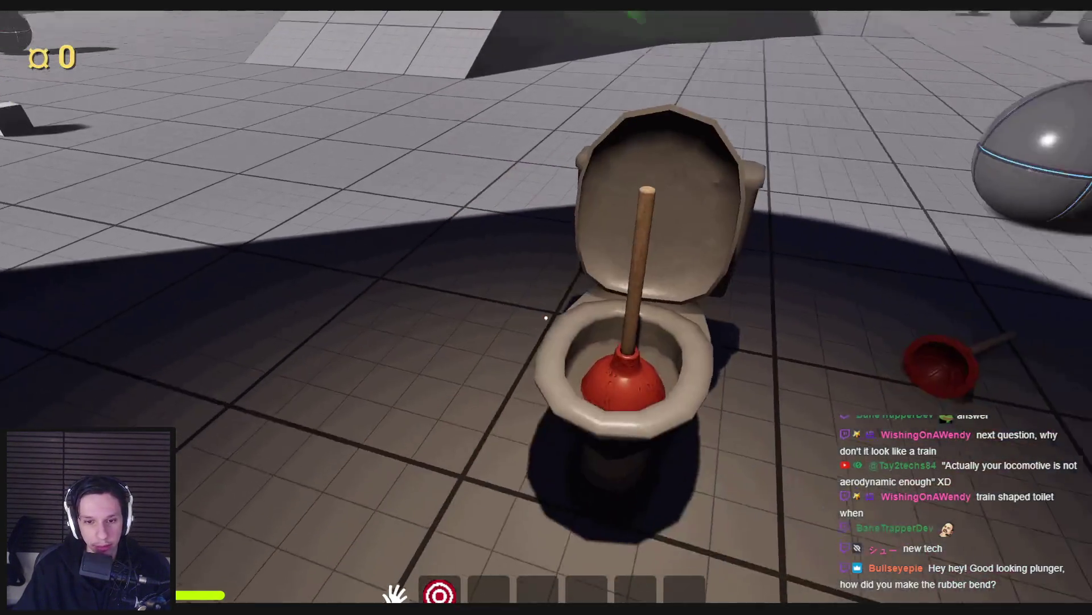
key("Escape")
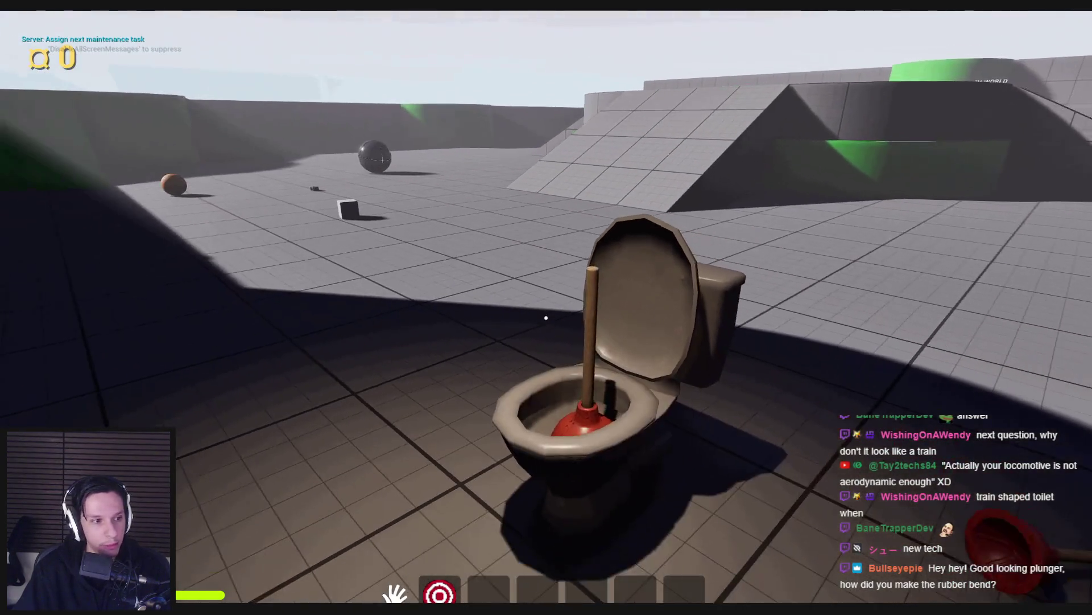
left_click_drag(828, 500, 828, 512)
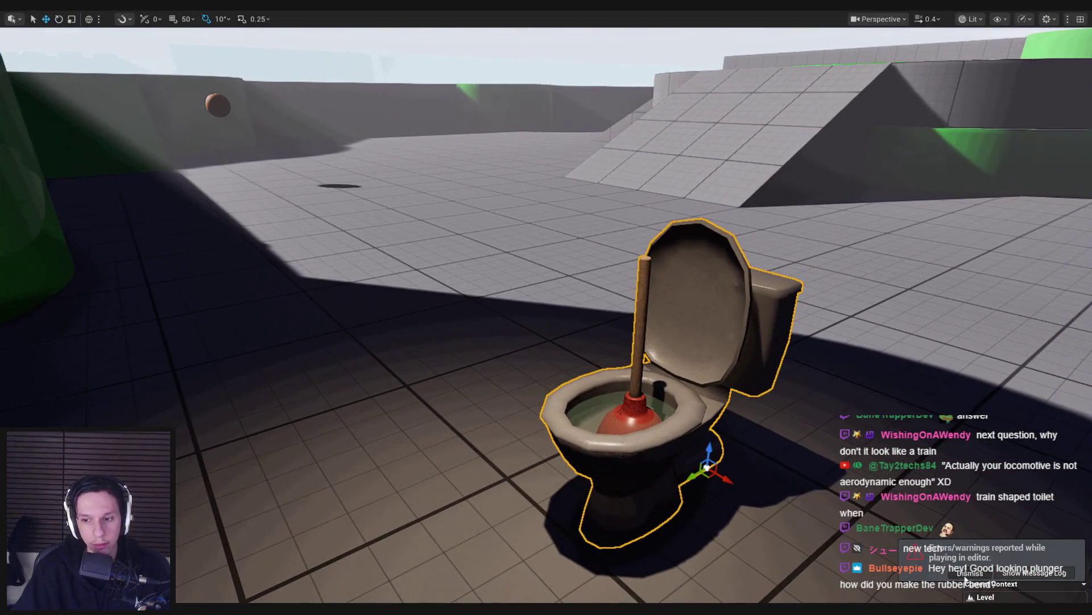
Step: Dismiss the warnings notice, play the level, and plunge until the plunger lodges in the bowl
left_click(967, 574)
left_click_drag(536, 404, 512, 387)
key("alt+p")
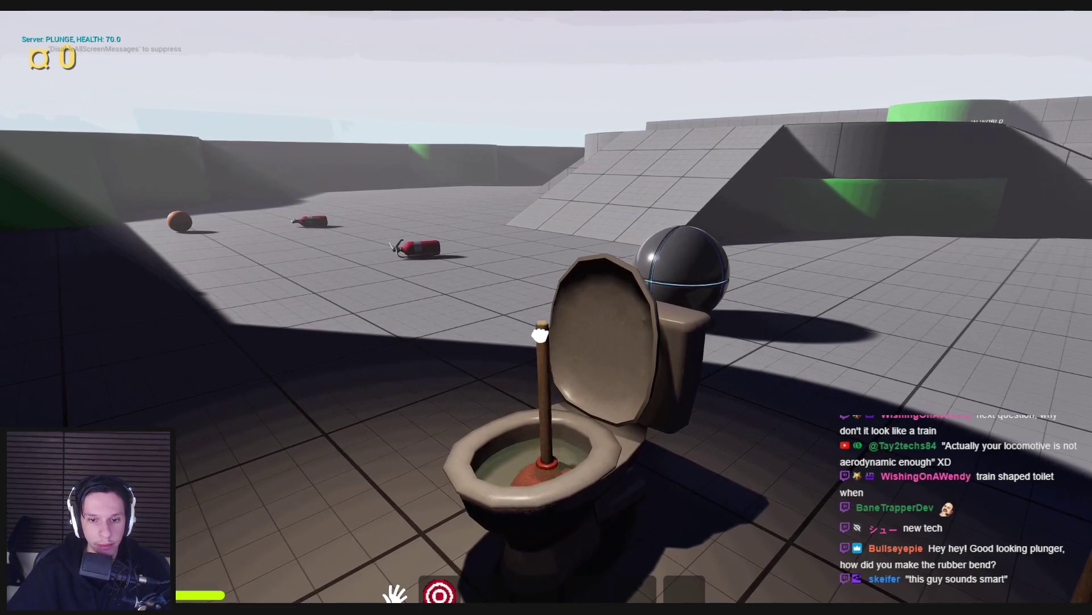
mouse_move(547, 318)
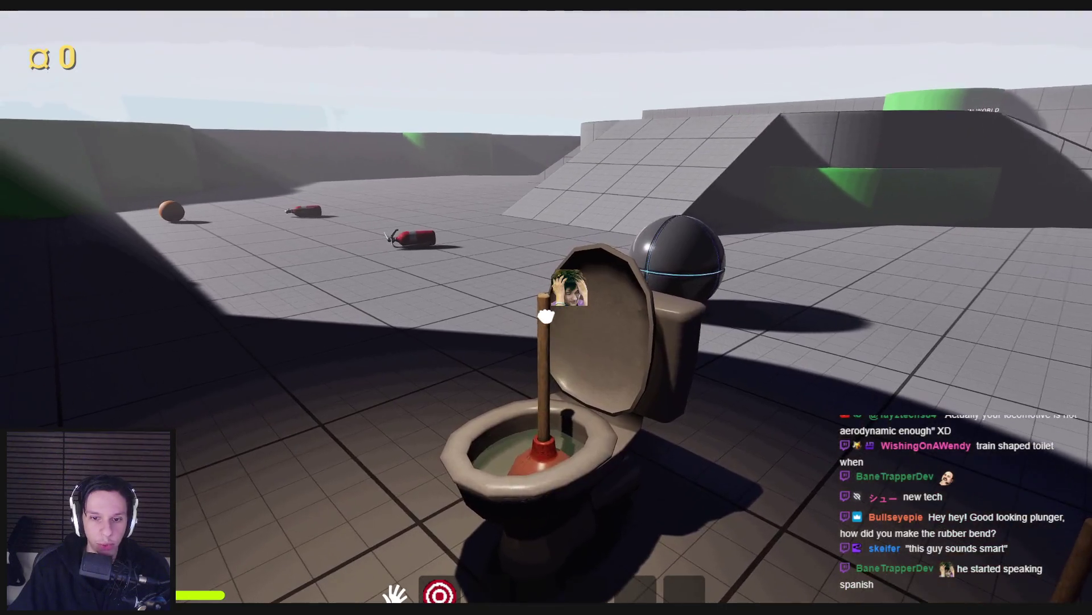
left_click(546, 319)
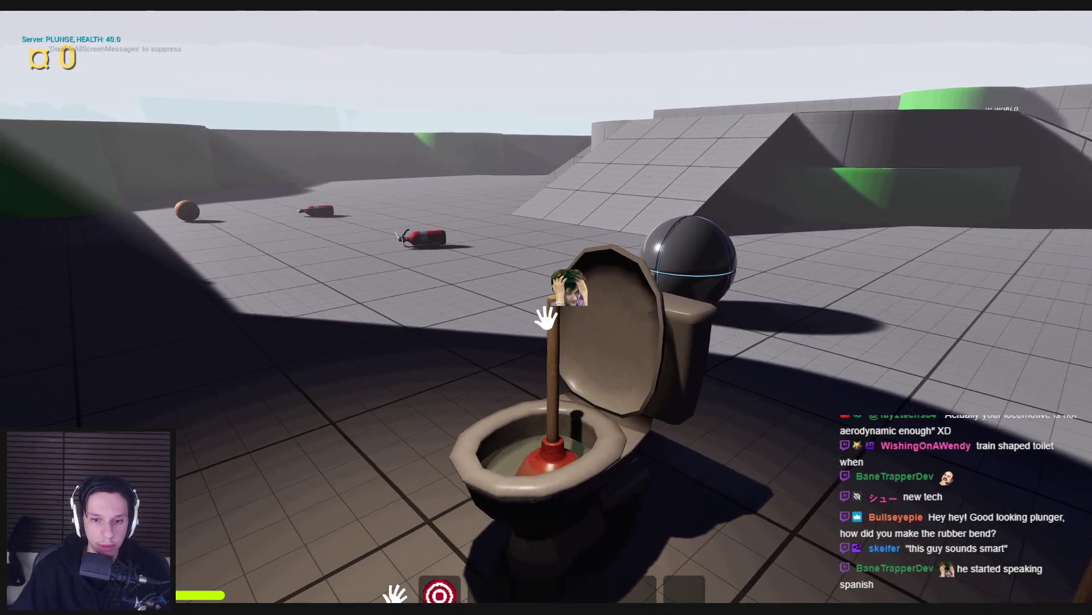
left_click(546, 318)
left_click(546, 318)
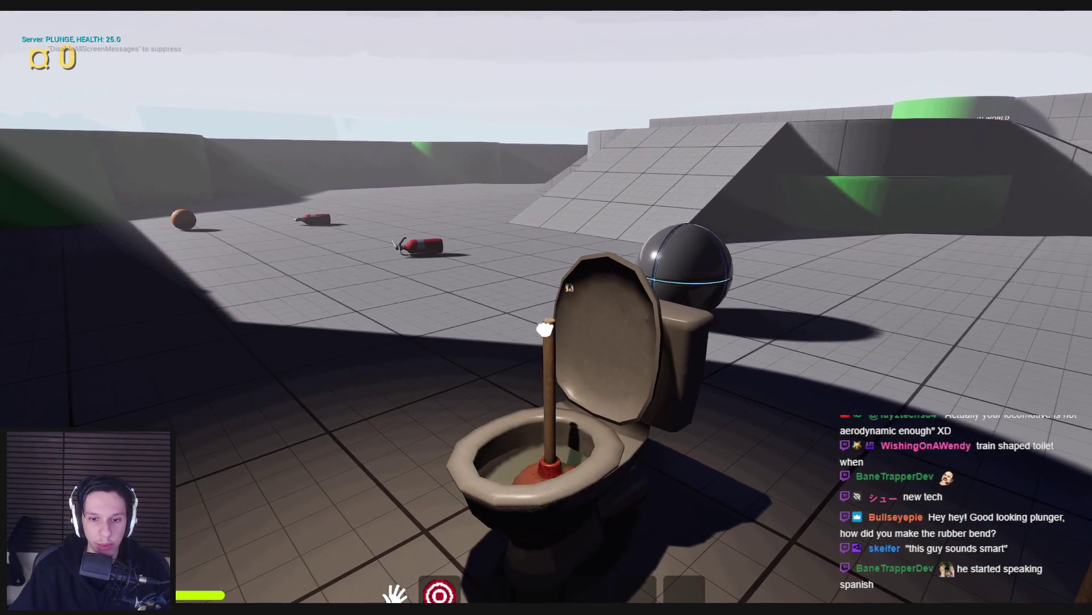
left_click(546, 319)
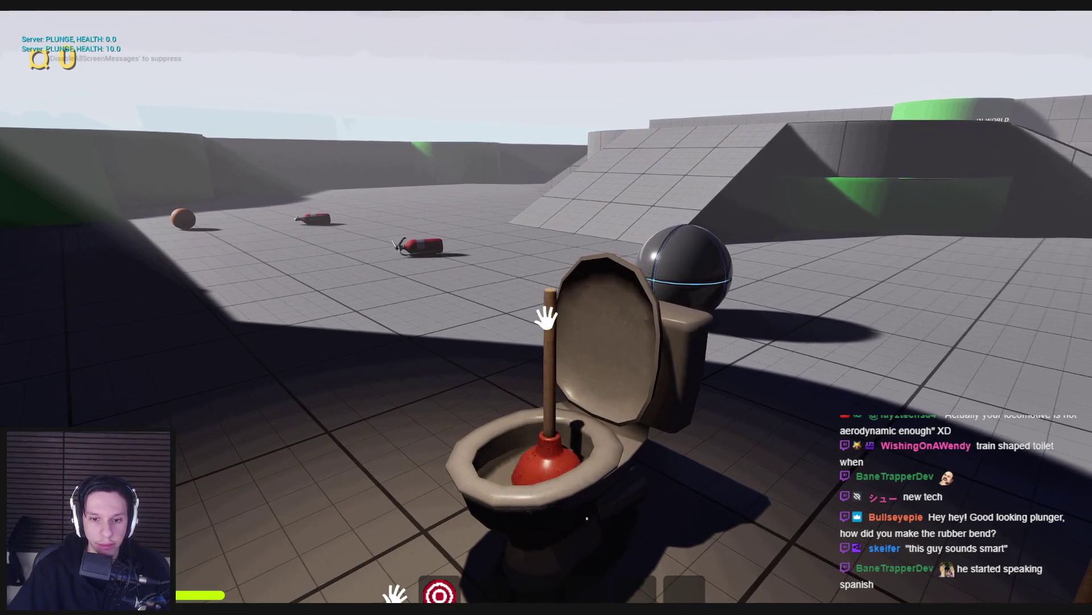
Step: Restart play, plunge the toilet twice more, stop, and show the Content Browser
key("Escape")
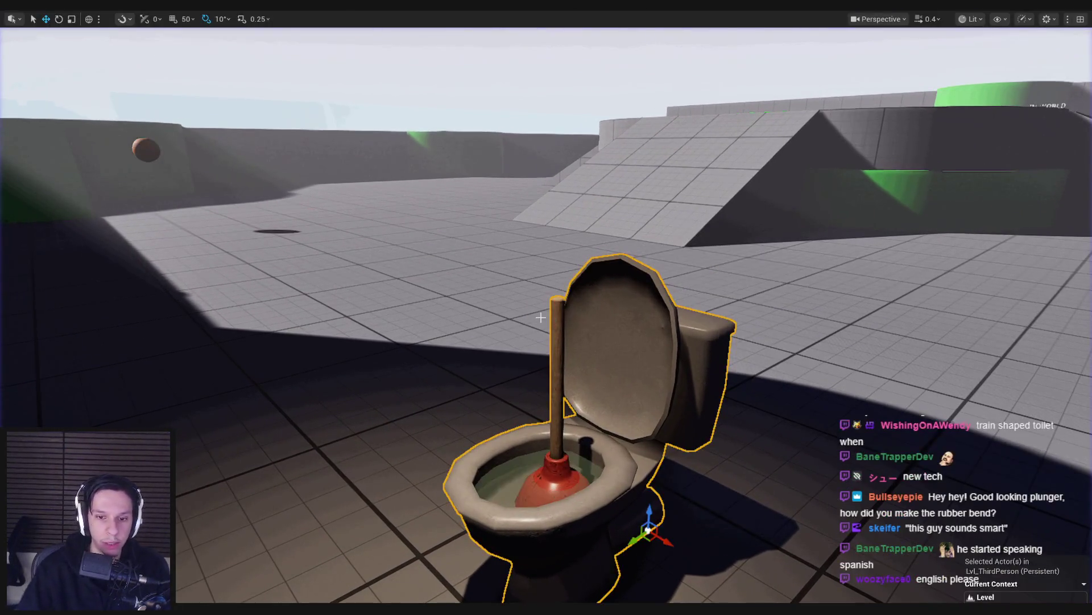
key("alt+p")
left_click(546, 319)
left_click(547, 318)
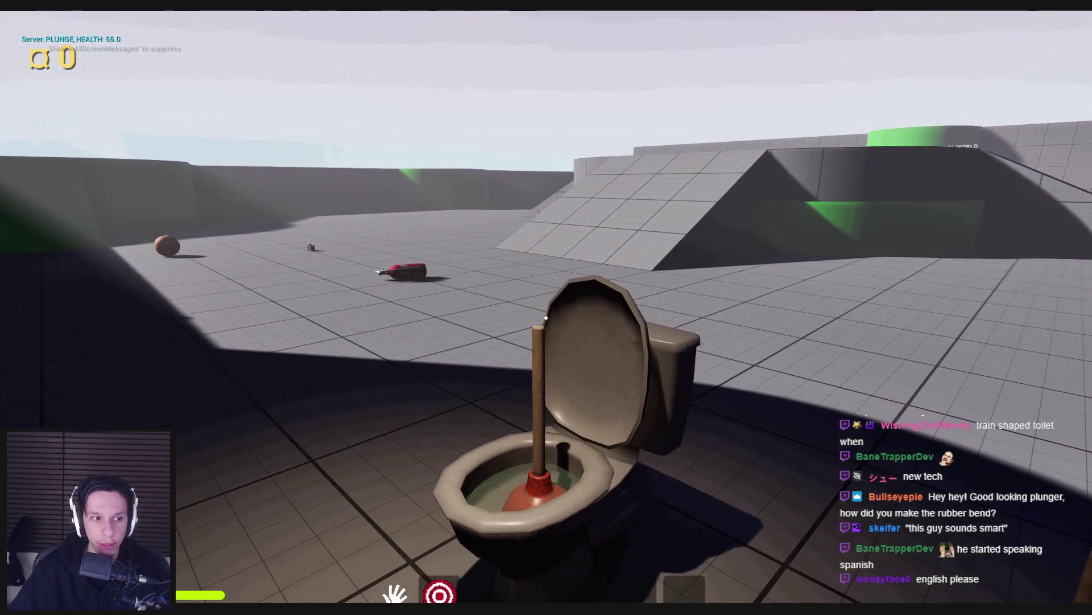
key("Escape")
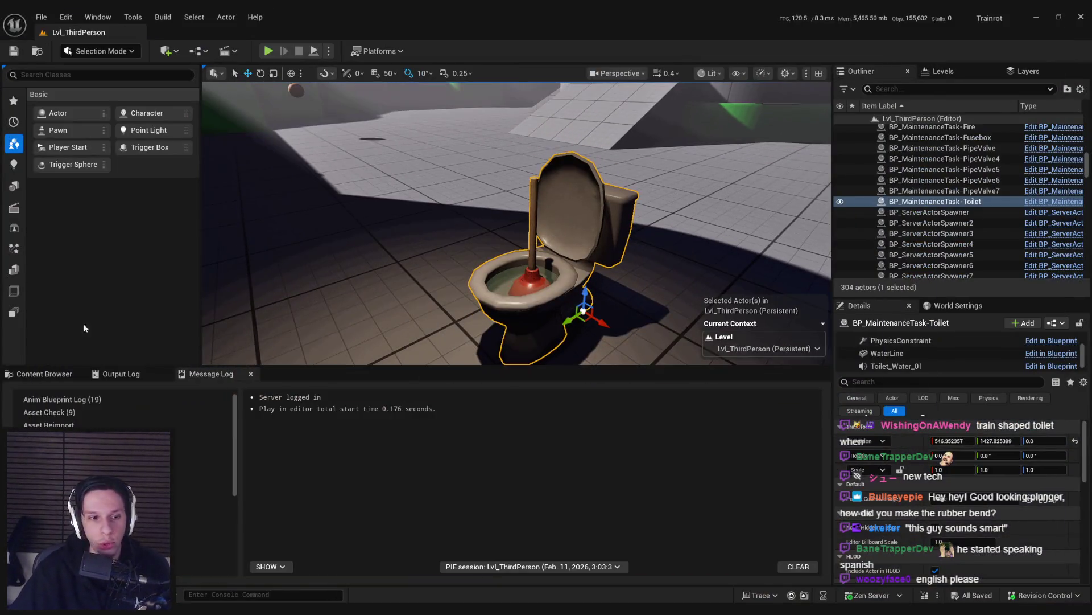
left_click(39, 374)
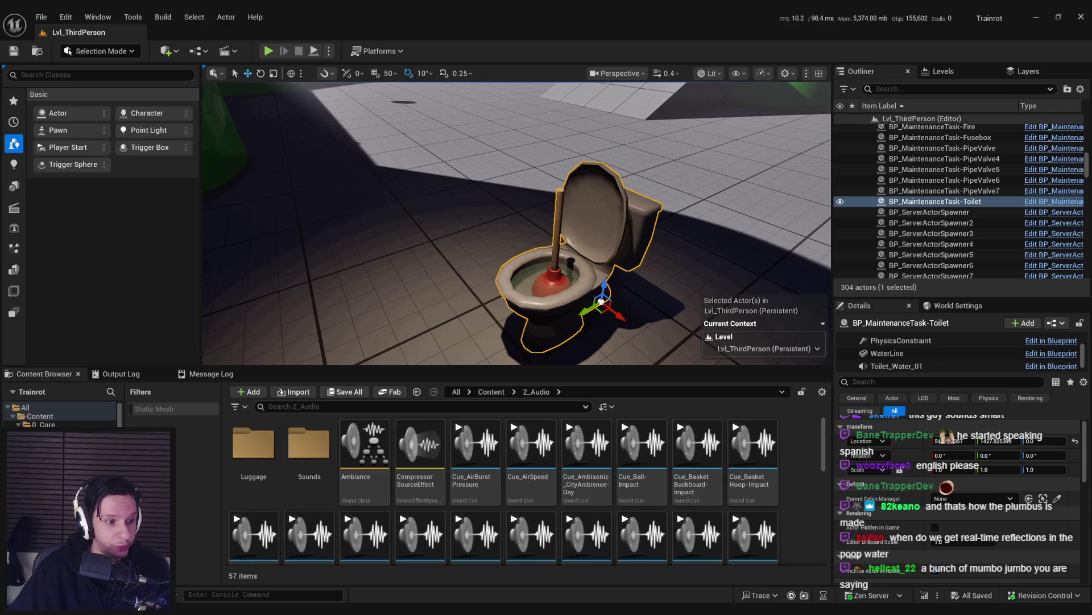
Step: Zoom in on the plunger and toilet water, then select the WaterLine component in Details
scroll(516, 224, "up", 10)
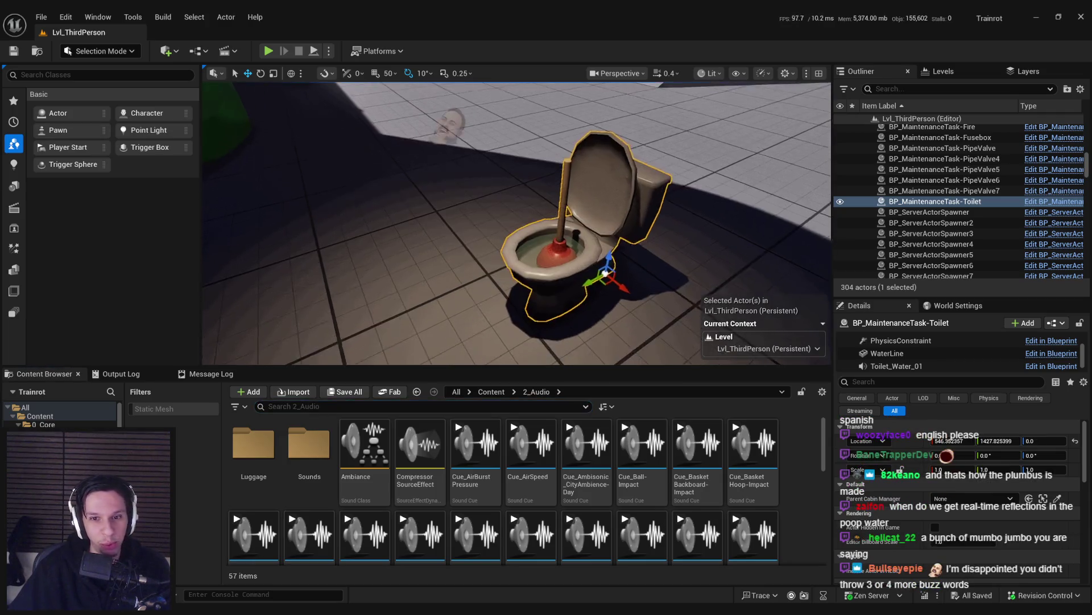
scroll(516, 224, "down", 5)
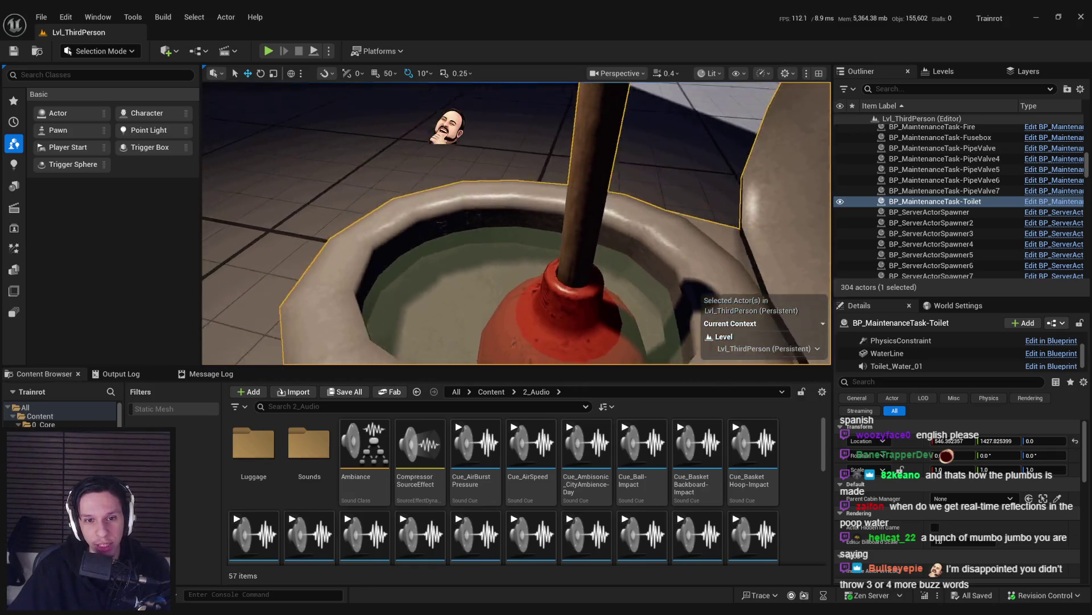
scroll(516, 224, "up", 6)
scroll(464, 219, "down", 8)
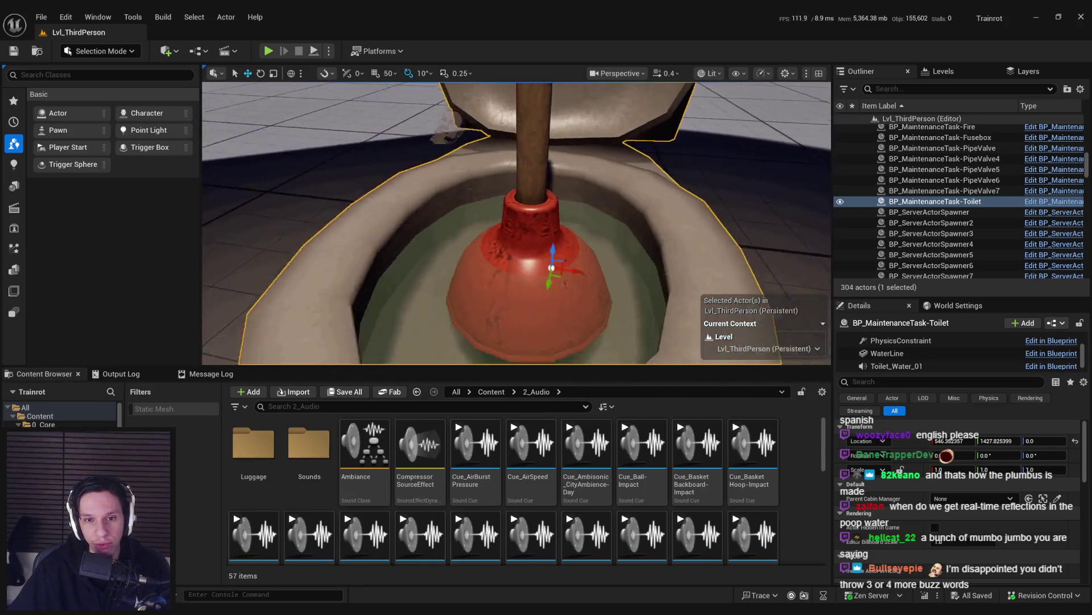
scroll(464, 220, "down", 4)
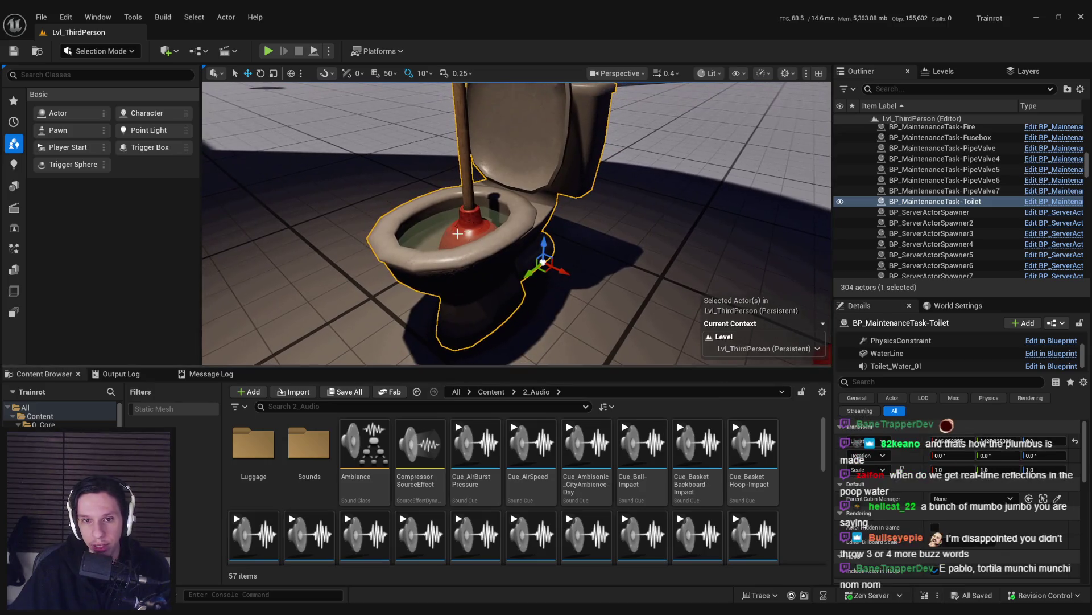
left_click(425, 232)
scroll(948, 449, "down", 5)
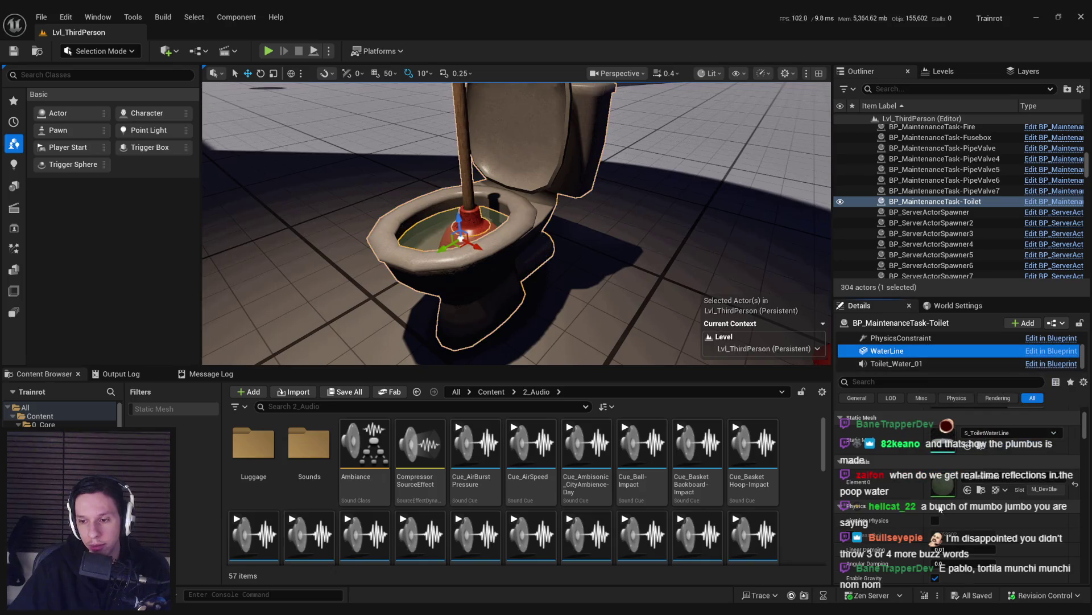
Step: Open M_ToiletWater and select the TexCoord, Panner and Texture Sample nodes in its graph
double_click(941, 484)
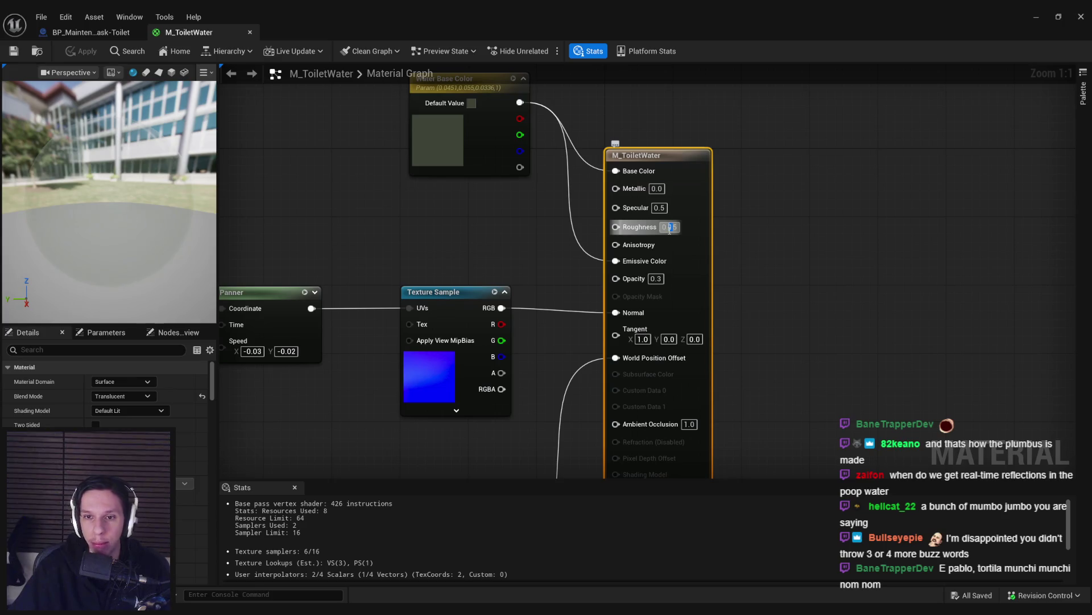
scroll(503, 261, "down", 2)
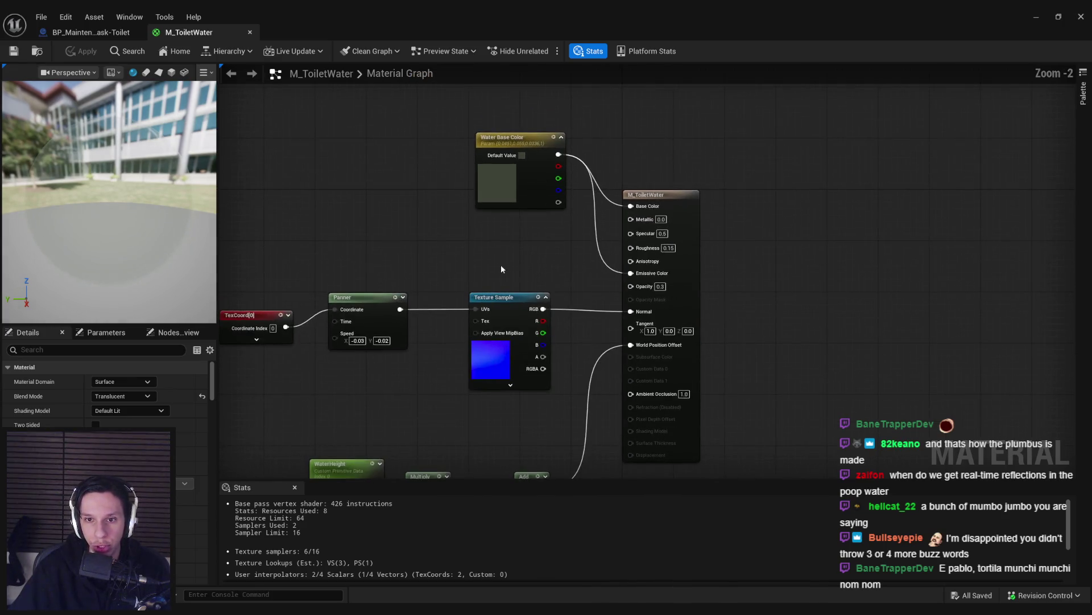
left_click(575, 291)
left_click(458, 243)
mouse_move(458, 243)
left_mouse_down()
mouse_move(449, 257)
mouse_move(510, 234)
left_mouse_up()
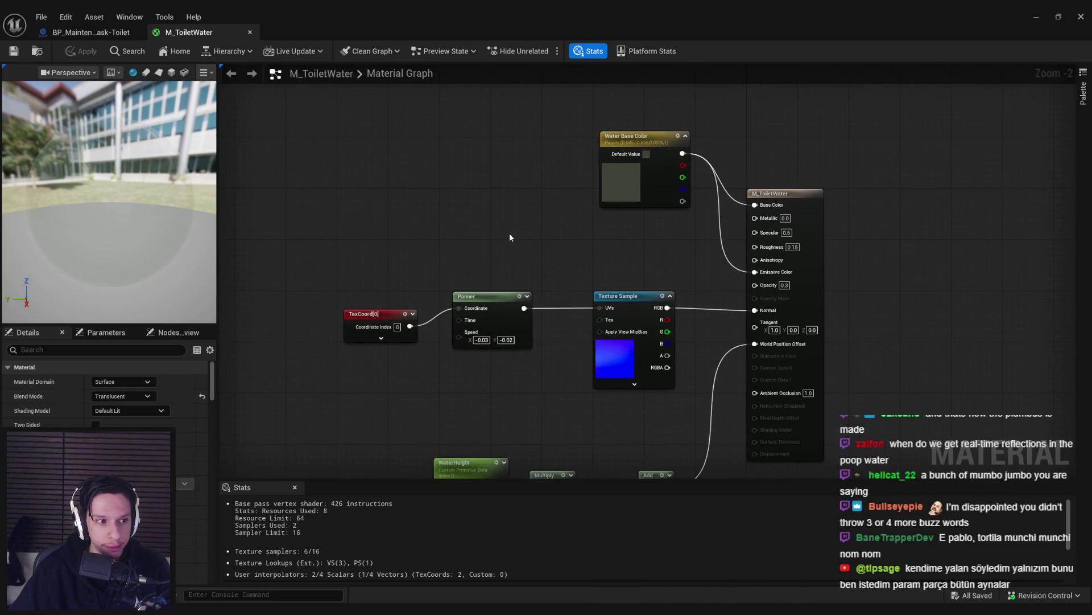
left_click_drag(365, 292, 483, 384)
left_click(650, 327)
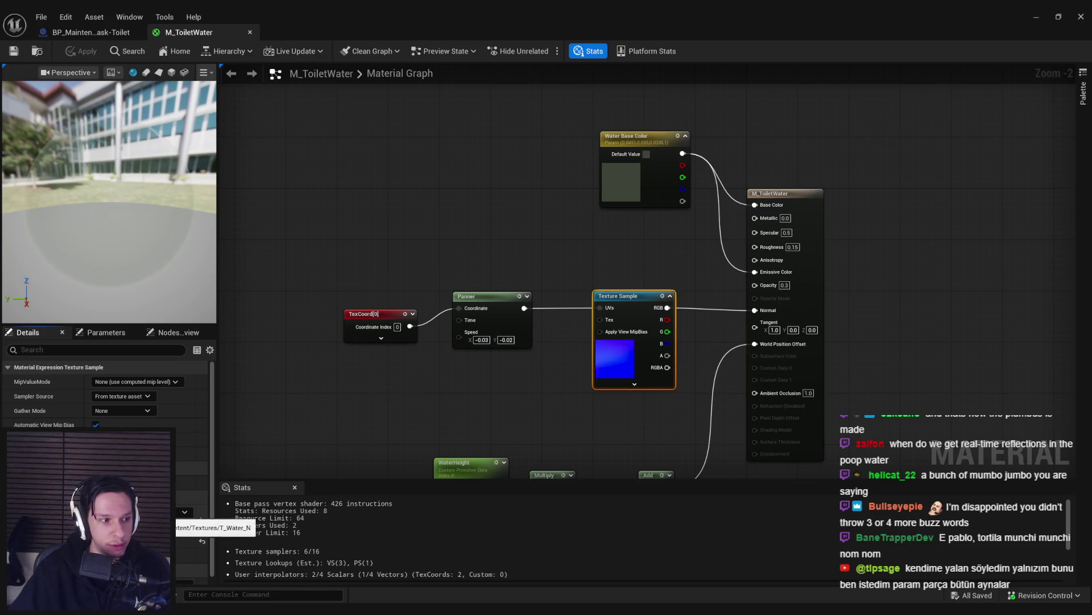
Step: View only T_Water_N's blue channel by hiding red and green, then close the texture
double_click(651, 327)
left_click(204, 52)
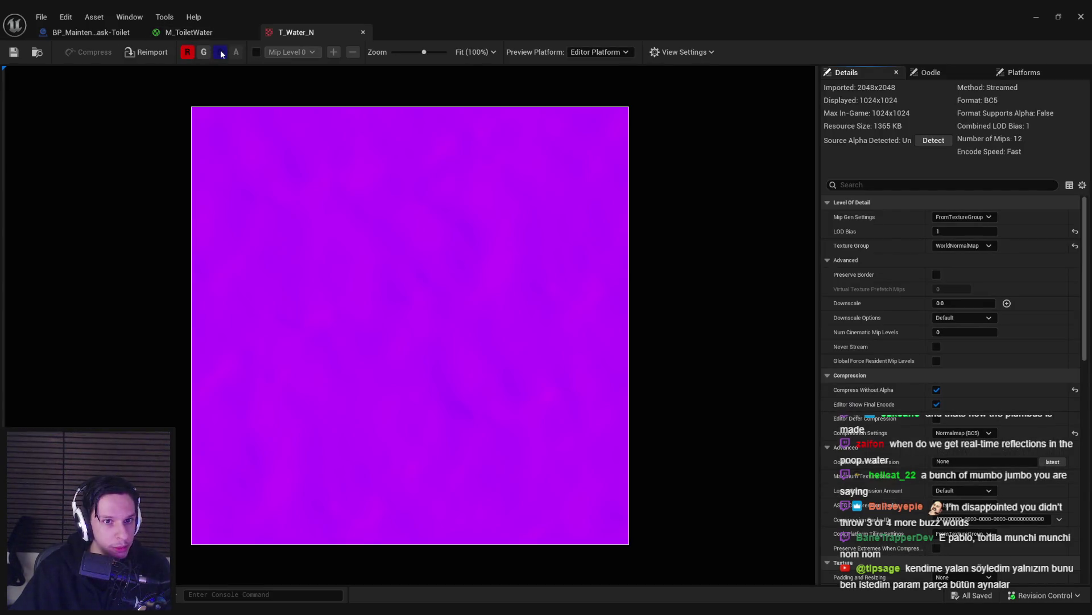
left_click(189, 52)
left_click(204, 52)
left_click(204, 52)
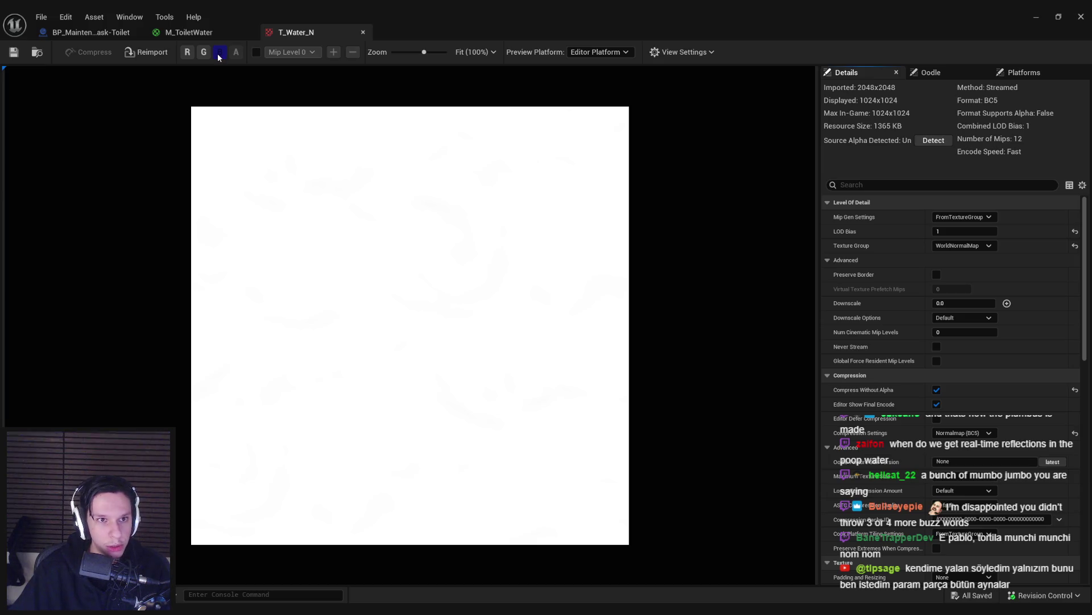
left_click(187, 52)
left_click(187, 52)
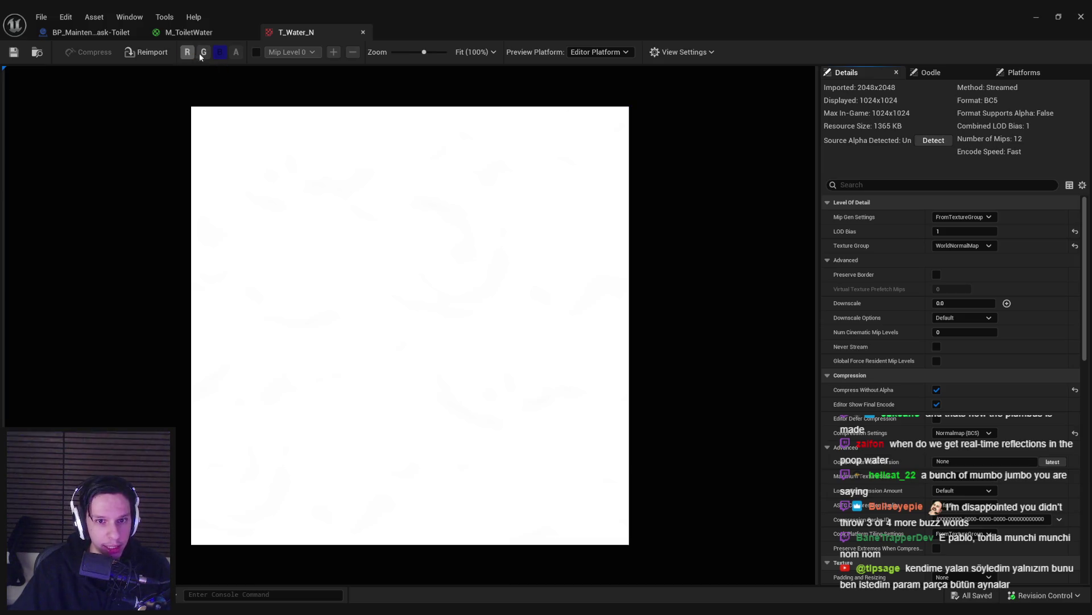
middle_click(340, 32)
left_click(564, 245)
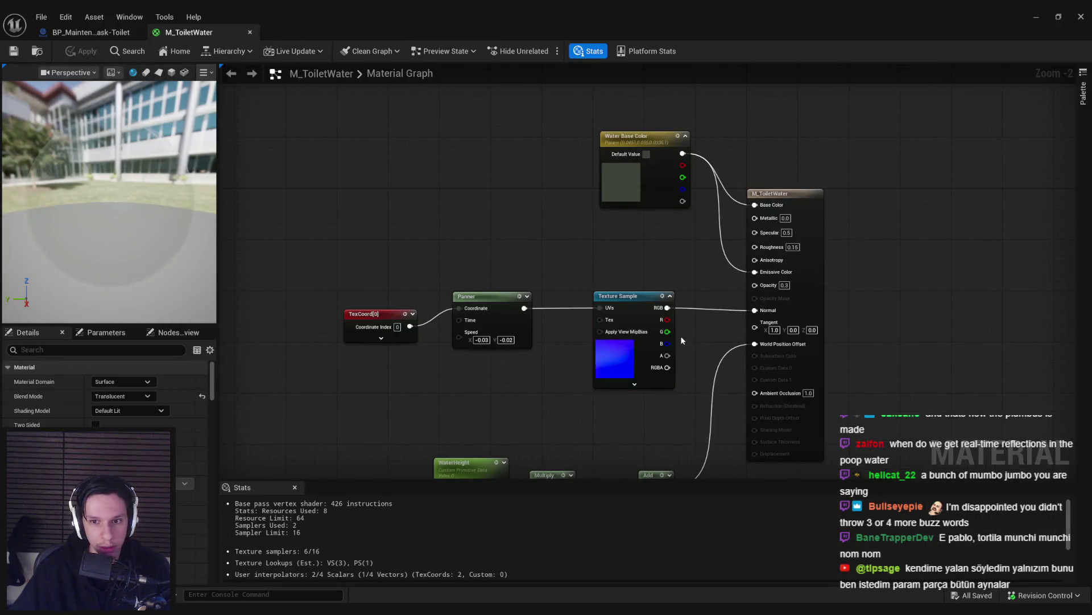
Step: Route the normal texture's blue channel through a 1-x node into Roughness and apply
mouse_move(665, 344)
left_mouse_down()
mouse_move(667, 251)
mouse_move(784, 245)
left_mouse_up()
type("1-x")
key("Return")
scroll(708, 275, "up", 2)
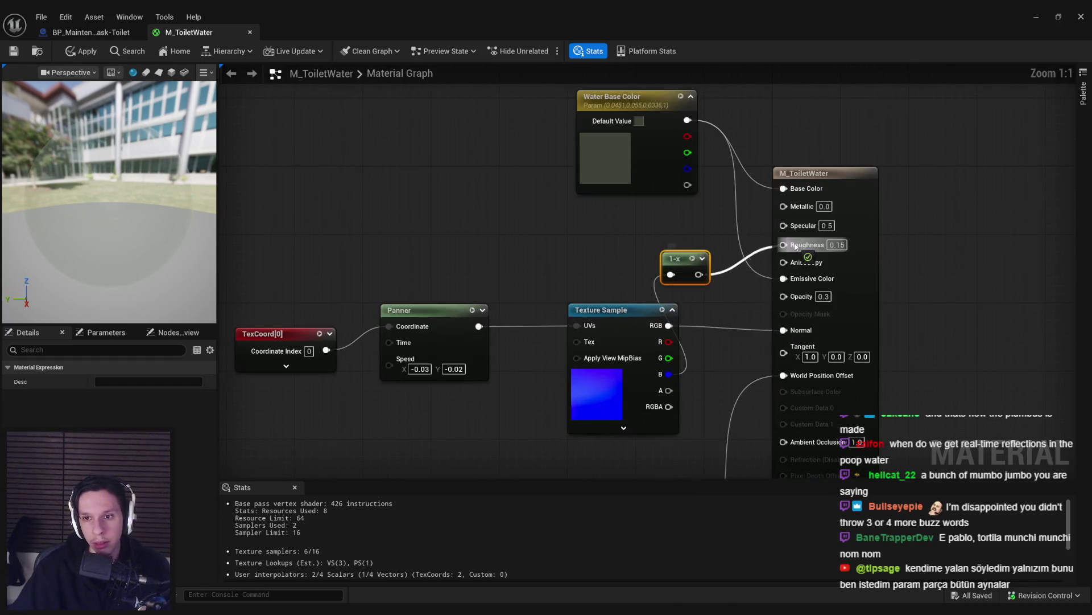
left_click_drag(680, 259, 671, 234)
left_click(568, 258)
left_click(87, 52)
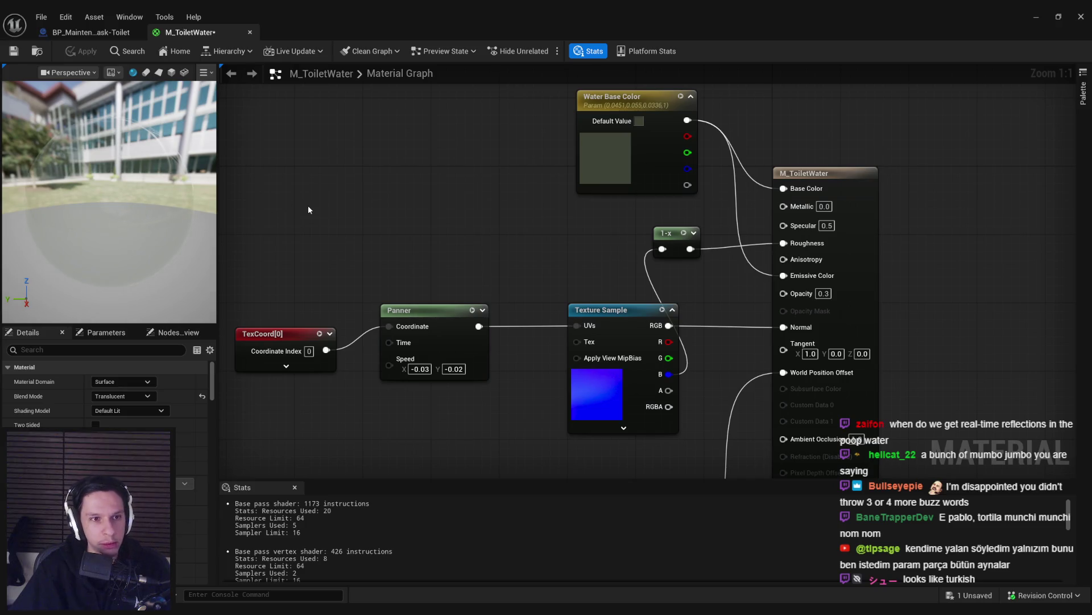
key("alt+Tab")
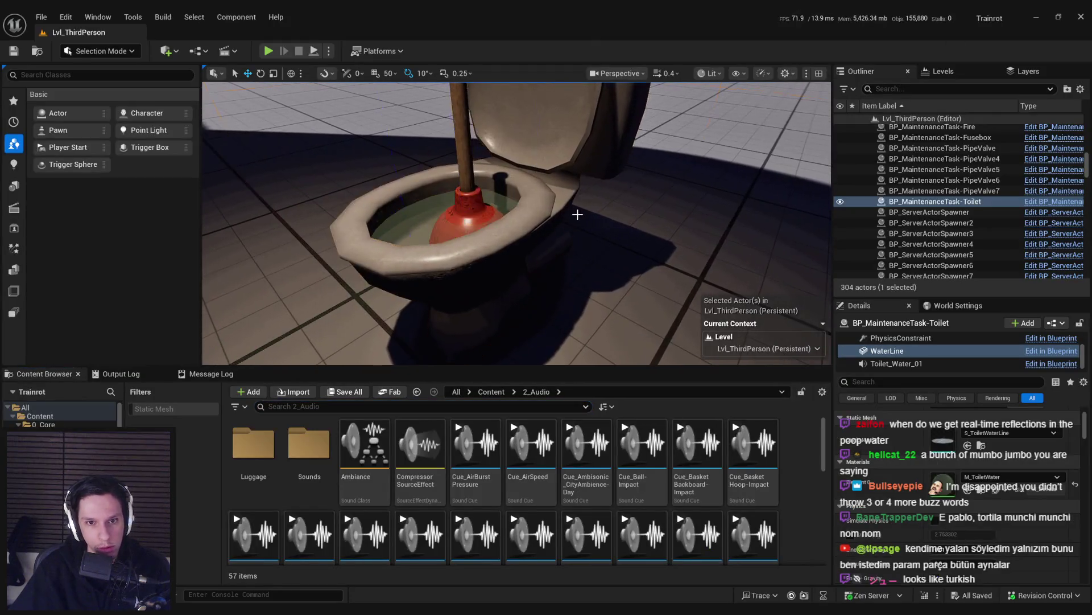
scroll(578, 214, "up", 10)
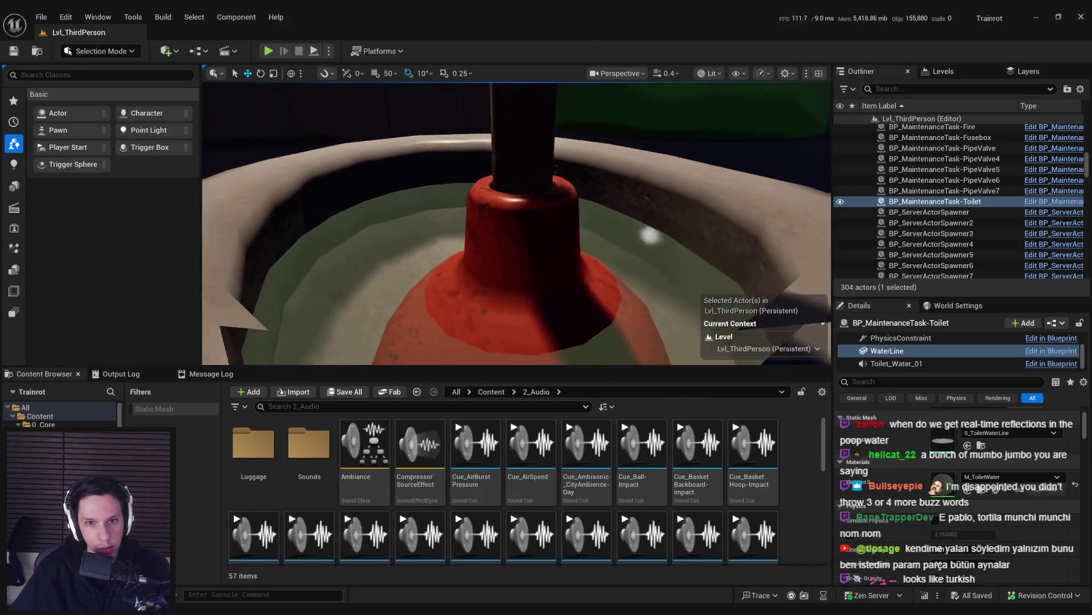
scroll(517, 224, "down", 10)
left_click_drag(513, 244, 495, 256)
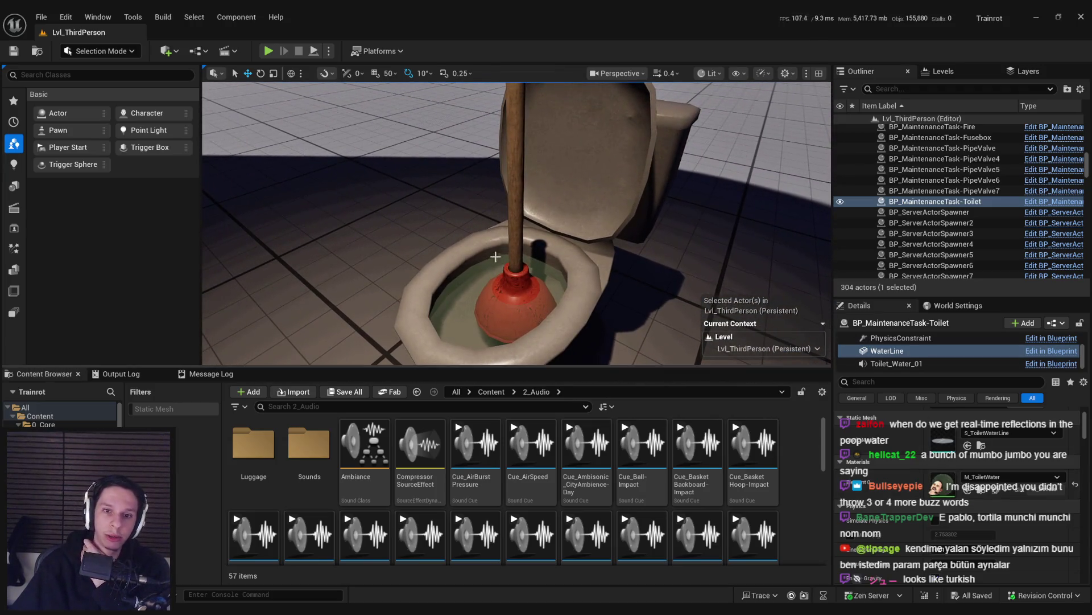
double_click(939, 484)
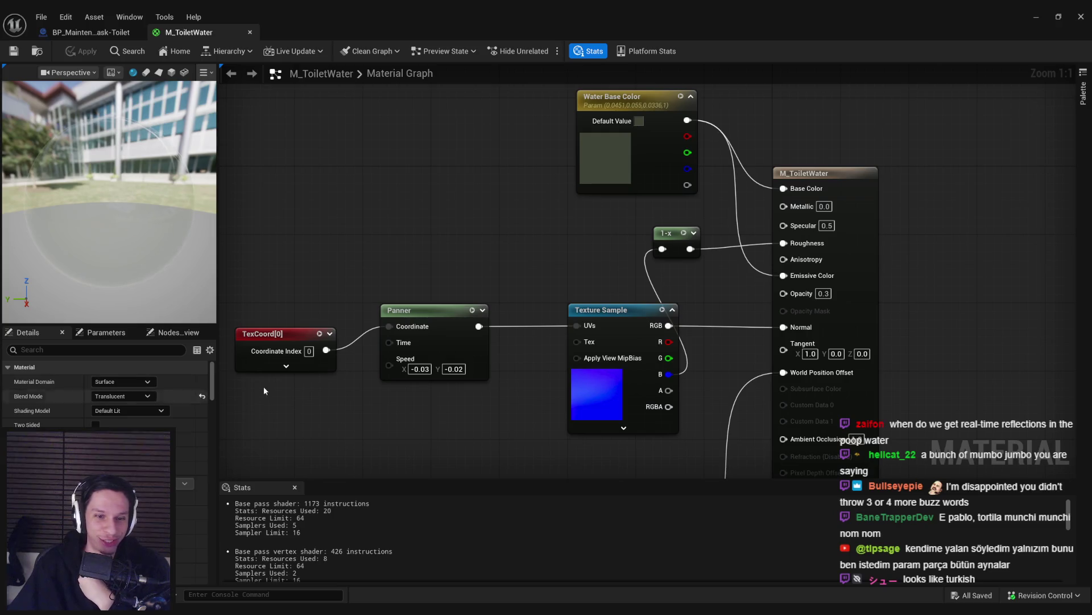
key("alt+Tab")
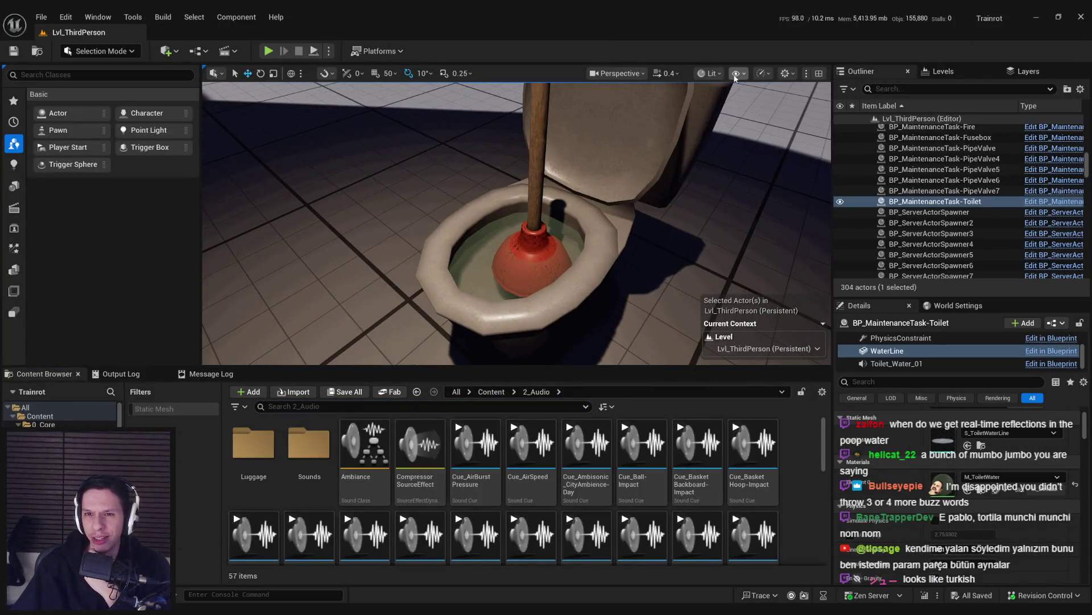
left_click(737, 74)
left_click(709, 73)
mouse_move(766, 221)
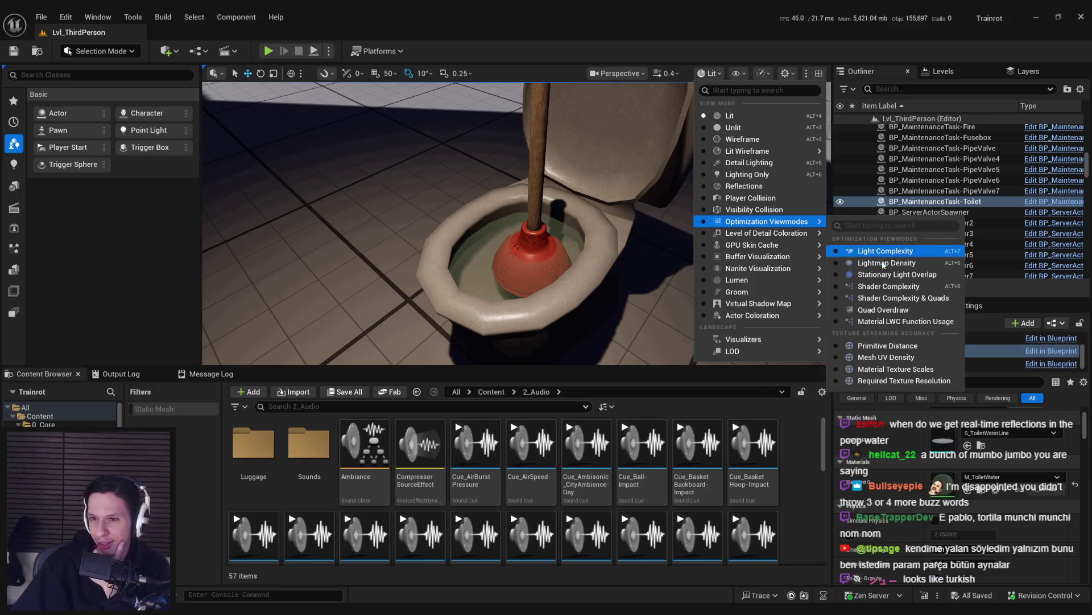
left_click(871, 282)
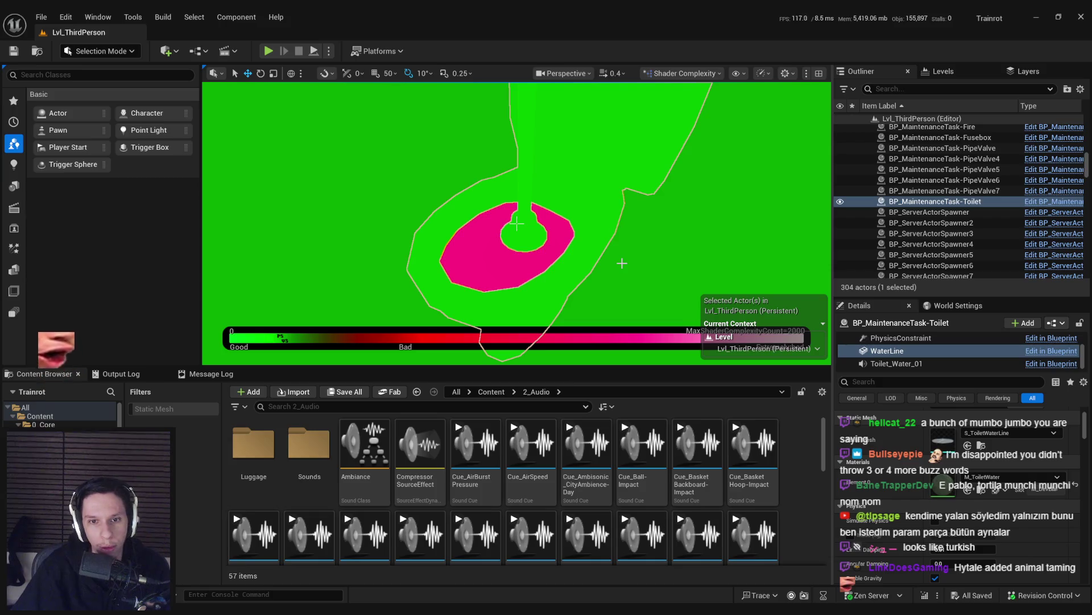
left_click(664, 74)
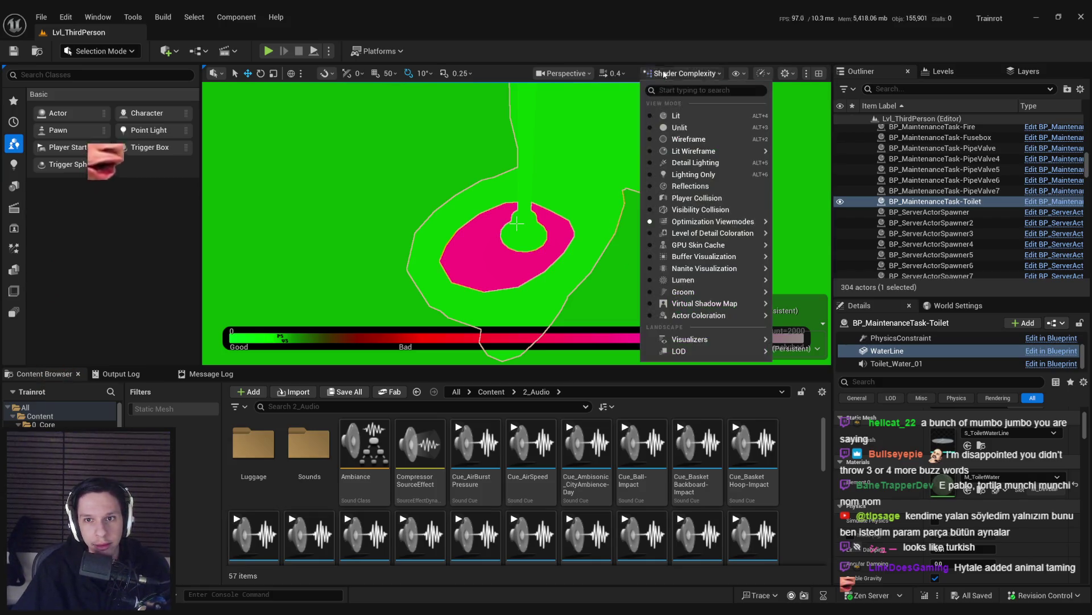
left_click(676, 116)
scroll(618, 214, "up", 8)
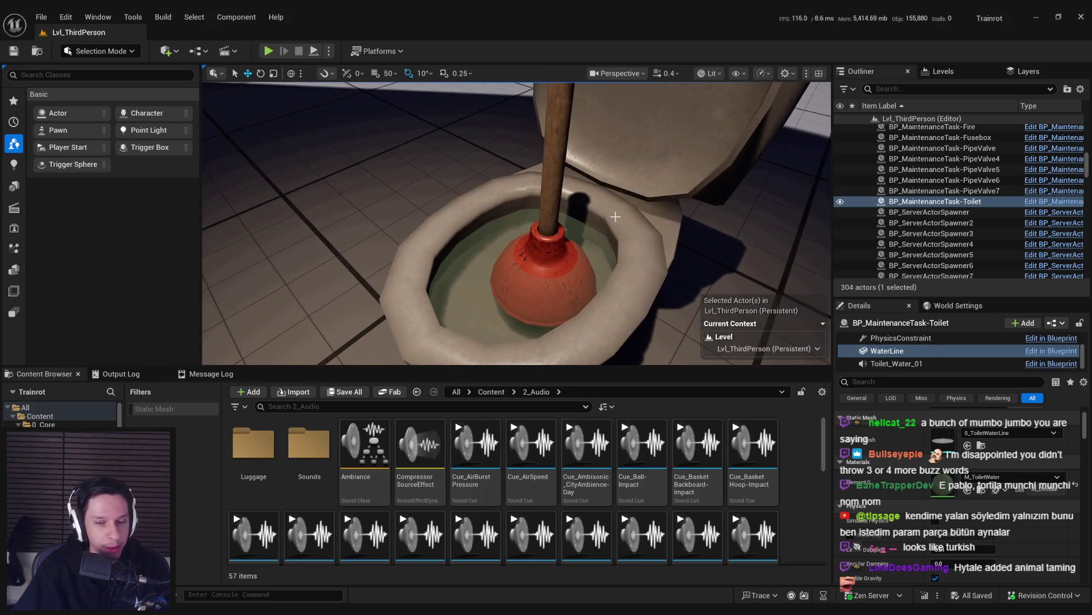
left_click(401, 584)
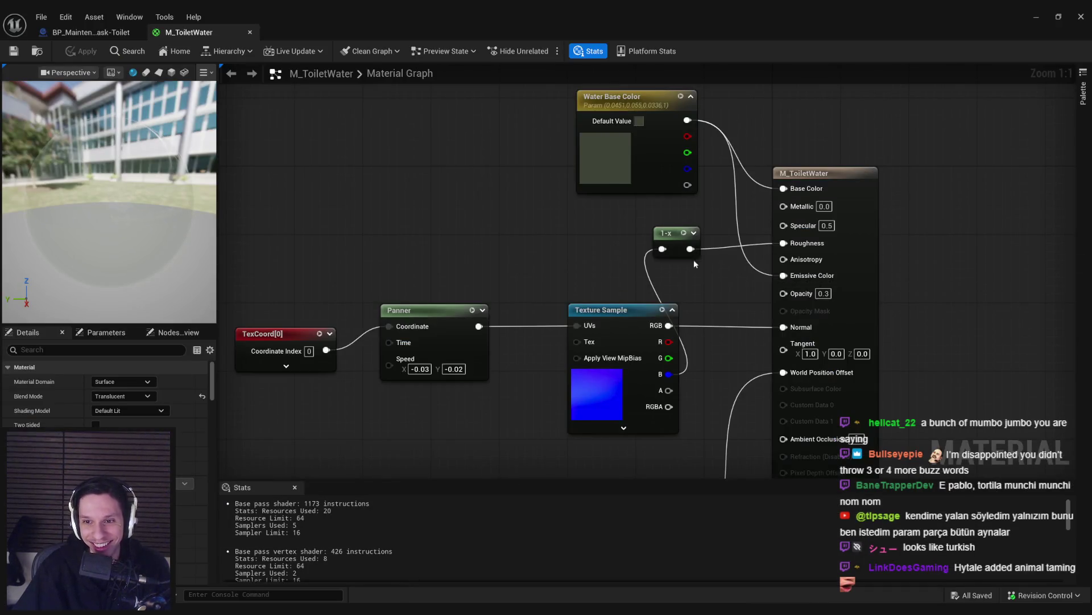
Step: Rearrange the graph, moving the Water Base Color node up and left to clear space
left_click_drag(754, 261, 756, 299)
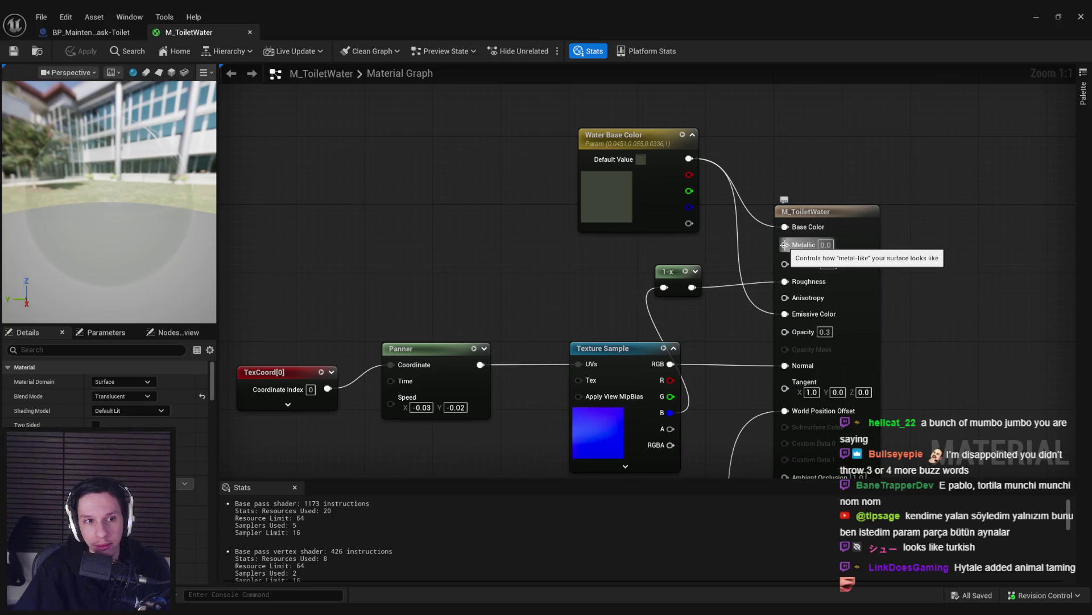
mouse_move(552, 273)
left_mouse_down()
mouse_move(536, 283)
mouse_move(523, 248)
left_mouse_up()
scroll(522, 248, "down", 1)
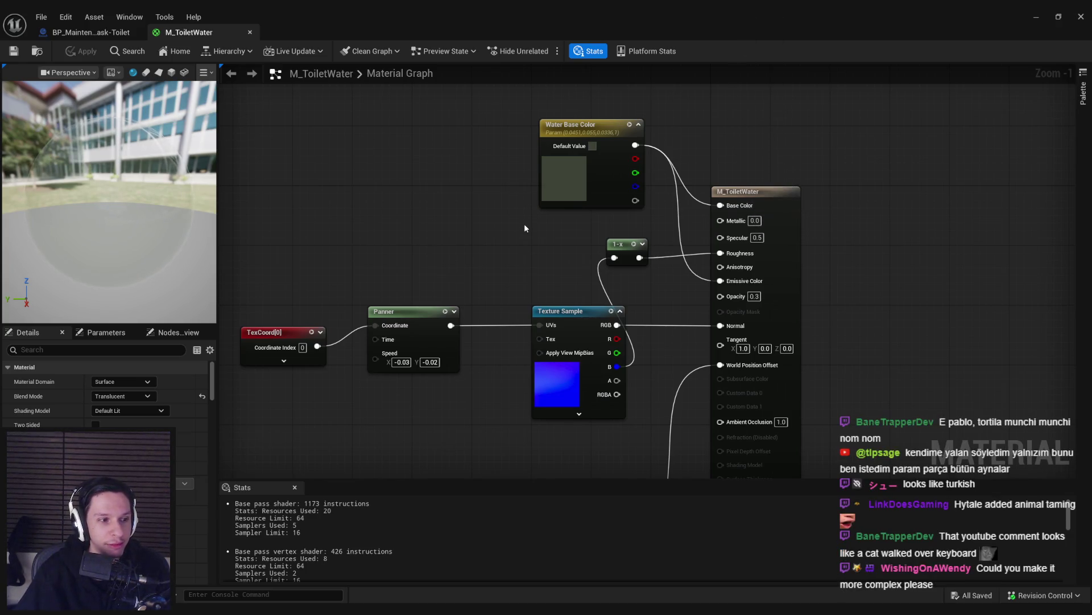
left_click_drag(519, 224, 526, 313)
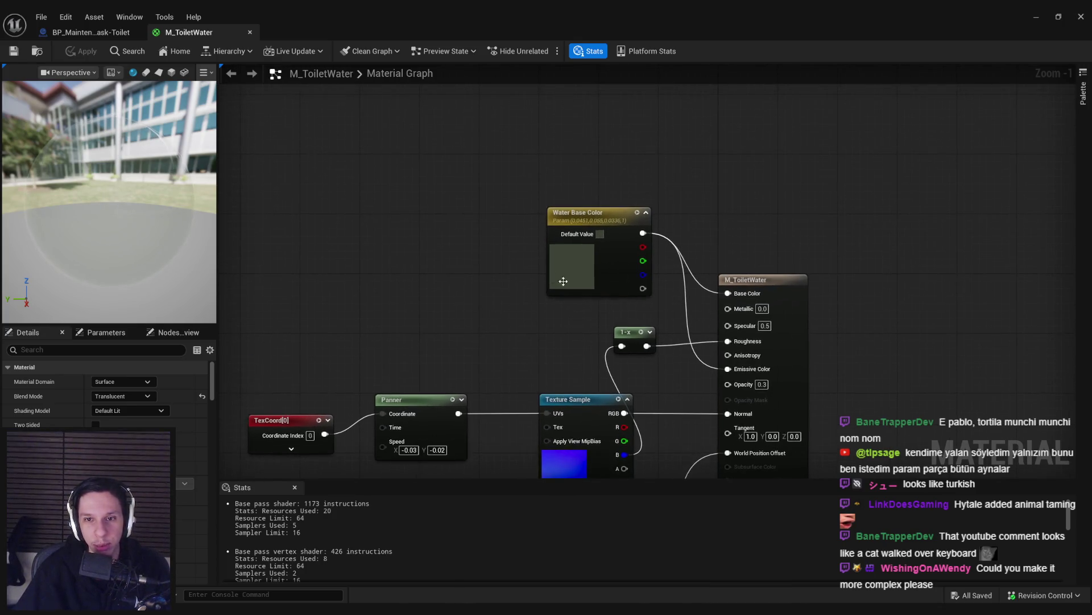
left_click_drag(549, 274, 406, 187)
left_click_drag(421, 274, 509, 247)
Step: Add a DistanceToNearestSurface node from a 'distance' search and move it right
right_click(454, 214)
left_click(423, 219)
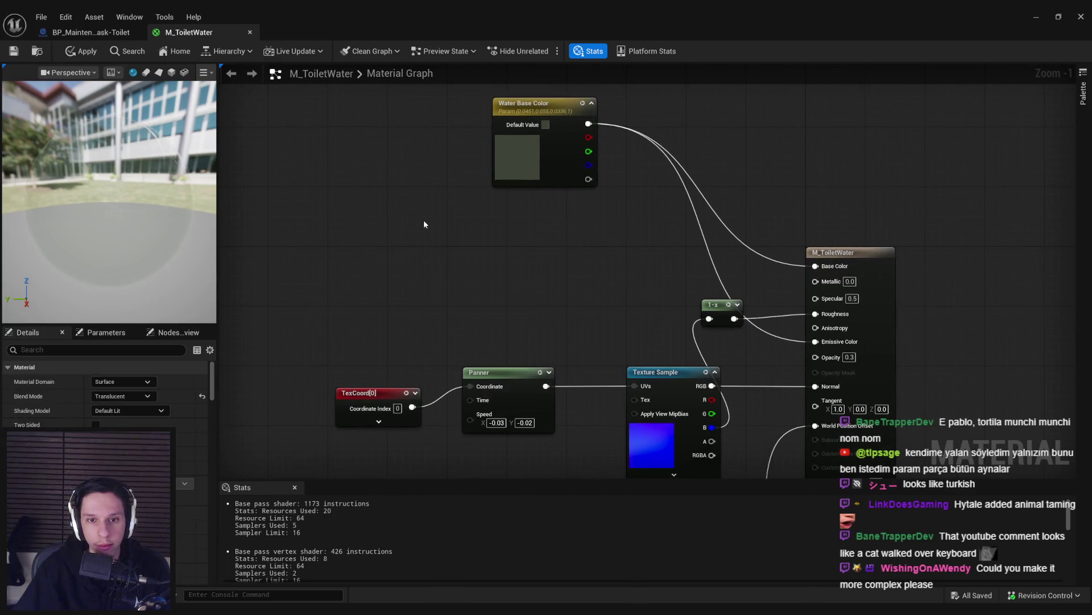
right_click(421, 240)
type("distance")
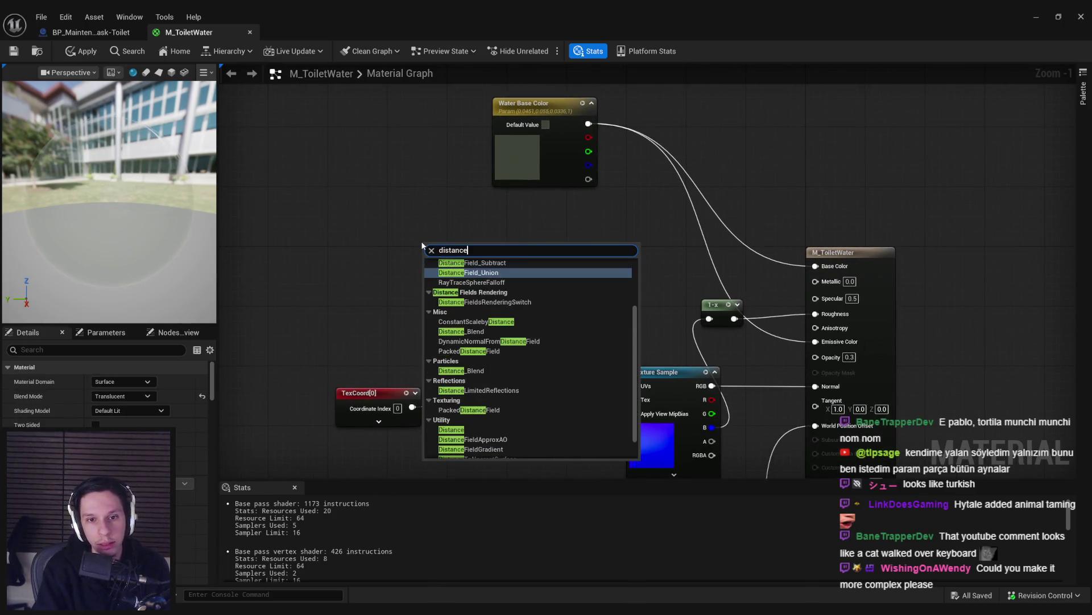
scroll(546, 358, "down", 1)
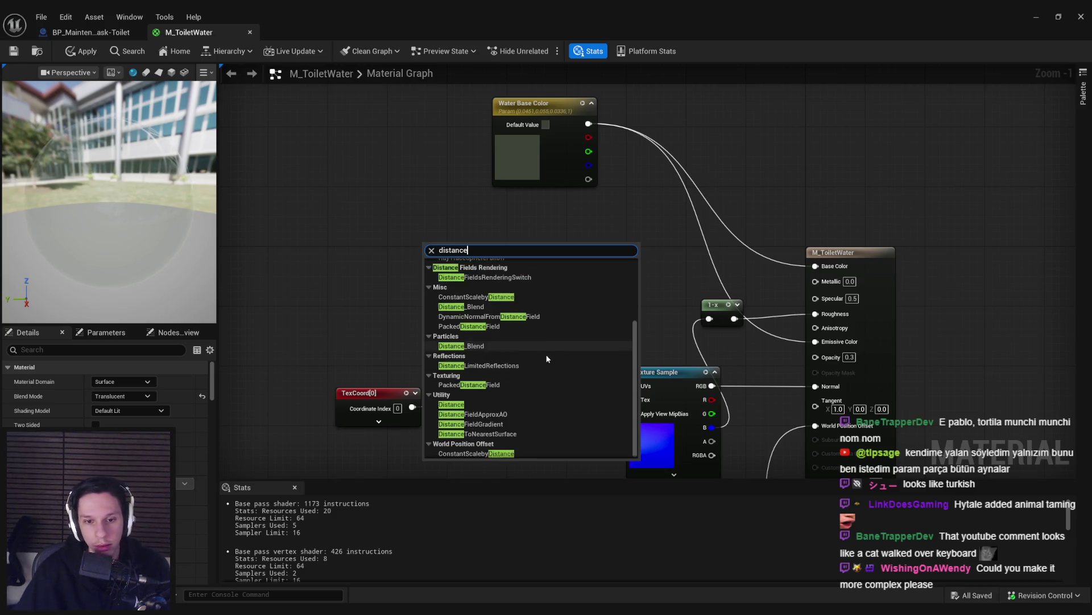
left_click(500, 434)
scroll(489, 280, "up", 1)
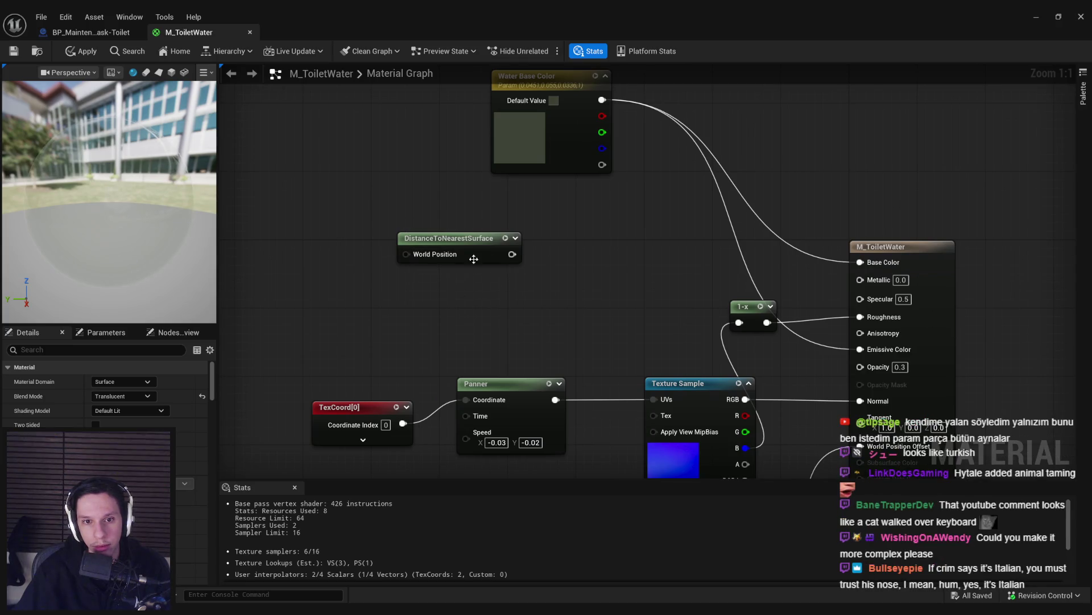
left_click(490, 254)
left_click_drag(490, 254, 545, 257)
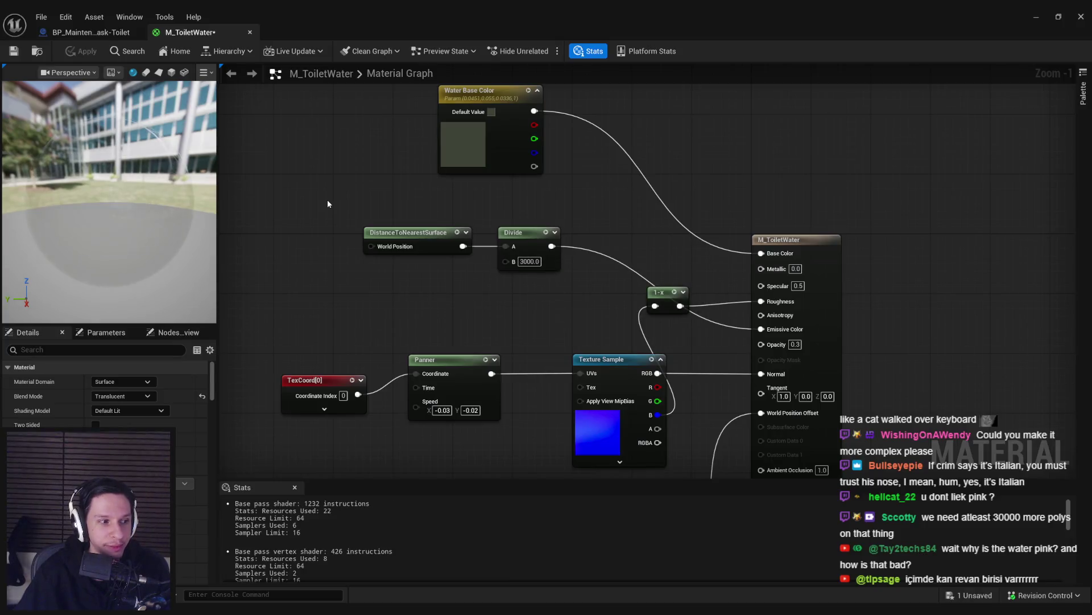
left_click(1036, 16)
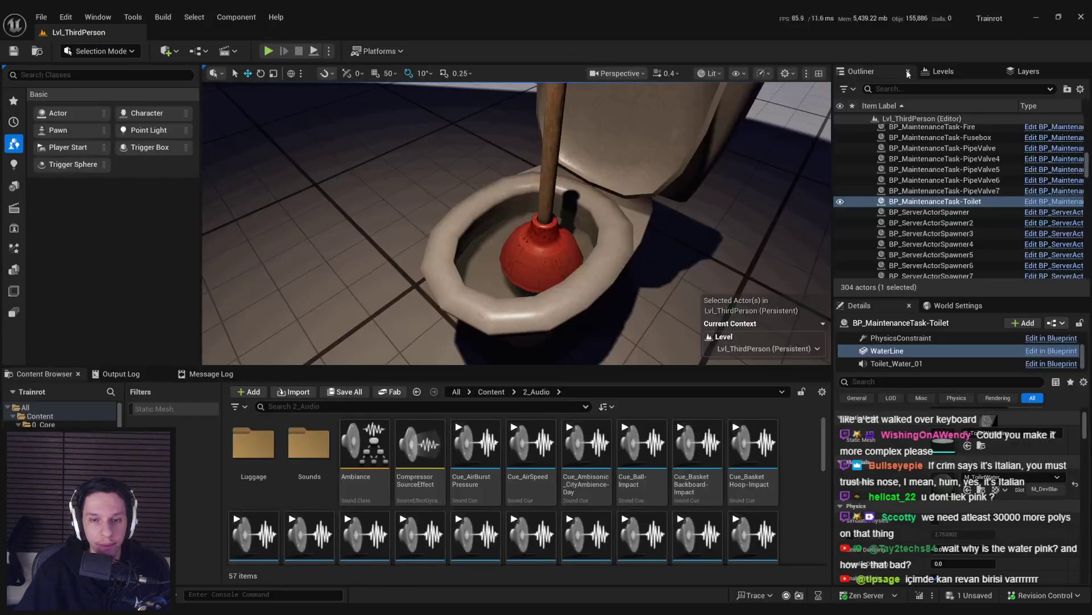
scroll(516, 223, "up", 5)
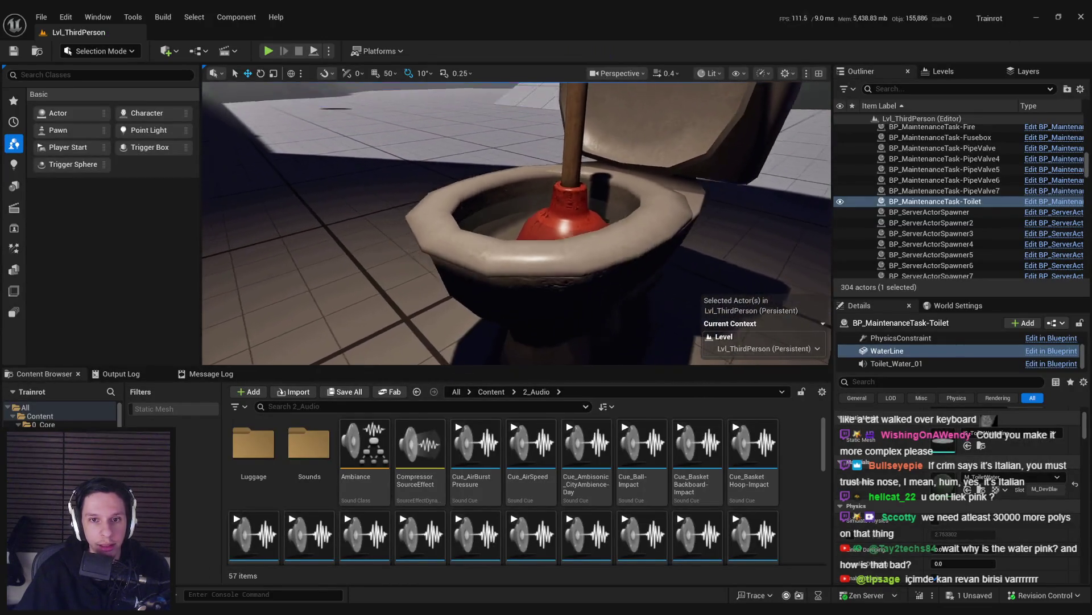
scroll(516, 223, "down", 5)
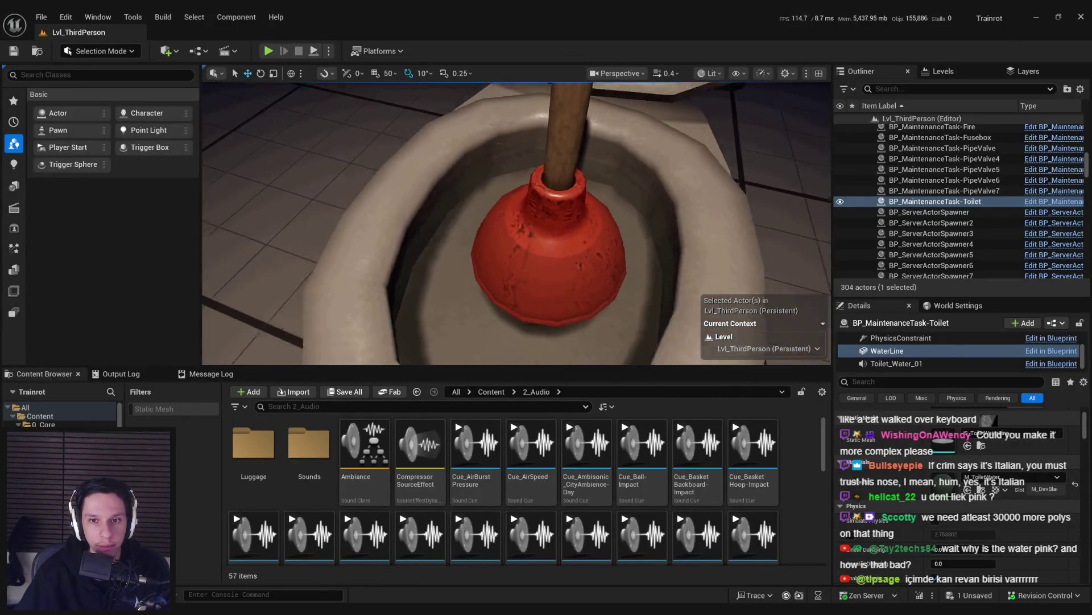
left_click(709, 73)
left_click(728, 127)
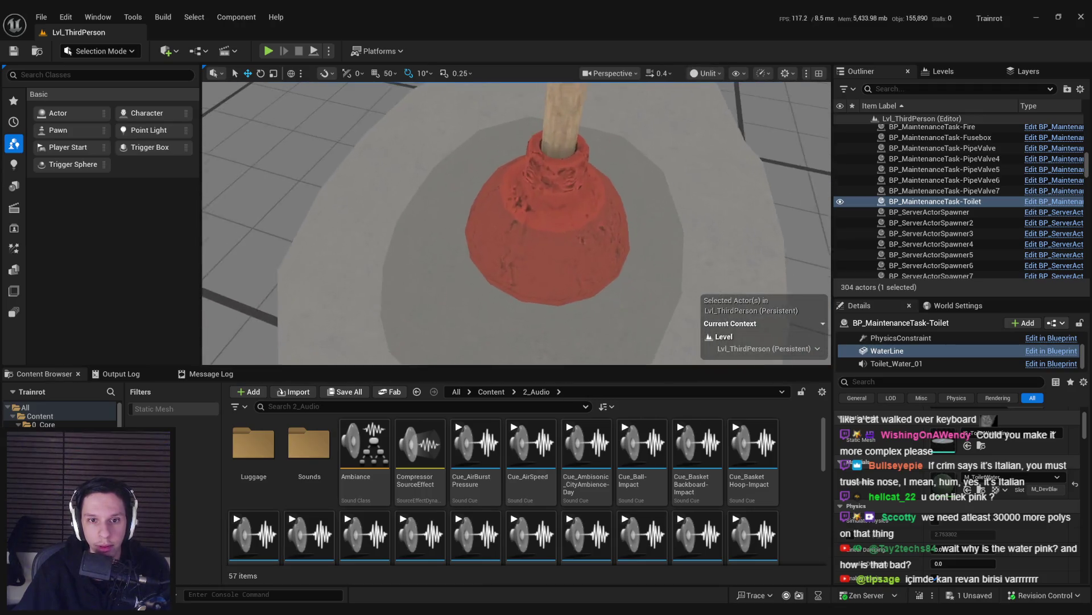
left_click_drag(516, 223, 508, 267)
left_click(707, 73)
left_click(729, 116)
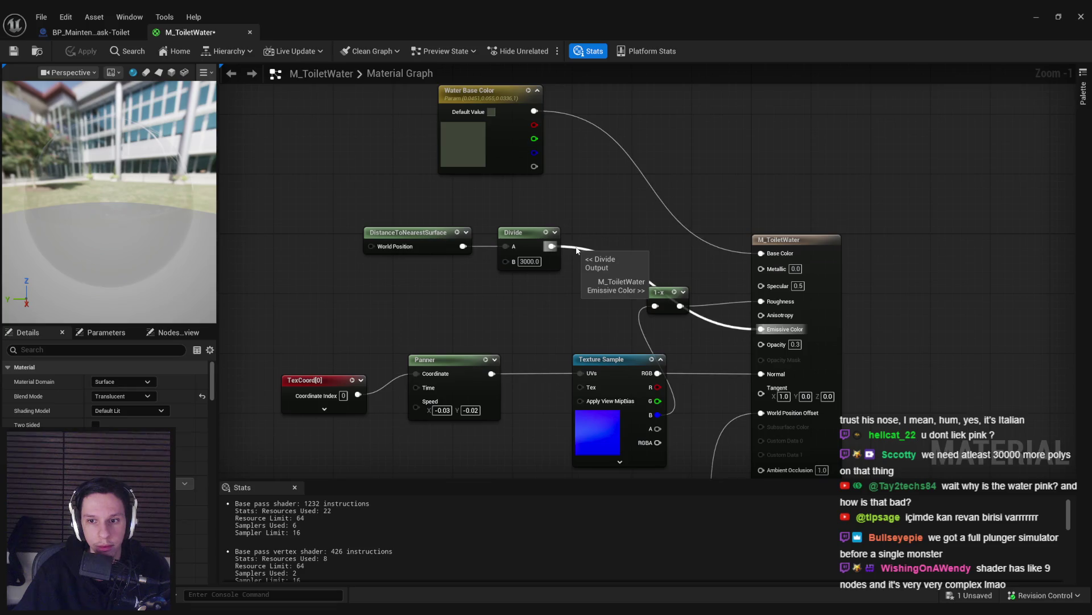
Step: Wire Divide into Base Color and Water Base Color into Emissive Color, then apply
mouse_move(535, 111)
left_mouse_down()
mouse_move(774, 340)
mouse_move(762, 329)
left_mouse_up()
left_click_drag(761, 253, 552, 246)
left_click(75, 52)
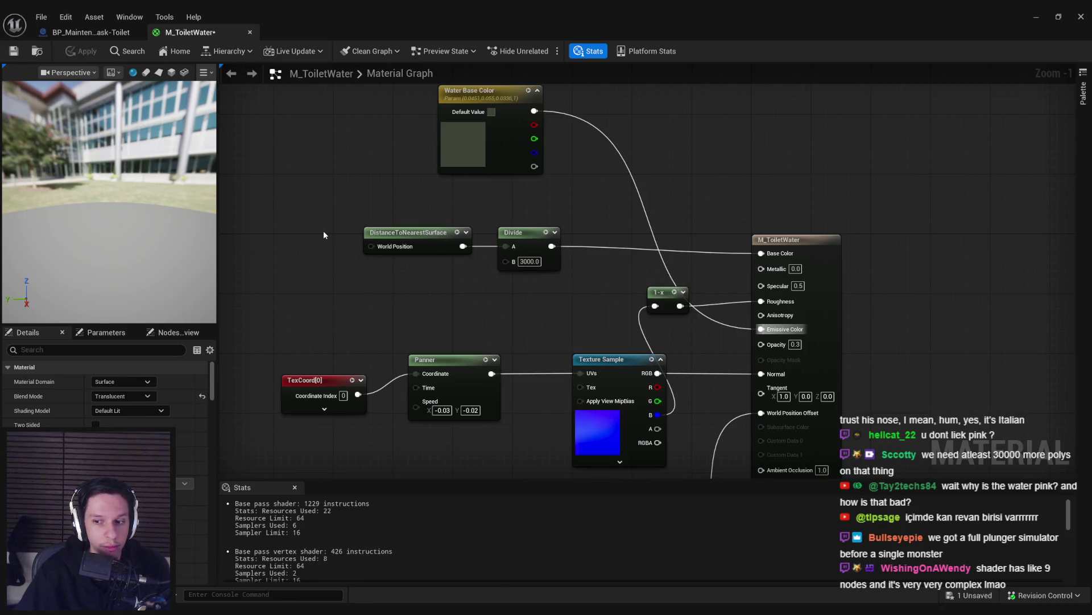
left_click(1036, 17)
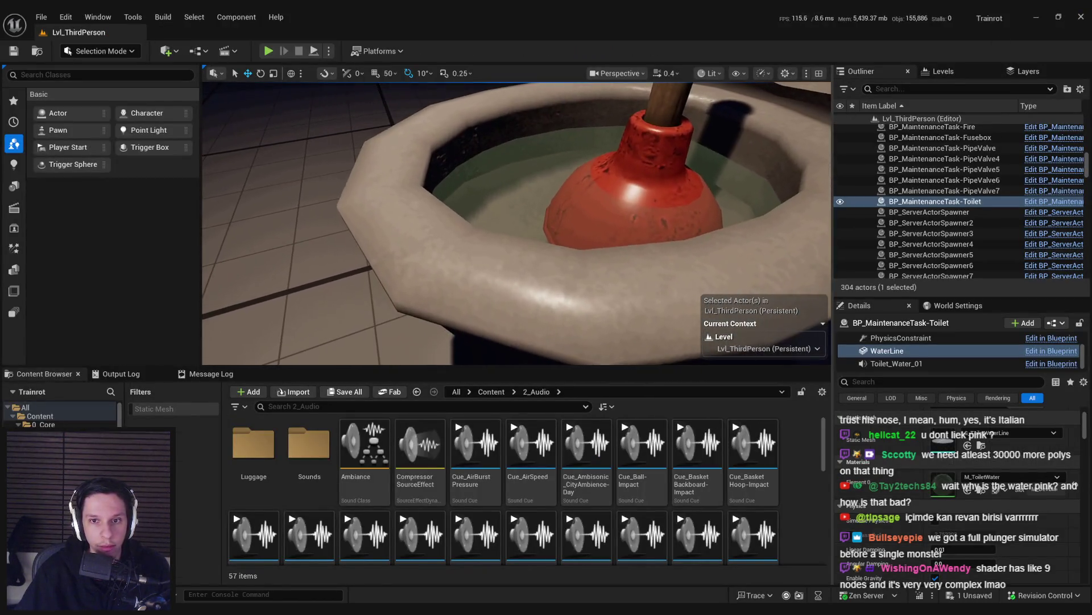
Step: Check the level in Unlit view mode, then switch back to Lit
left_click(709, 73)
left_click(712, 127)
scroll(699, 154, "down", 4)
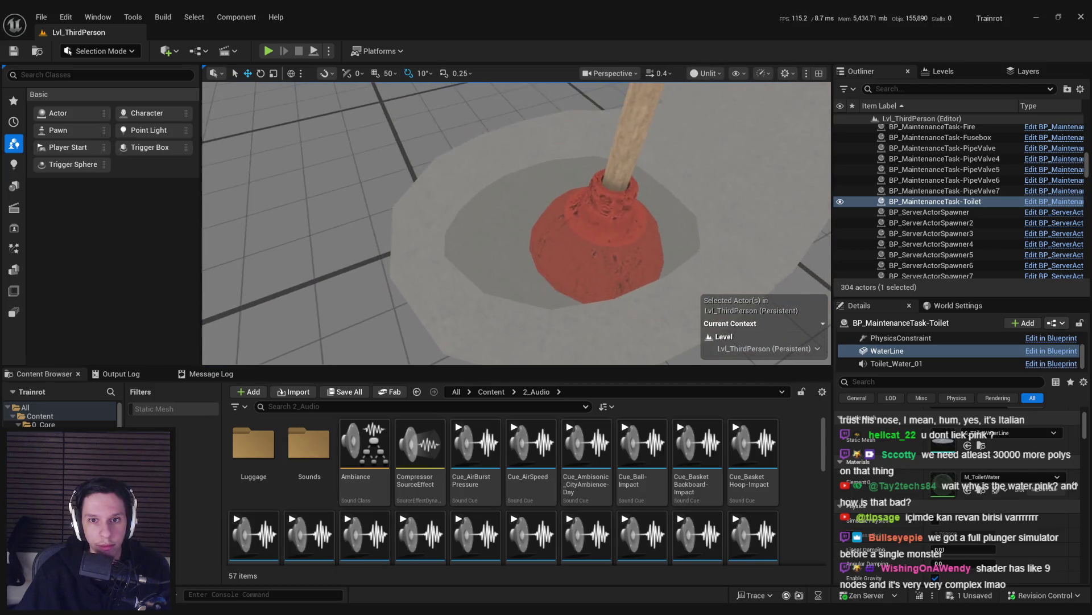
left_click(706, 73)
left_click(711, 113)
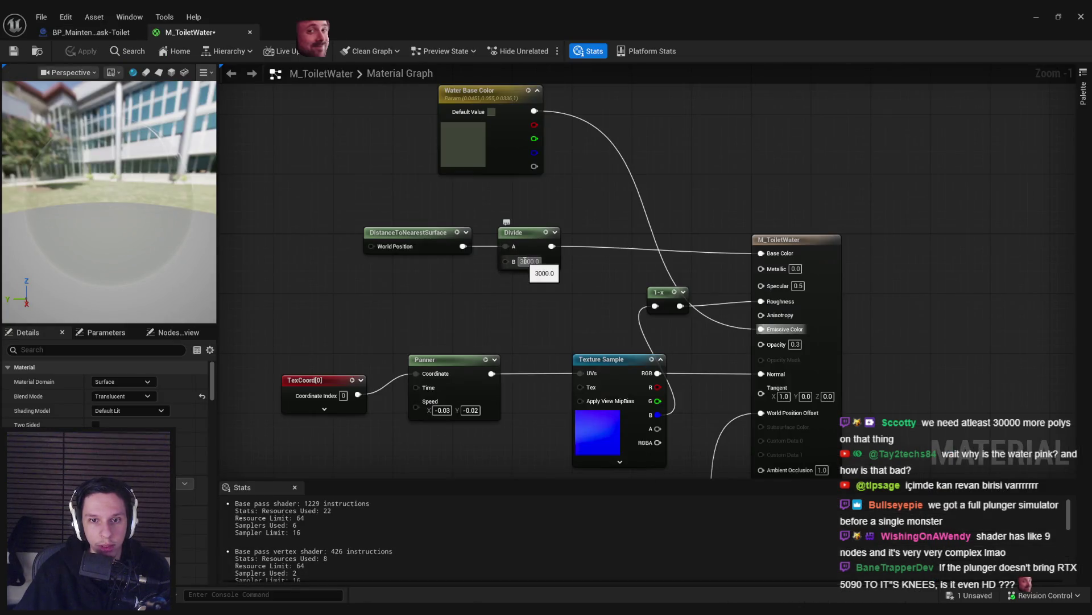
Step: Set the Divide constant to 30000 and preview the Divide node on the sphere
type("0")
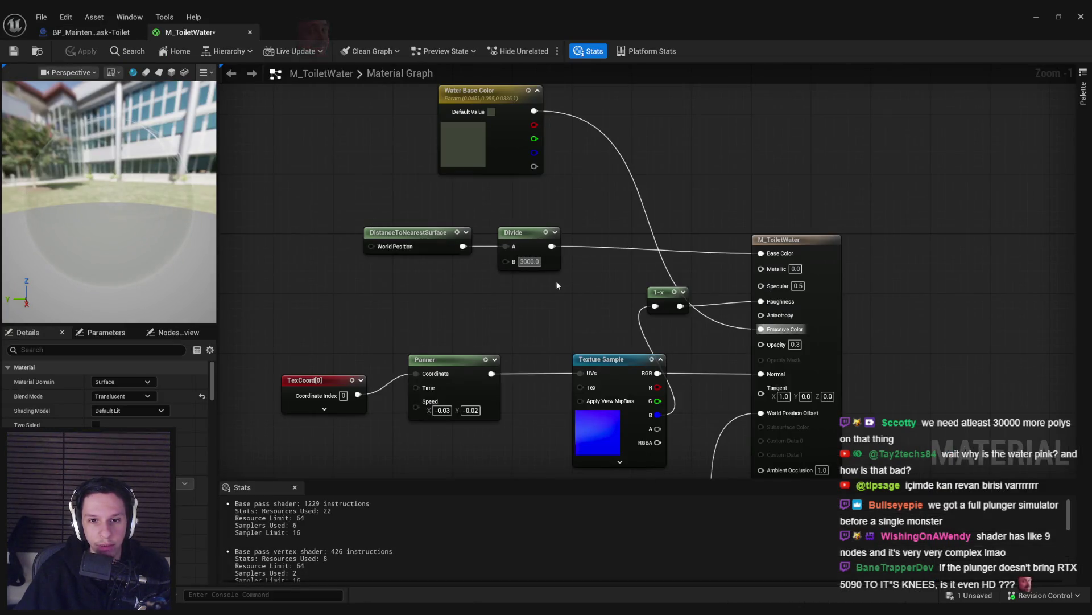
key("Return")
right_click(535, 241)
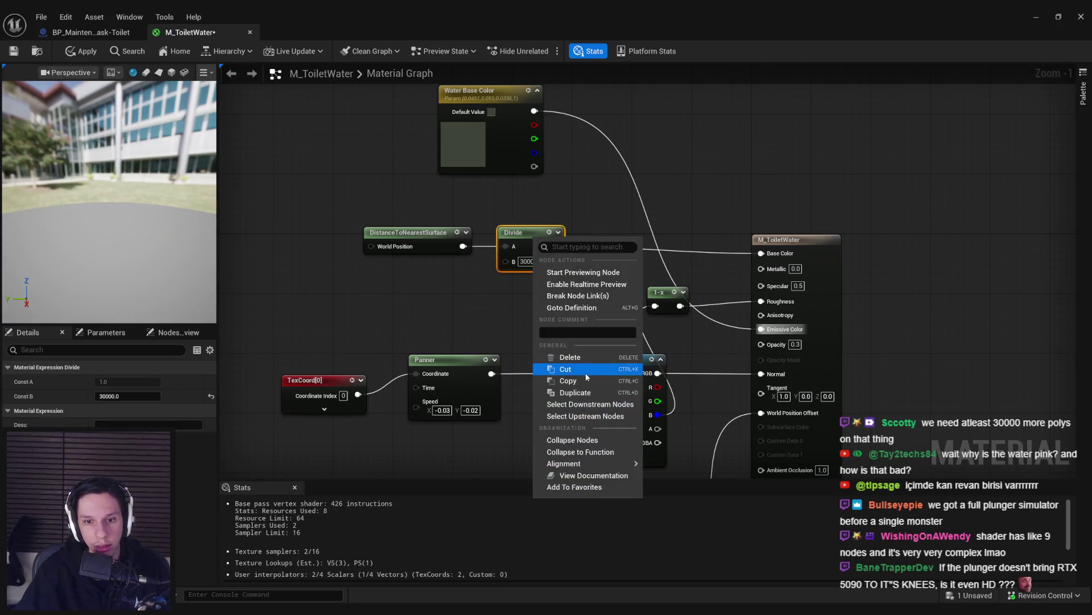
left_click(579, 273)
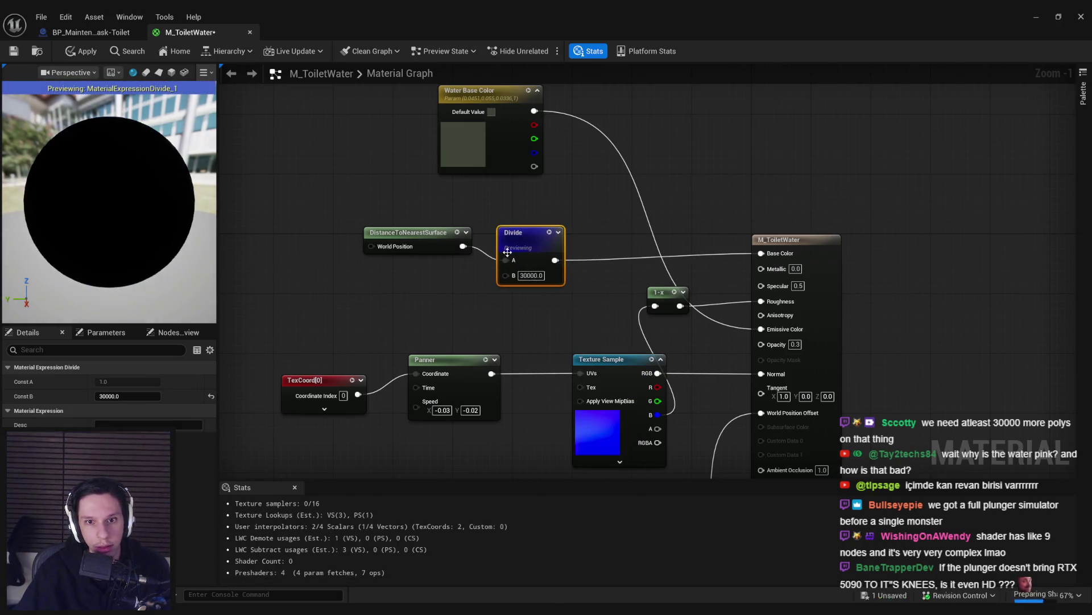
left_click_drag(155, 204, 137, 188)
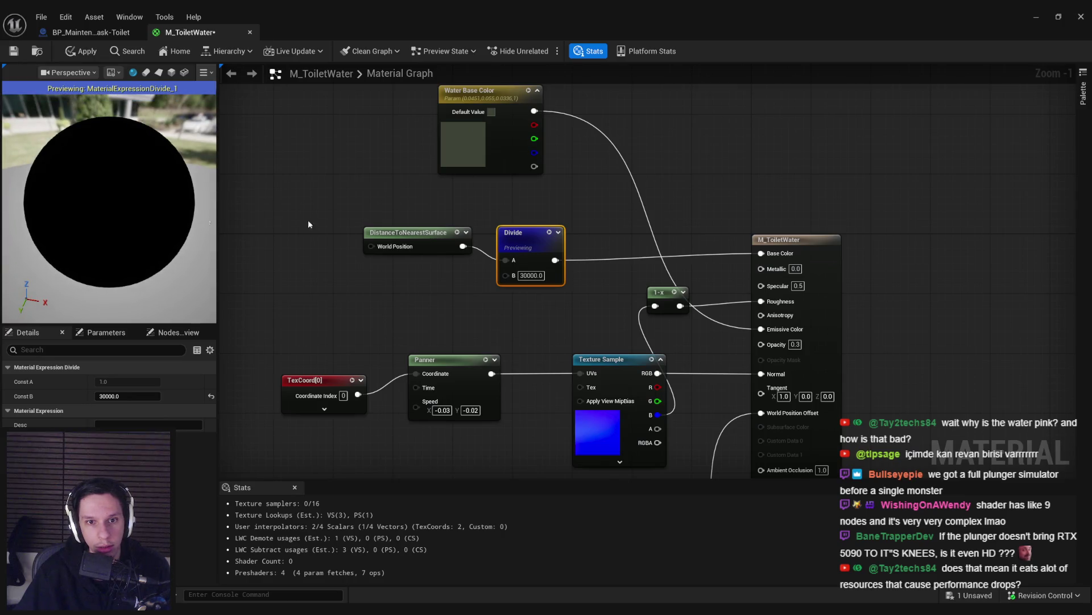
scroll(105, 209, "down", 3)
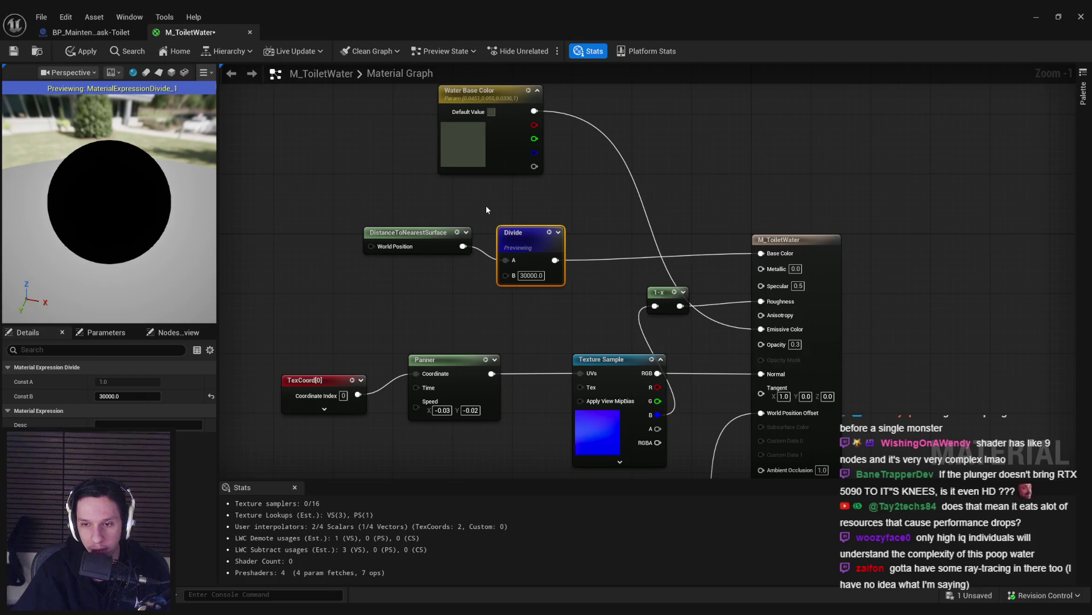
Step: Apply the material and inspect the plunger in the toilet from the level viewport
left_click(82, 51)
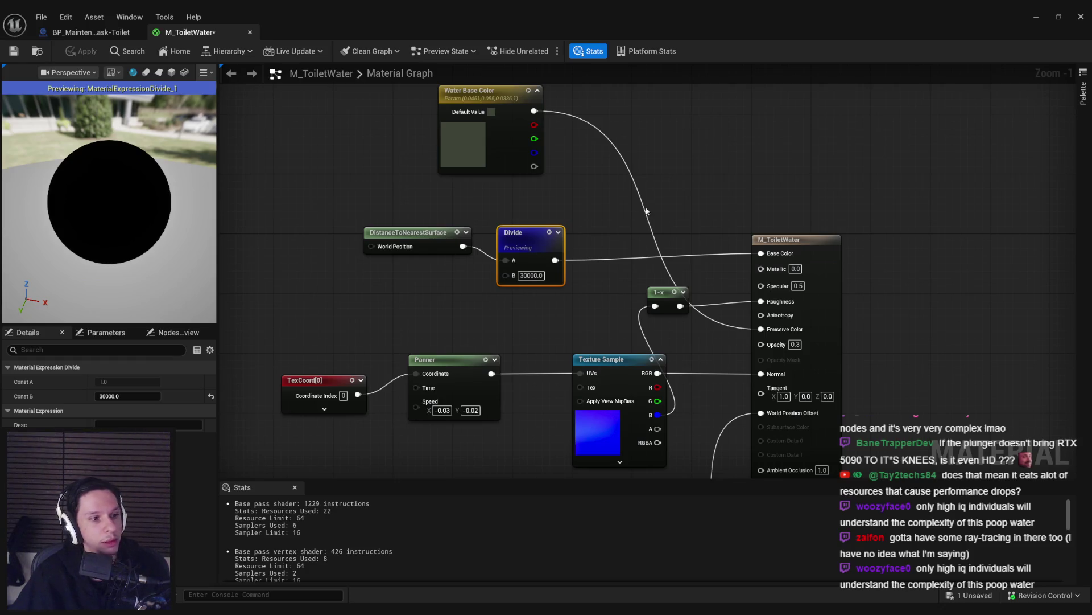
left_click(1037, 17)
mouse_move(528, 200)
left_mouse_down()
mouse_move(528, 227)
mouse_move(528, 199)
left_mouse_up()
mouse_move(599, 341)
left_mouse_down()
mouse_move(598, 353)
mouse_move(598, 330)
mouse_move(598, 342)
left_mouse_up()
Step: Change the Divide constant to 200 and apply the material
key("alt+Tab")
key("ctrl+z")
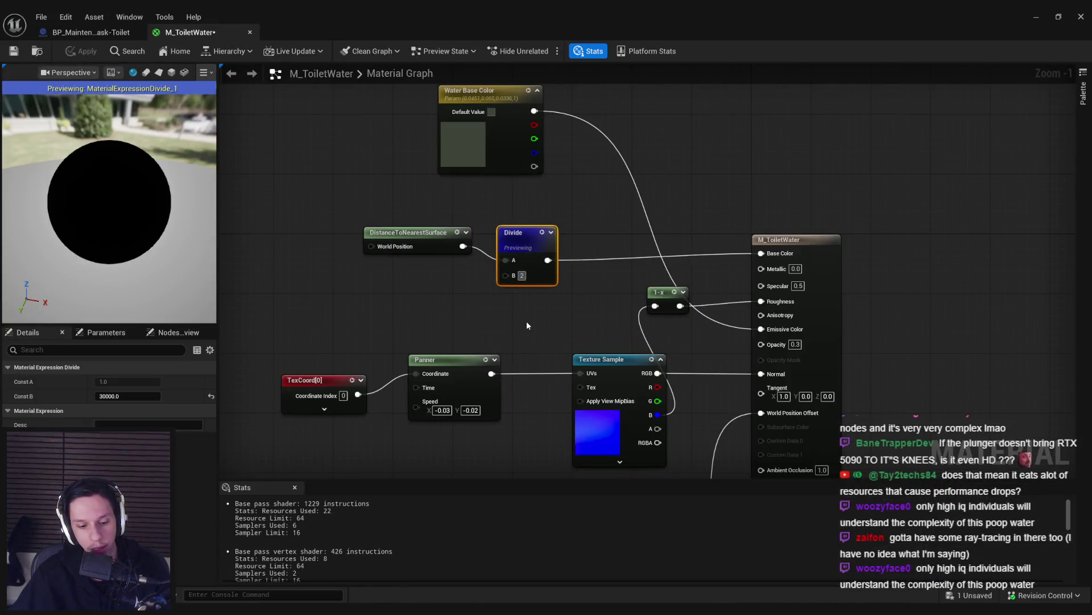
left_click(527, 326)
left_click(81, 51)
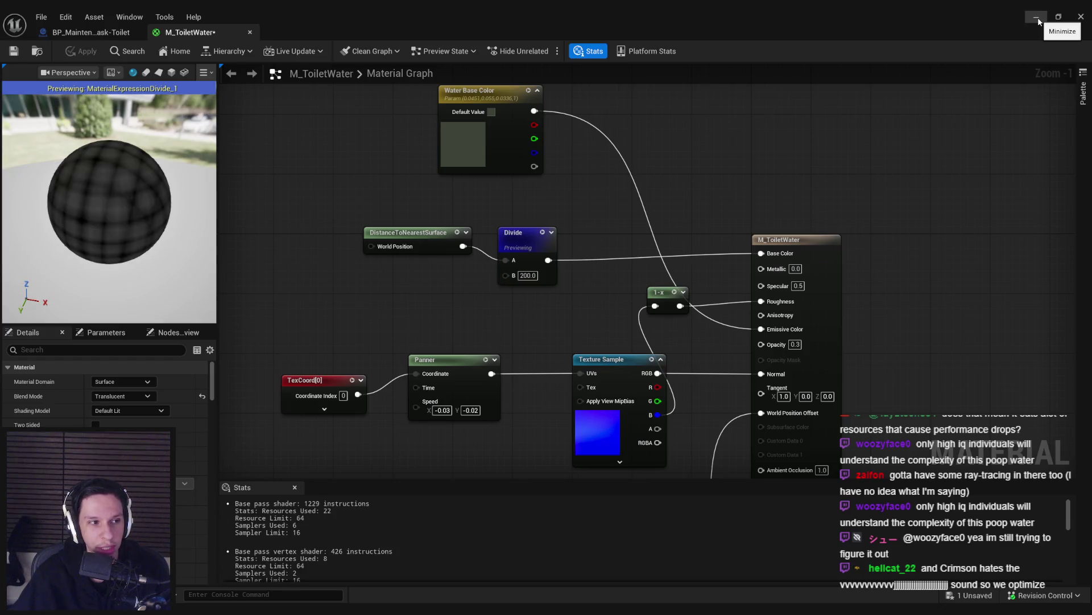
left_click(1037, 18)
Step: Move closer to the bowl and compare the Unlit and Lit viewport modes
left_click_drag(683, 100, 653, 124)
left_click(709, 73)
left_click(711, 127)
left_click(708, 73)
left_click(705, 116)
Step: Turn off Affect Distance Field Lighting on the toilet Blueprint's WaterLine component and save
left_click(1056, 322)
left_click(968, 352)
left_click(64, 169)
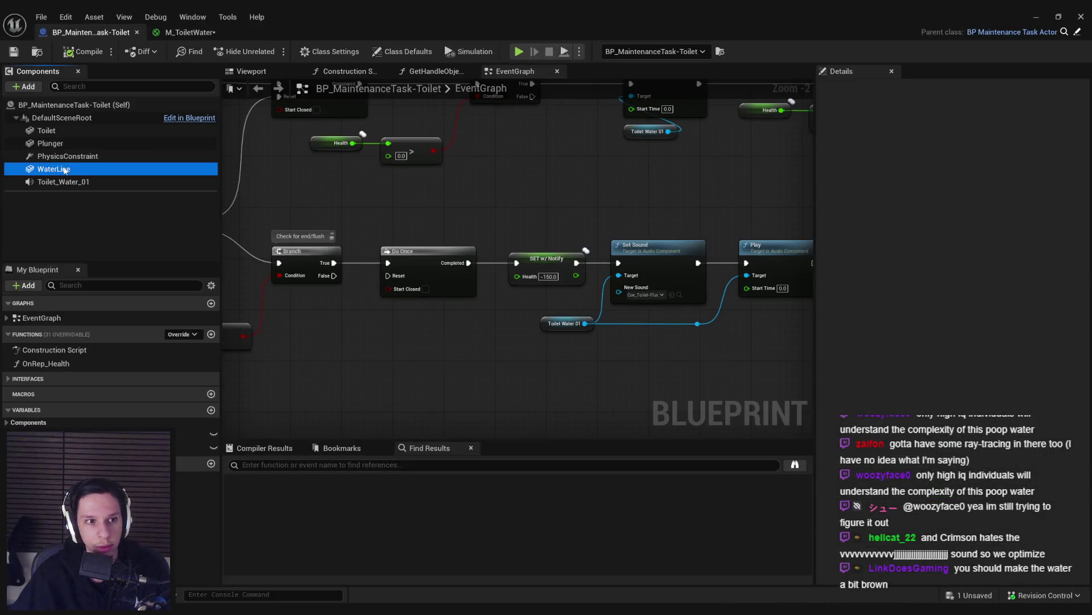
left_click(878, 89)
type("dista")
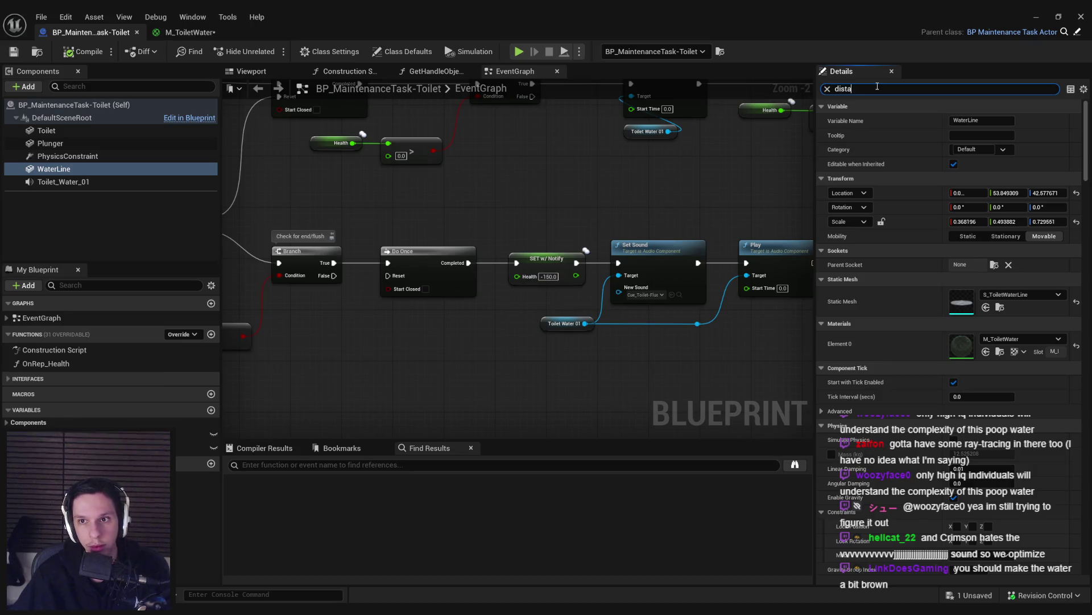
type("nce")
left_click(958, 193)
left_click(14, 52)
left_click(204, 36)
left_click(1036, 17)
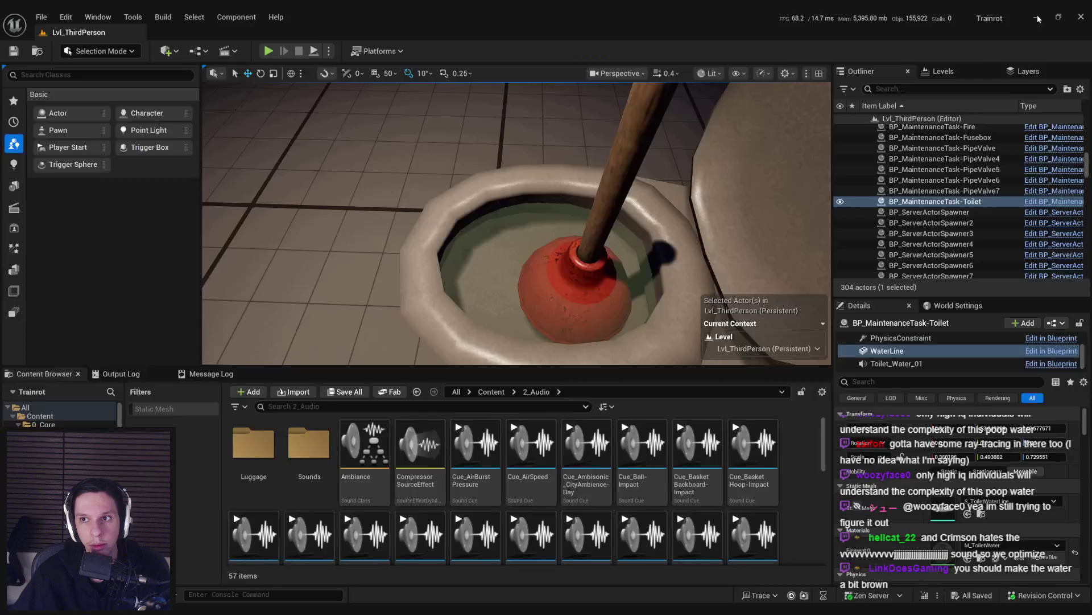
Step: View the plunger in Unlit mode, then wire the Divide result into Emissive Color and apply
scroll(574, 279, "up", 5)
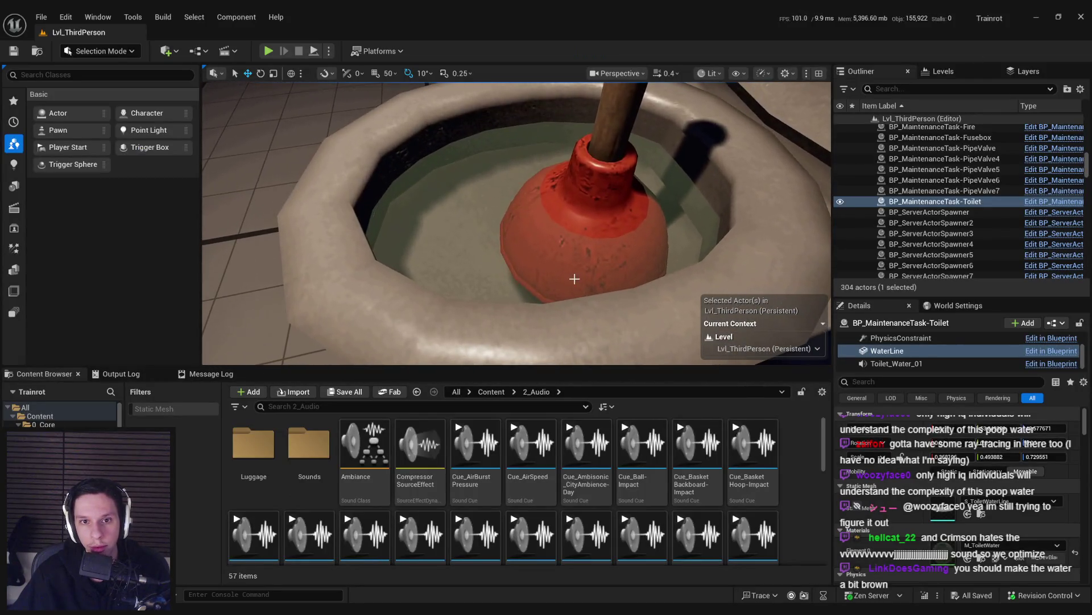
left_click(712, 73)
left_click(720, 126)
mouse_move(512, 228)
left_mouse_down()
mouse_move(490, 284)
mouse_move(483, 273)
left_mouse_up()
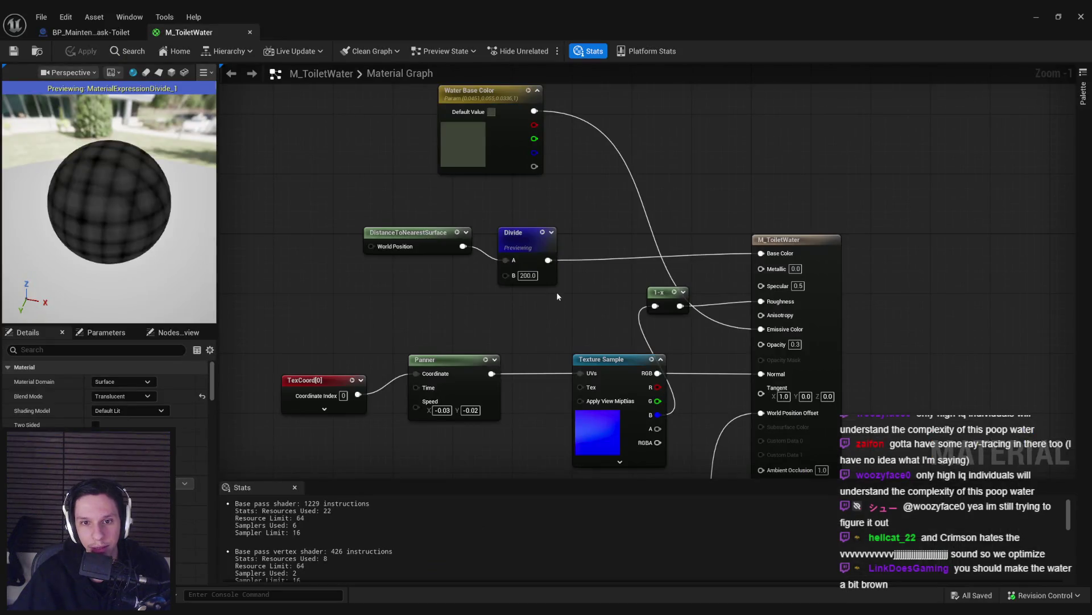
left_click_drag(549, 260, 761, 330)
left_click(95, 50)
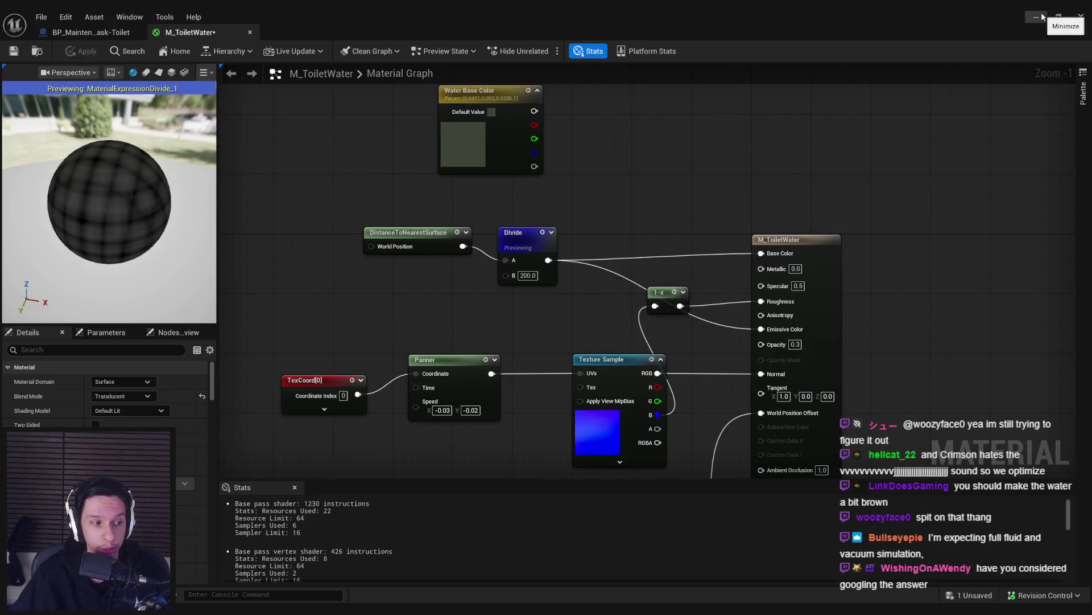
left_click(1041, 16)
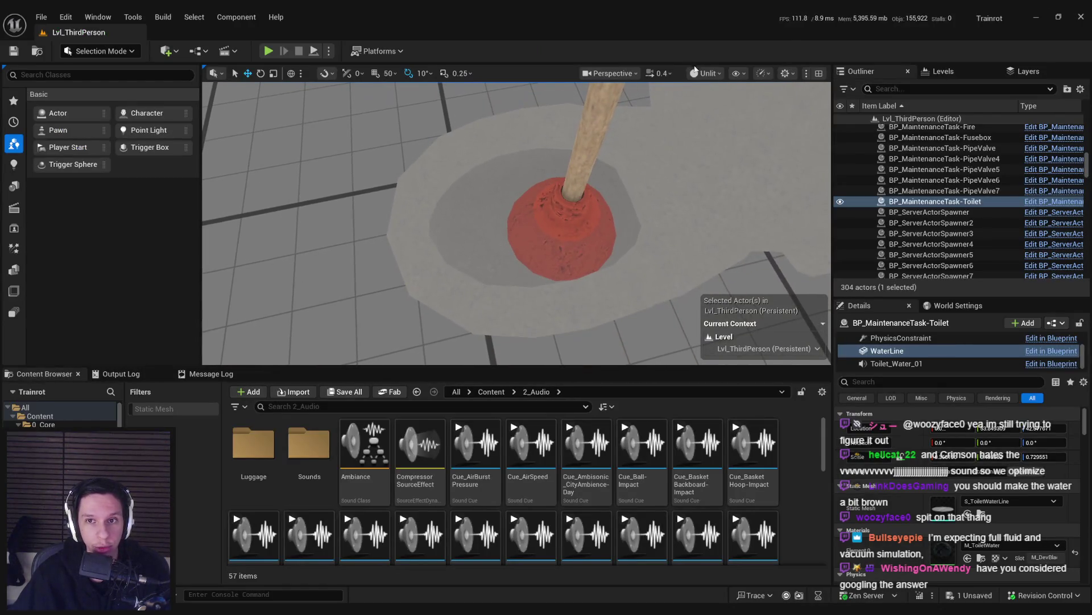
Step: Restore Lit view, set the Divide constant to 300 and save the material
left_click(707, 73)
left_click(711, 116)
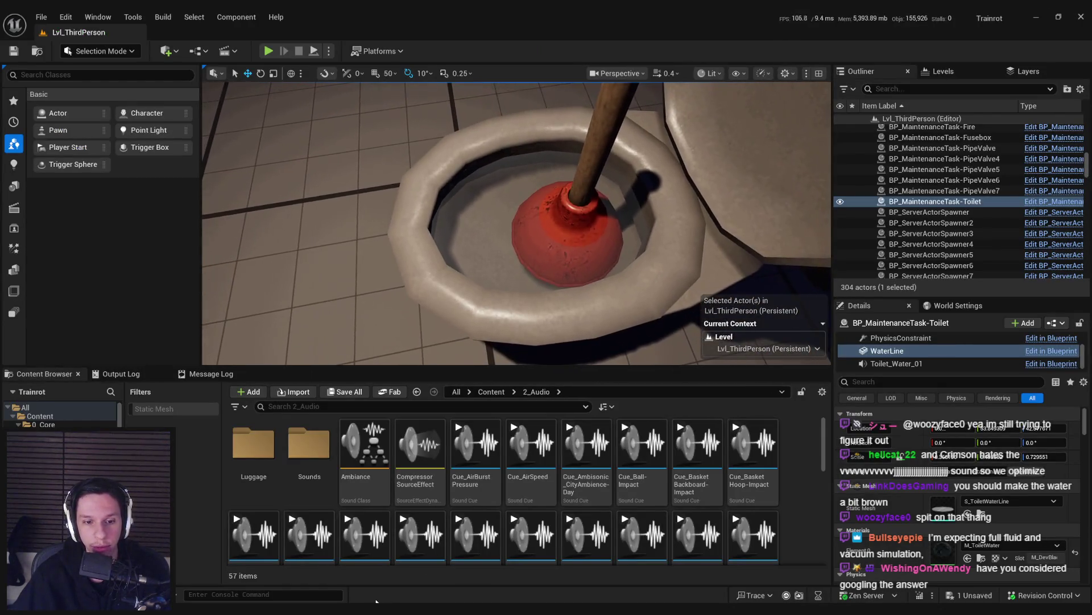
double_click(943, 550)
type("300")
key("Return")
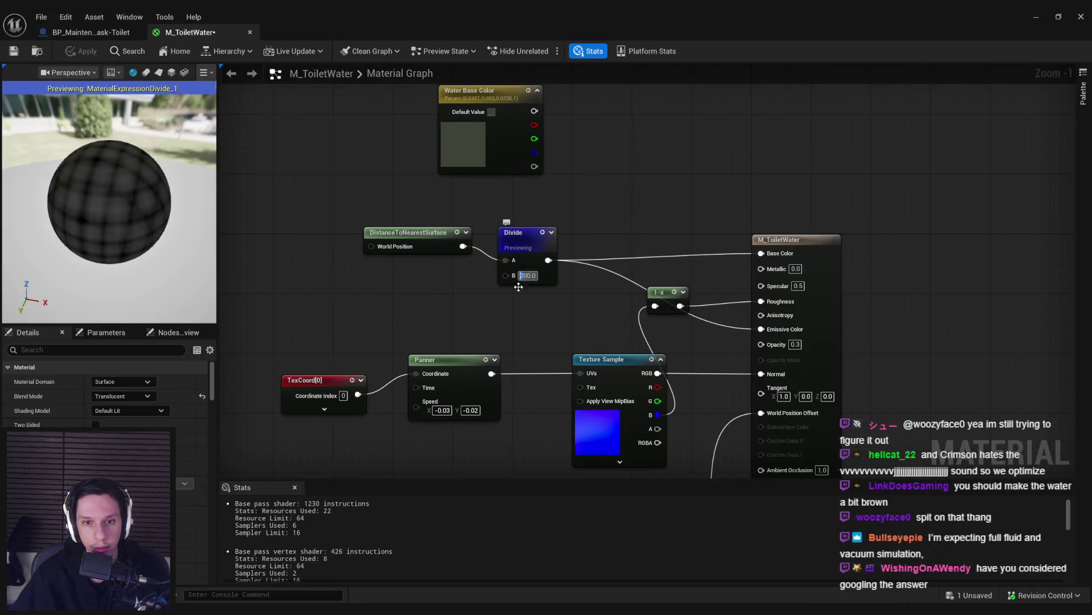
key("ctrl+s")
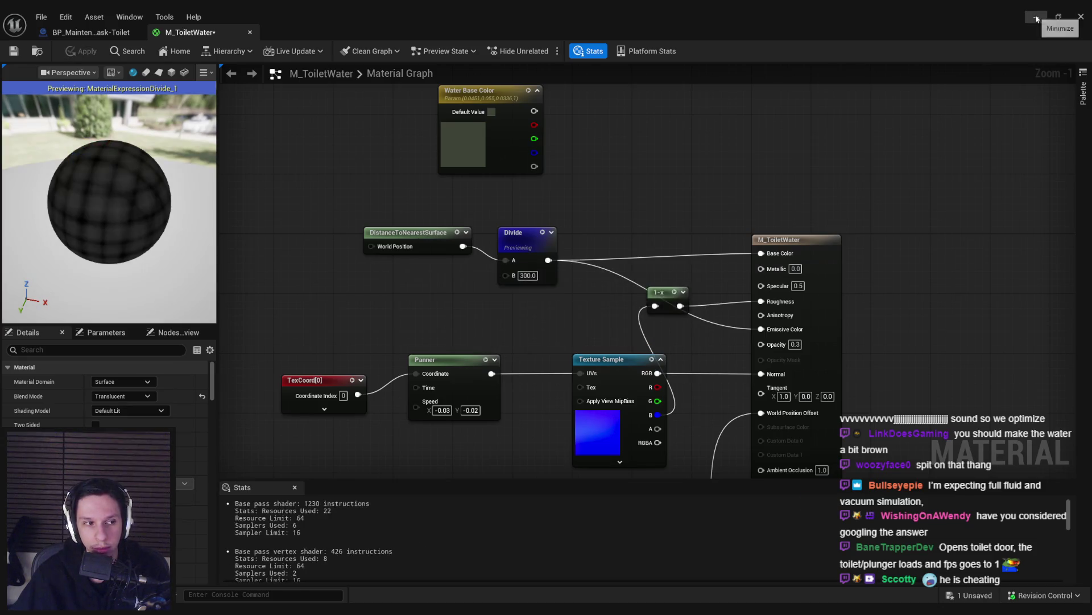
left_click(1036, 17)
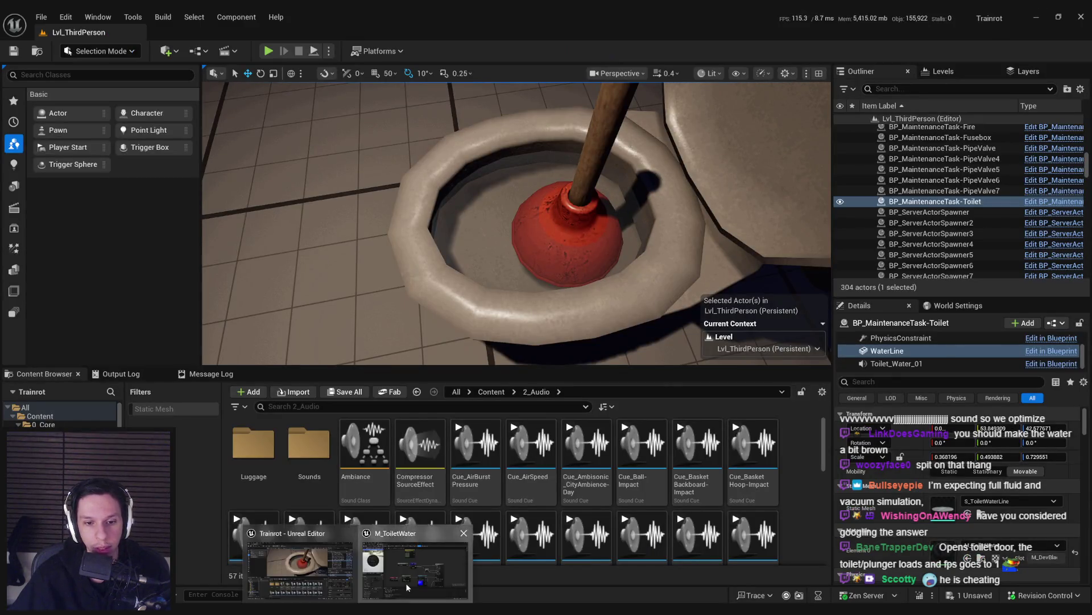
left_click(405, 582)
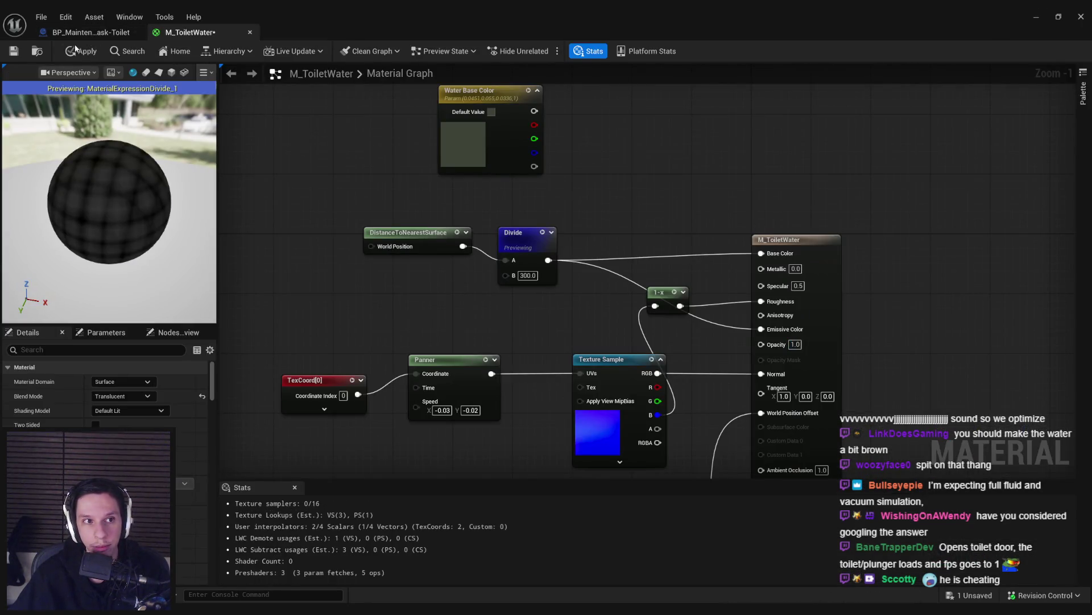
Step: Apply the material and orbit around the toilet to inspect the greyer water
left_click(82, 51)
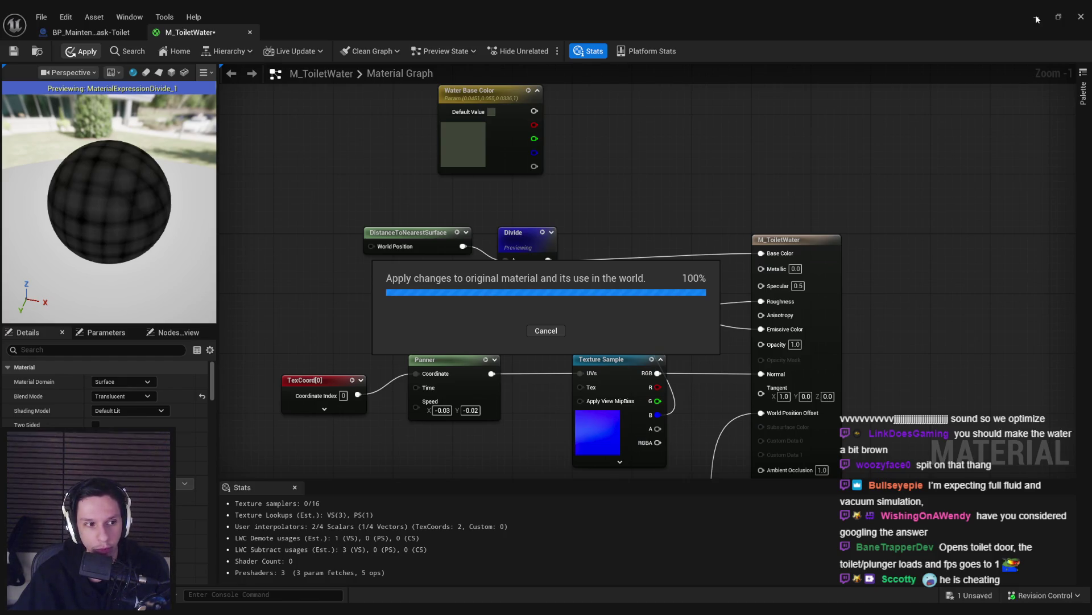
left_click(1037, 18)
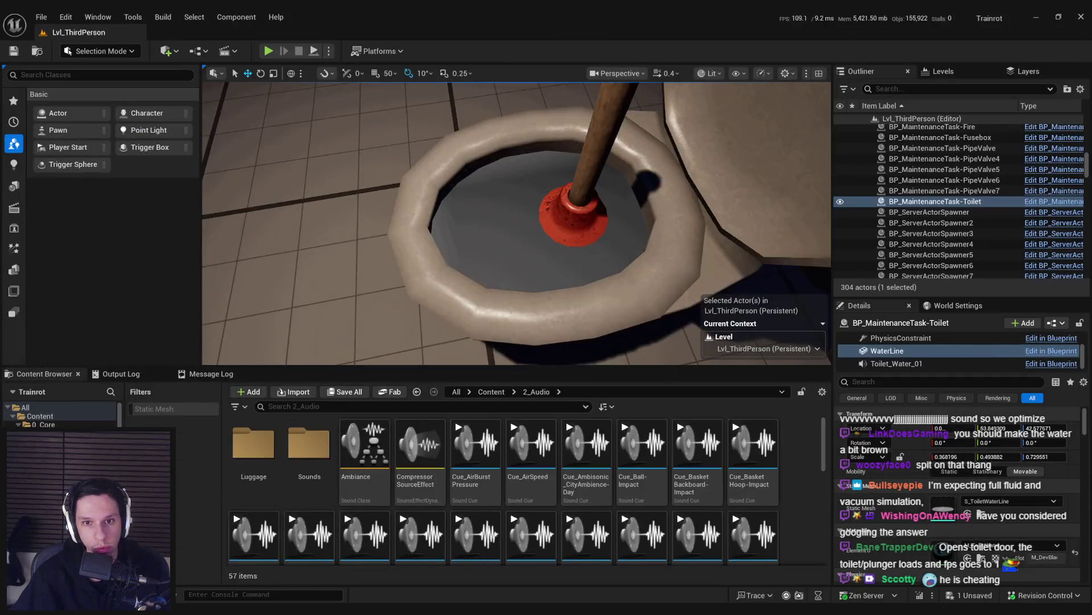
mouse_move(512, 228)
left_mouse_down()
mouse_move(444, 239)
mouse_move(455, 228)
mouse_move(421, 243)
mouse_move(445, 215)
mouse_move(455, 228)
mouse_move(433, 228)
mouse_move(450, 225)
mouse_move(443, 239)
mouse_move(463, 233)
left_mouse_up()
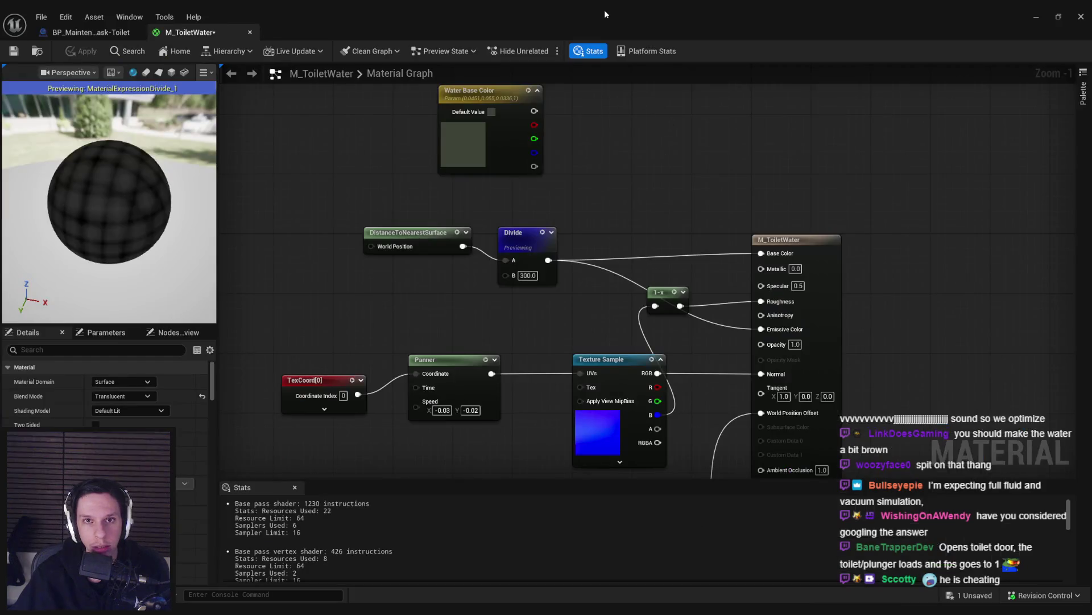
mouse_move(96, 8)
left_mouse_down()
mouse_move(96, 171)
mouse_move(0, 170)
left_mouse_up()
scroll(516, 223, "up", 5)
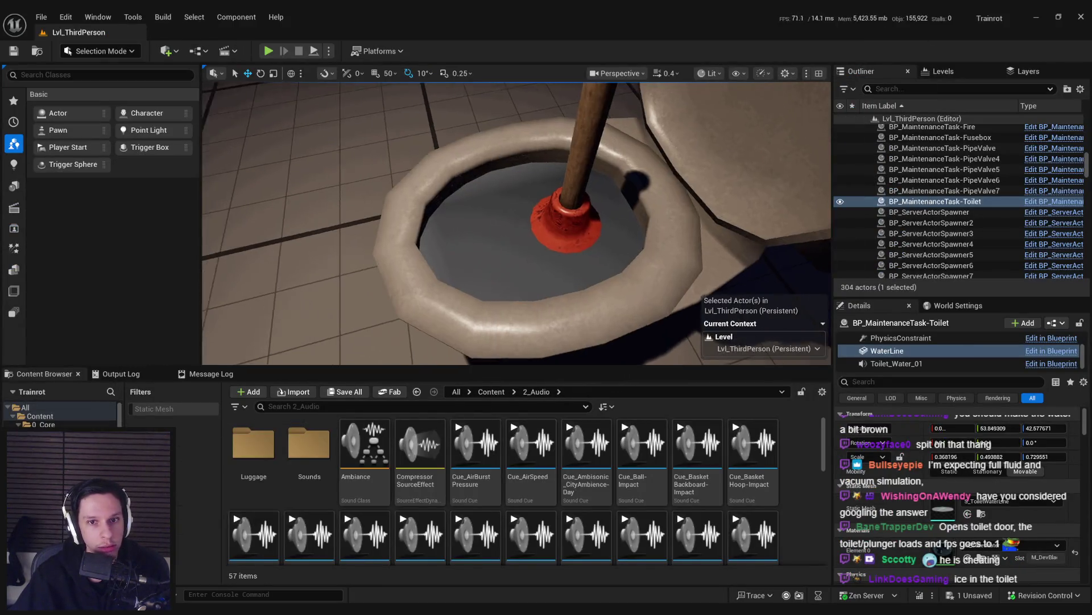
scroll(516, 223, "up", 5)
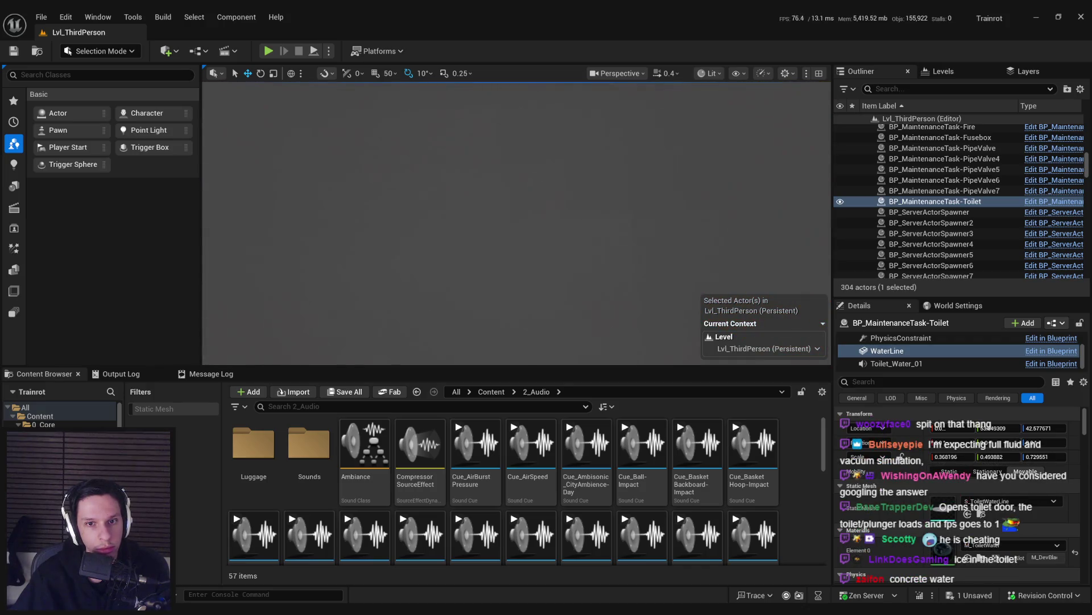
scroll(516, 237, "down", 5)
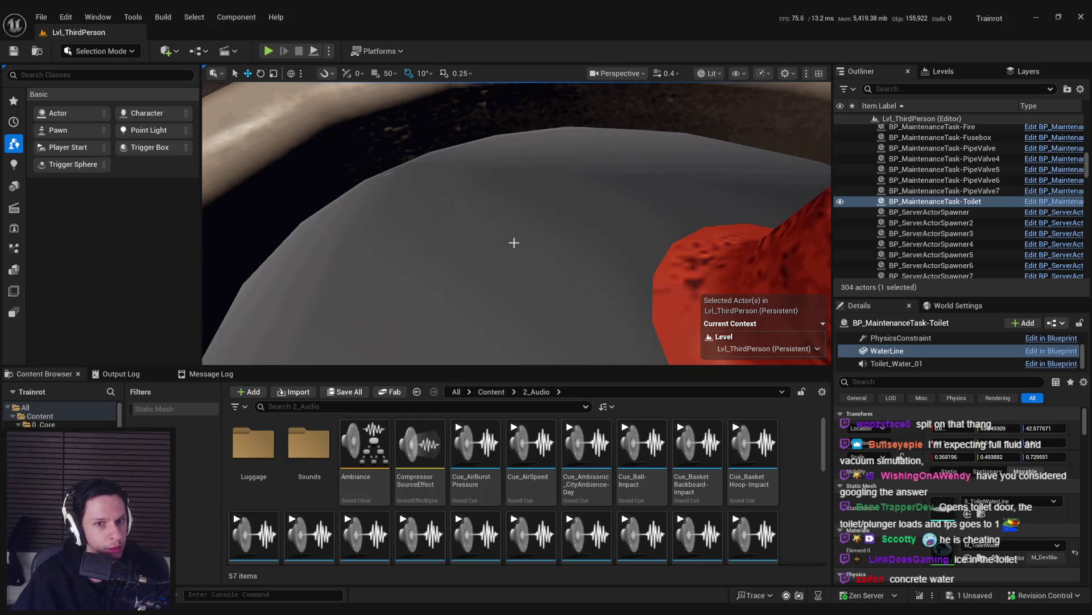
Step: Examine the water surface up close, then open the S_ToiletWaterLine mesh's UV display
left_click_drag(514, 242, 514, 197)
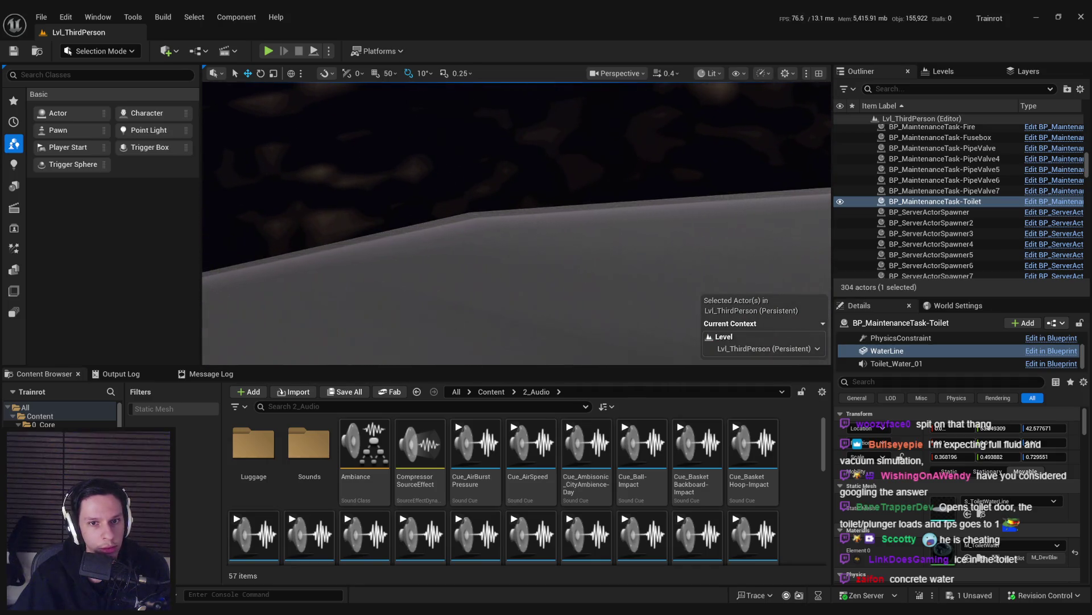
scroll(498, 241, "down", 6)
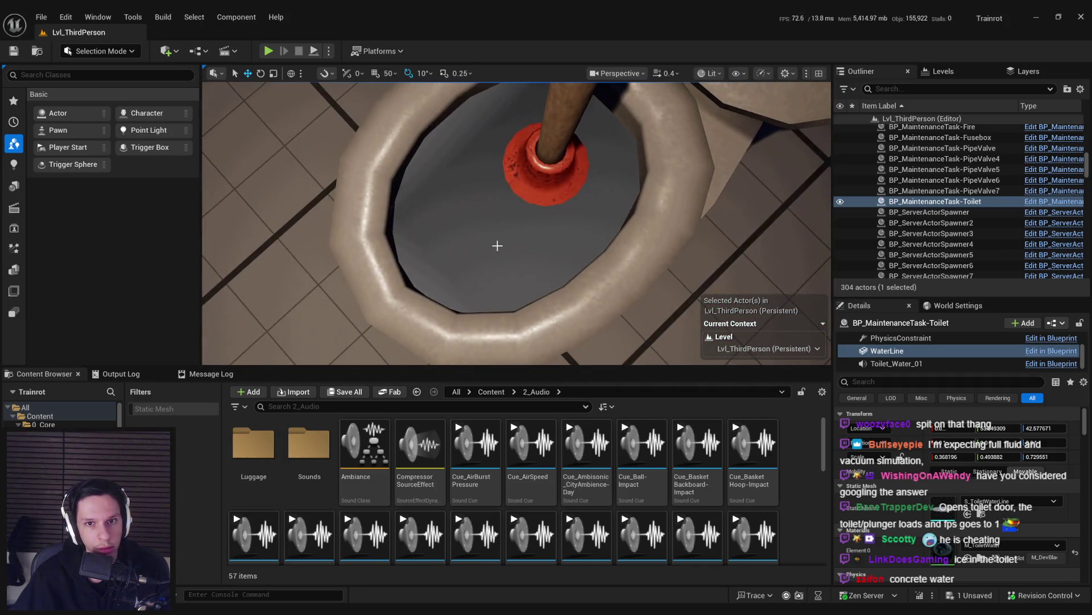
scroll(496, 244, "up", 6)
left_click_drag(496, 244, 494, 244)
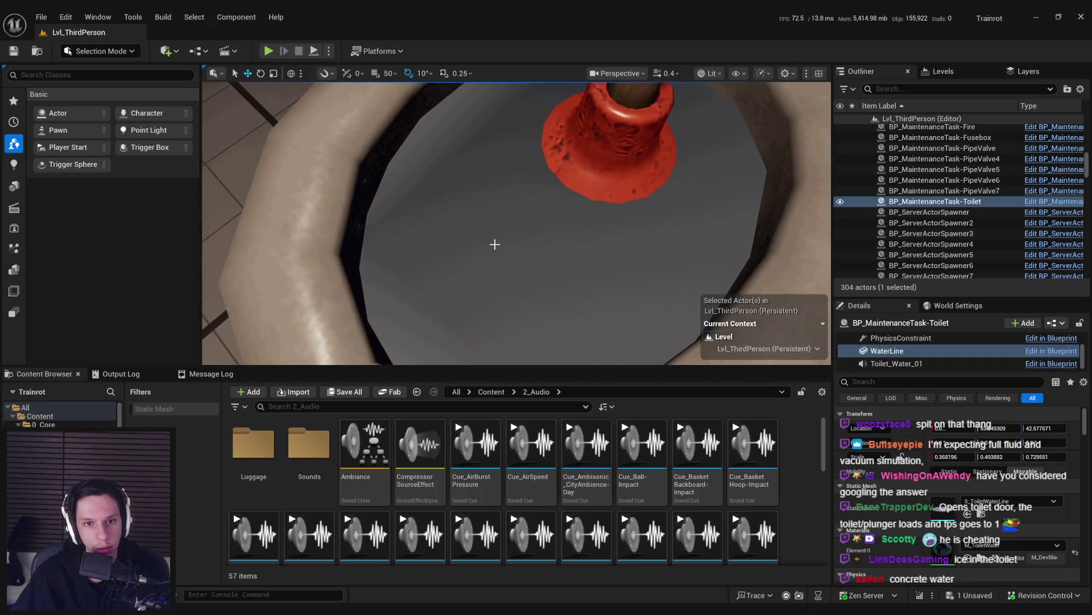
scroll(487, 250, "down", 4)
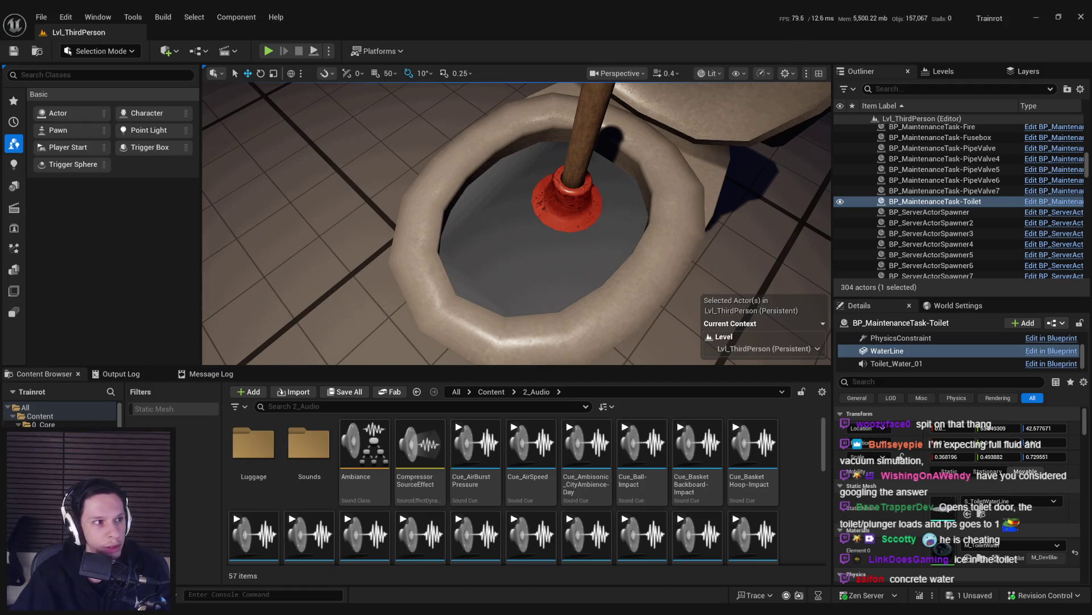
double_click(943, 508)
left_click(342, 51)
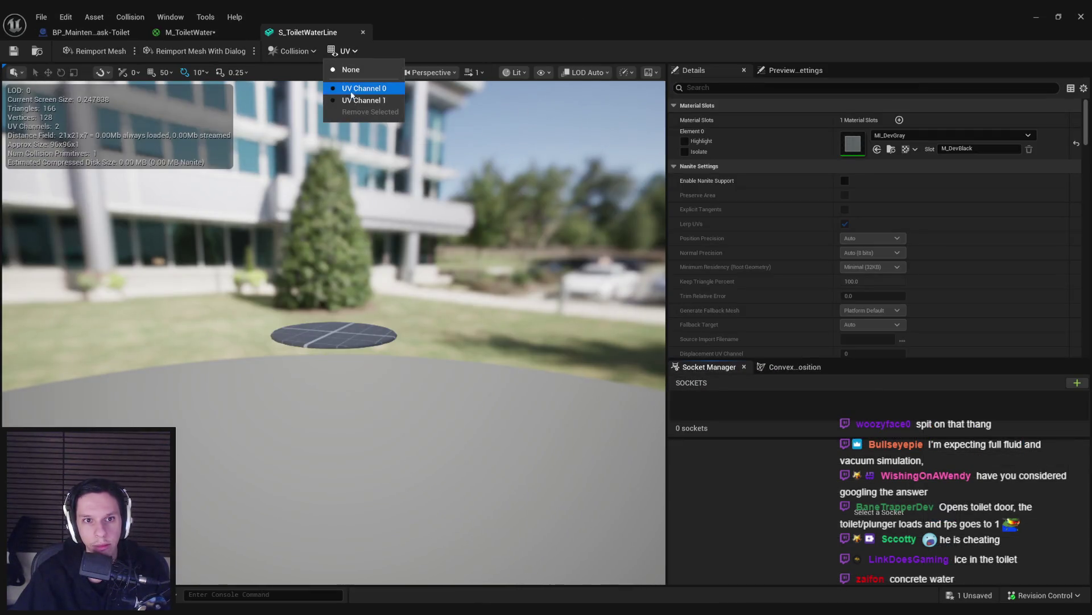
Step: Compare S_ToiletWaterLine's UV Channel 0 and 1 layouts, then close the mesh editor
left_click(353, 86)
left_click(342, 51)
left_click(351, 90)
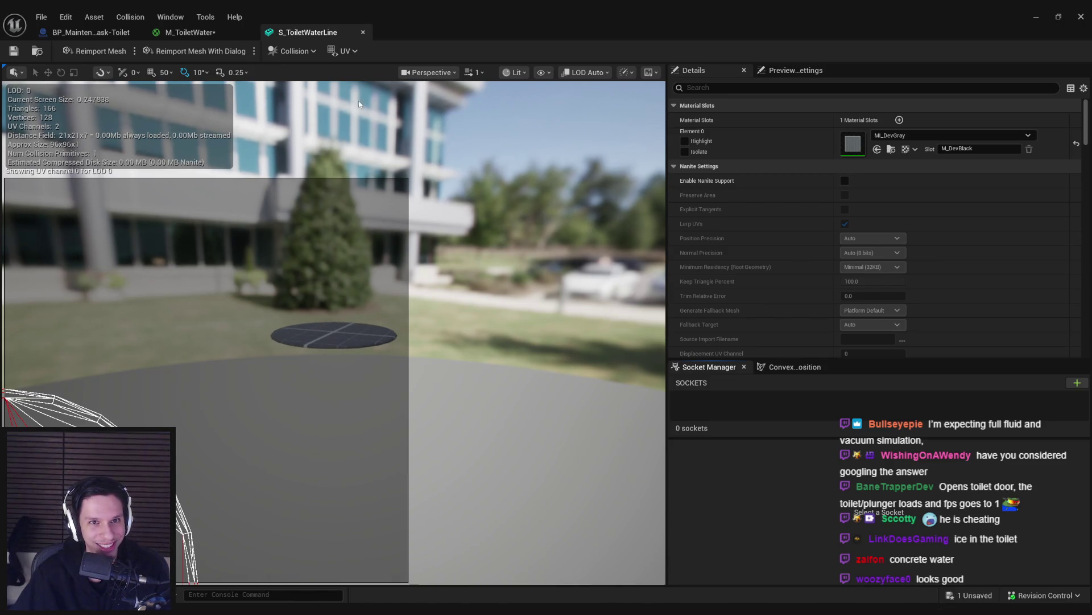
left_click(345, 51)
left_click(344, 97)
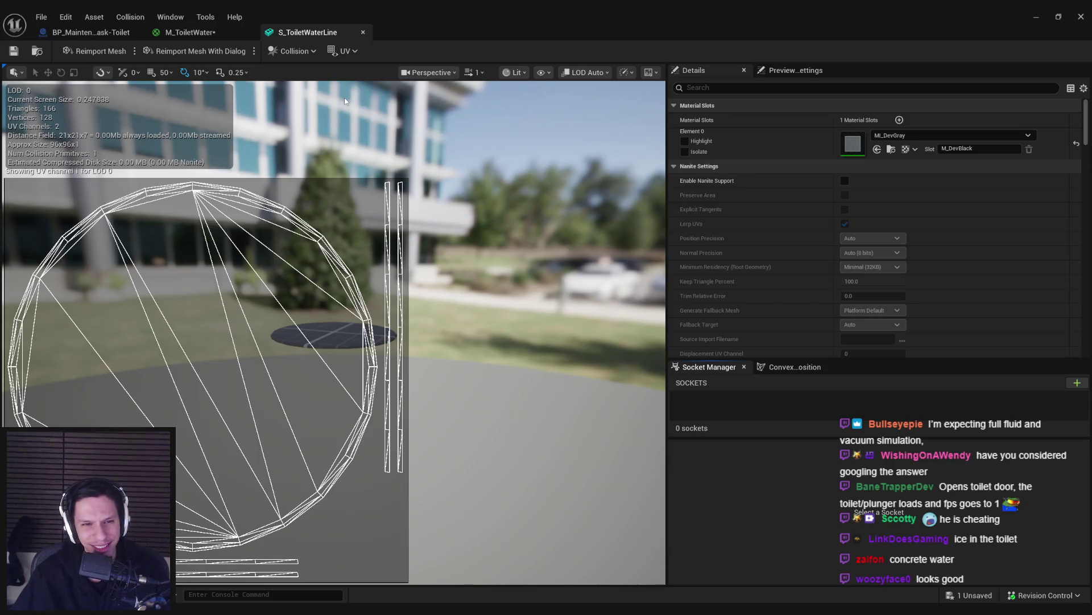
left_click(345, 51)
left_click(355, 88)
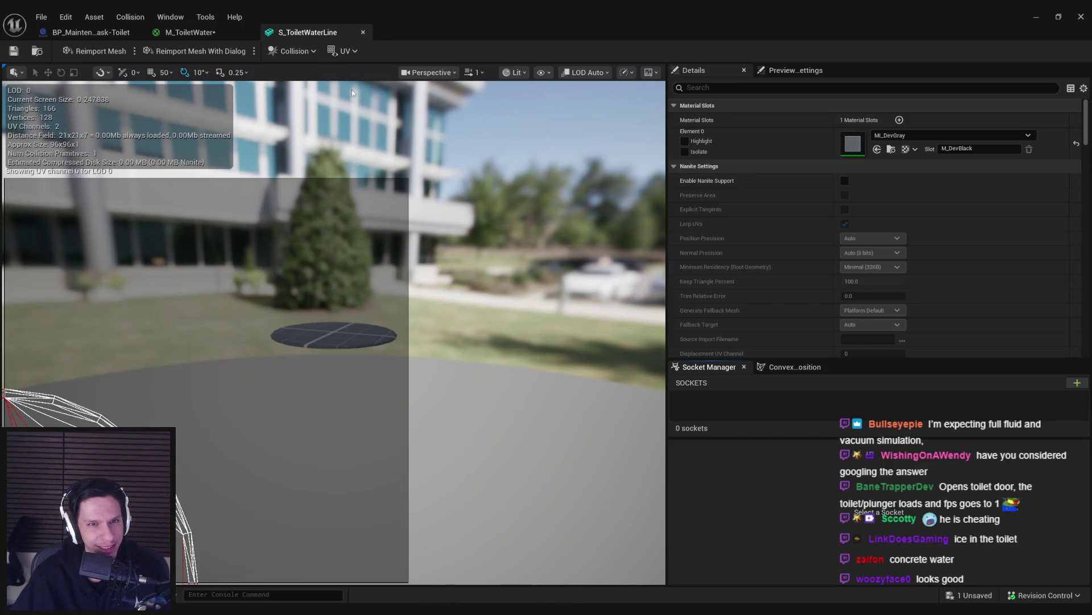
middle_click(323, 32)
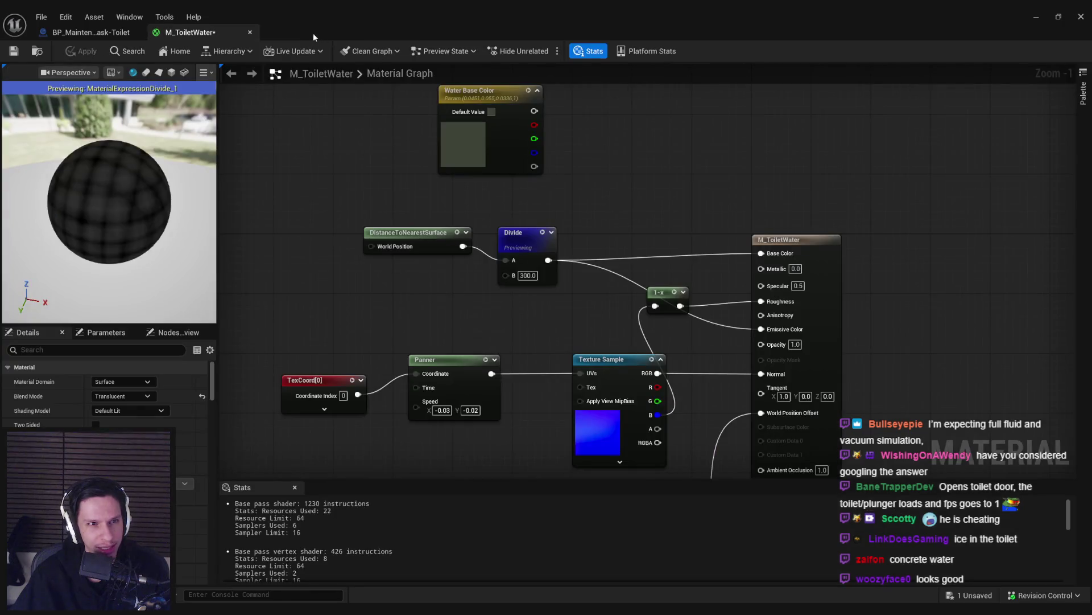
left_click(107, 35)
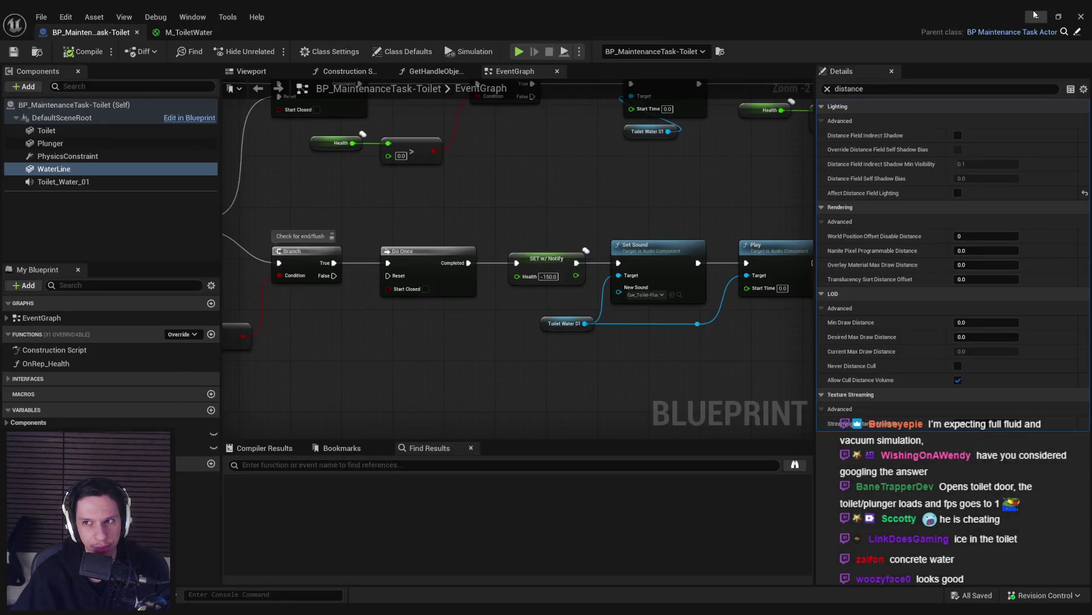
left_click(1036, 17)
key("w")
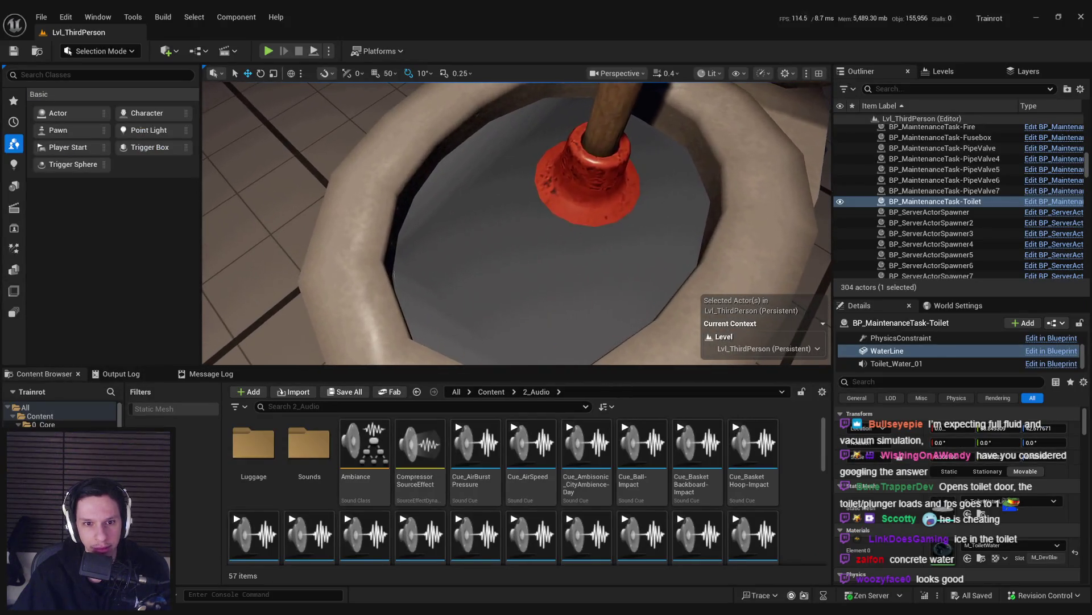
key("s")
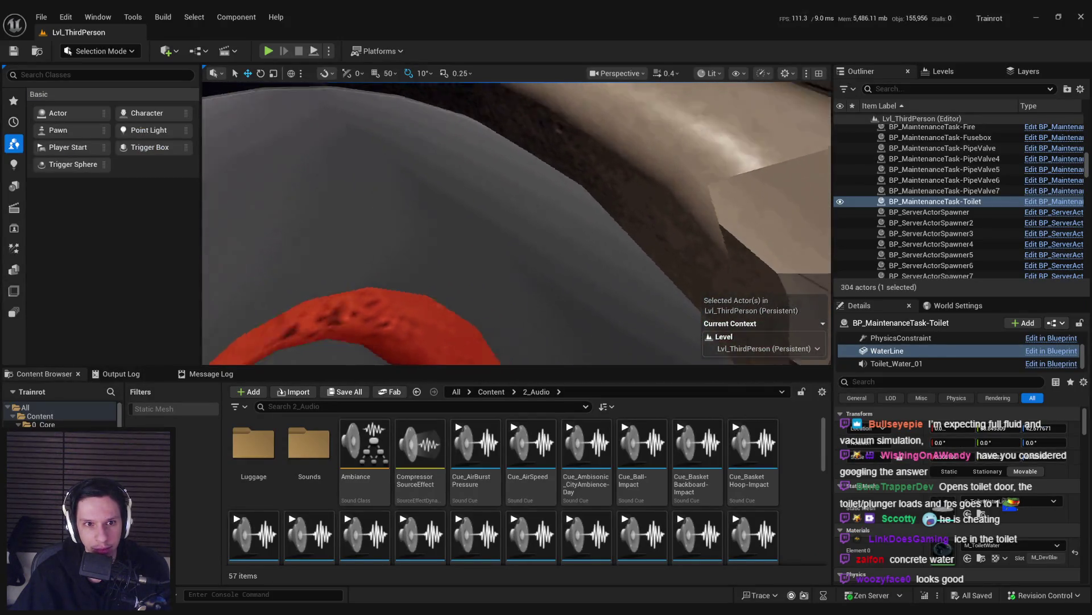
scroll(516, 224, "down", 2)
key("w")
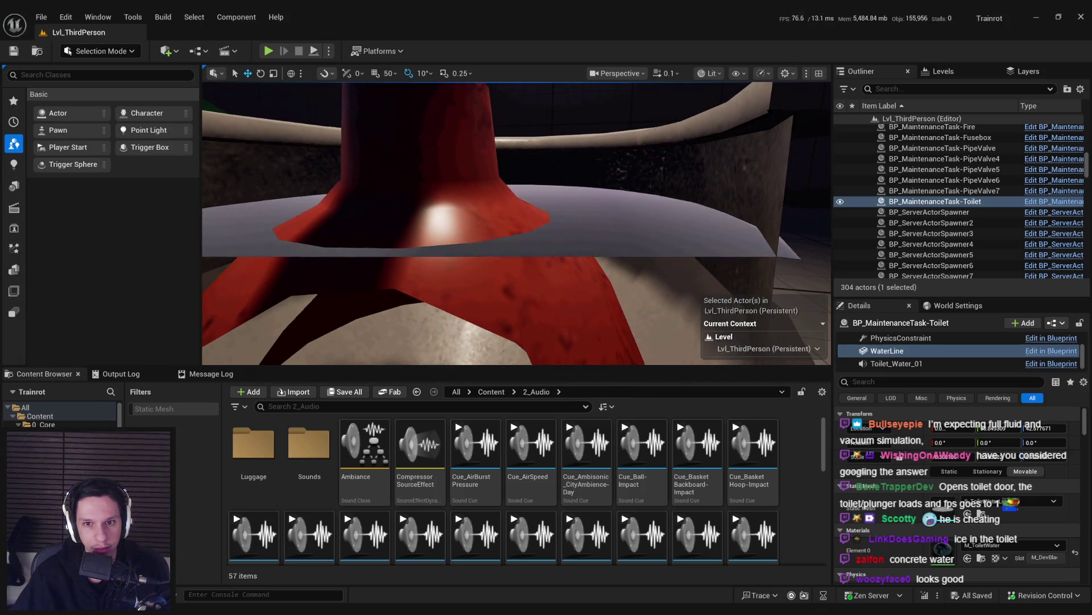
key("e")
scroll(611, 215, "up", 4)
key("s")
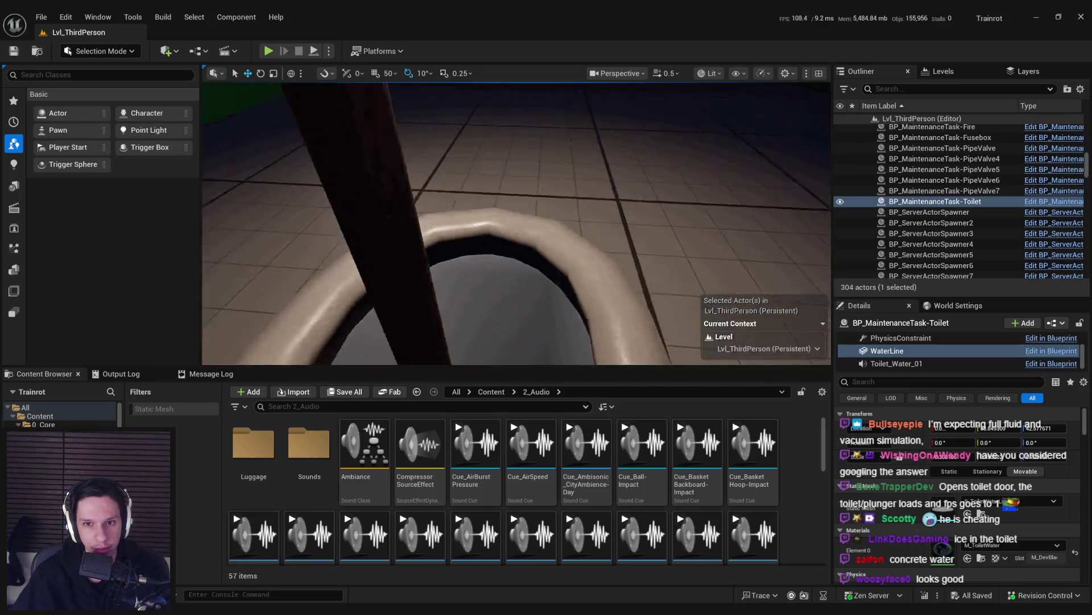
left_click(391, 585)
left_click(191, 32)
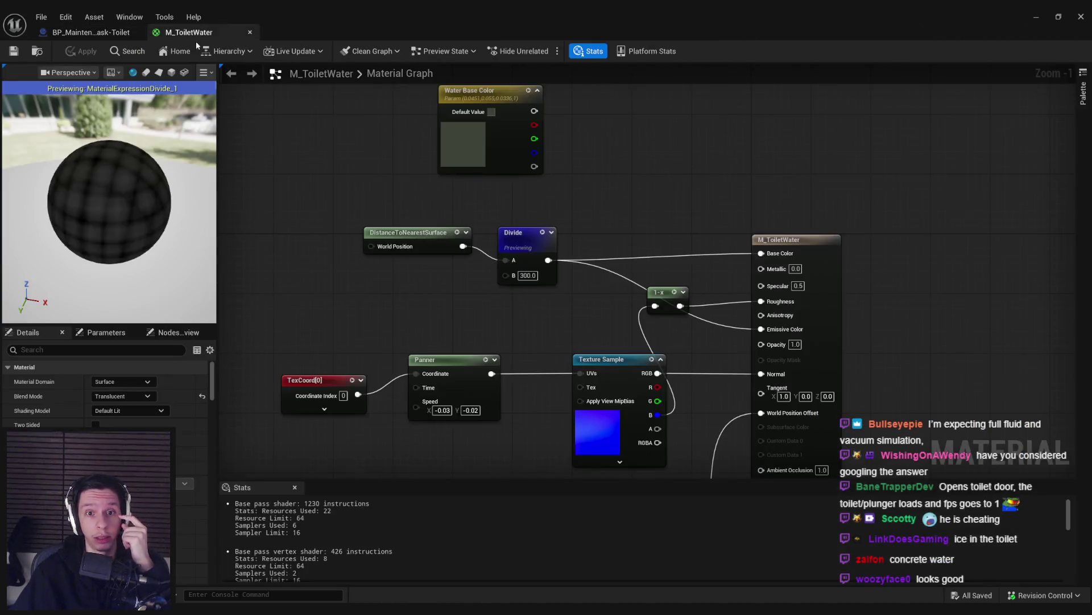
Step: Commit Divide B = 500 and apply M_ToiletWater, then return to the Toilet Clog card in Chrome
key("space")
type("500")
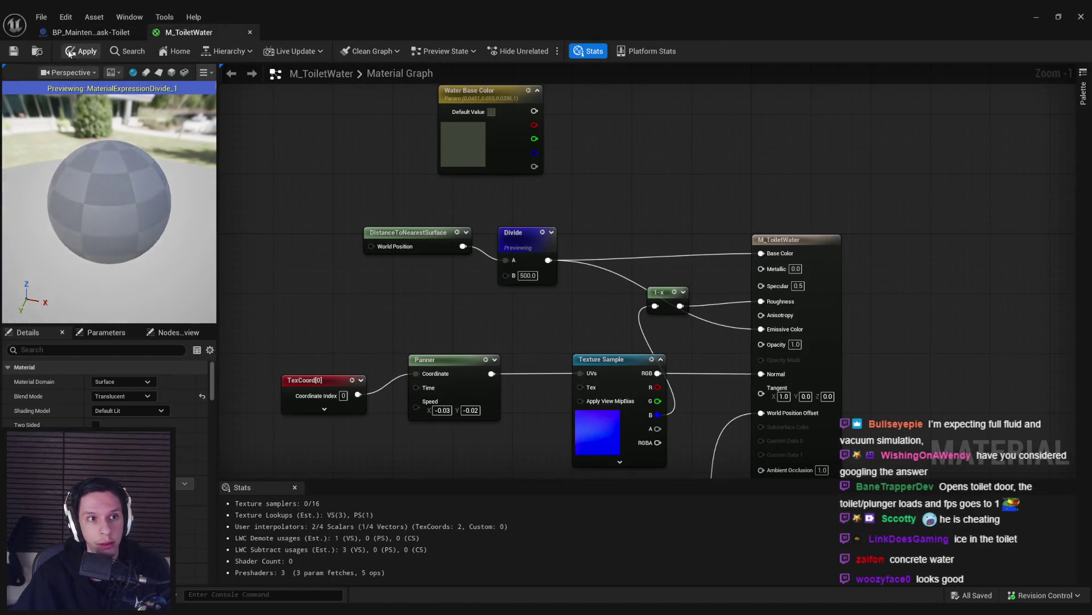
left_click(81, 51)
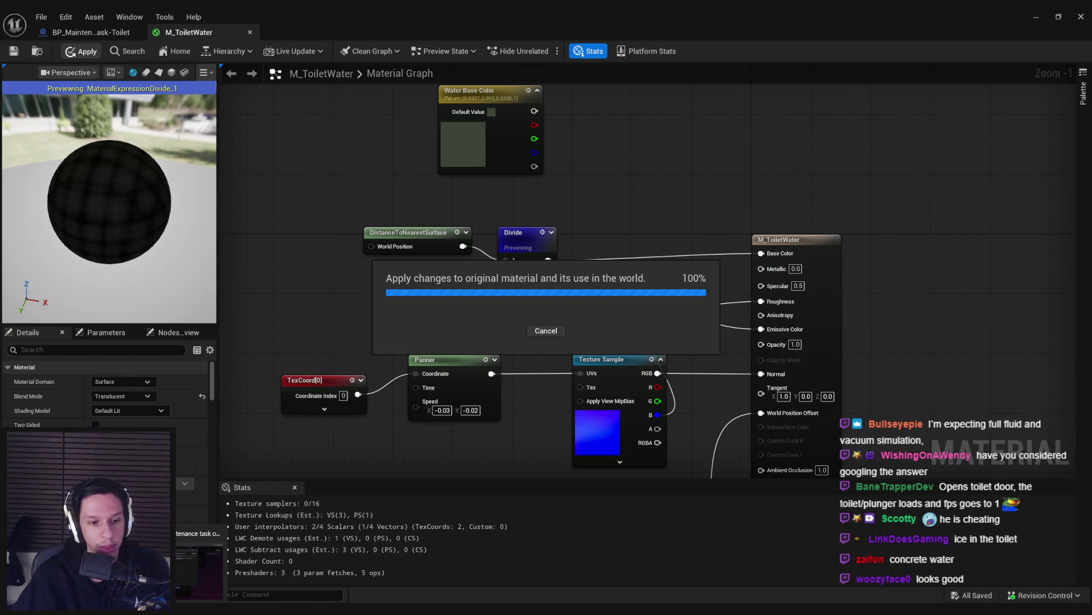
key("alt+Tab")
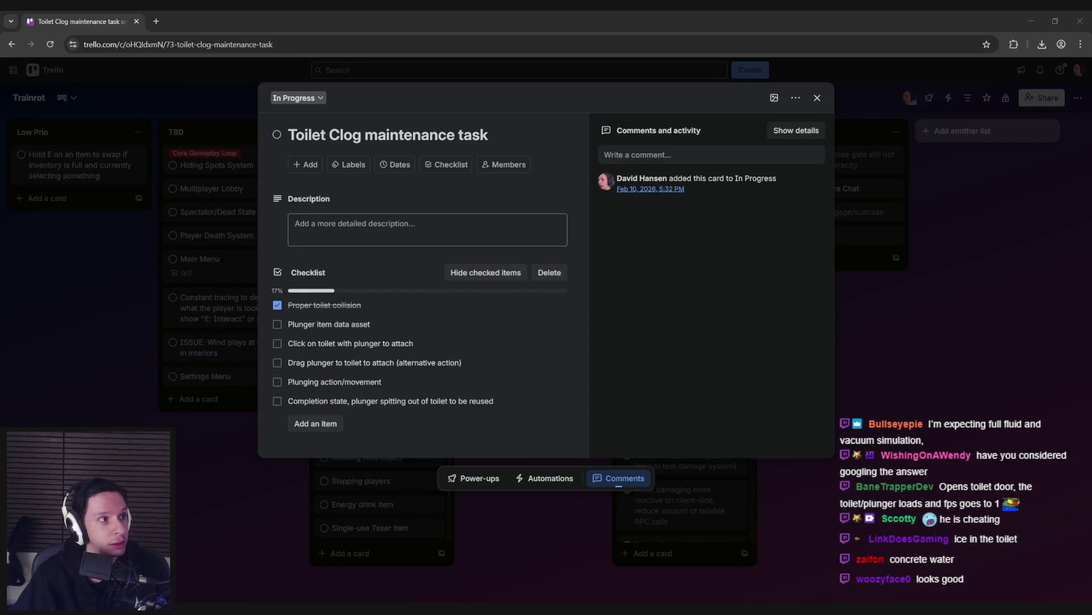
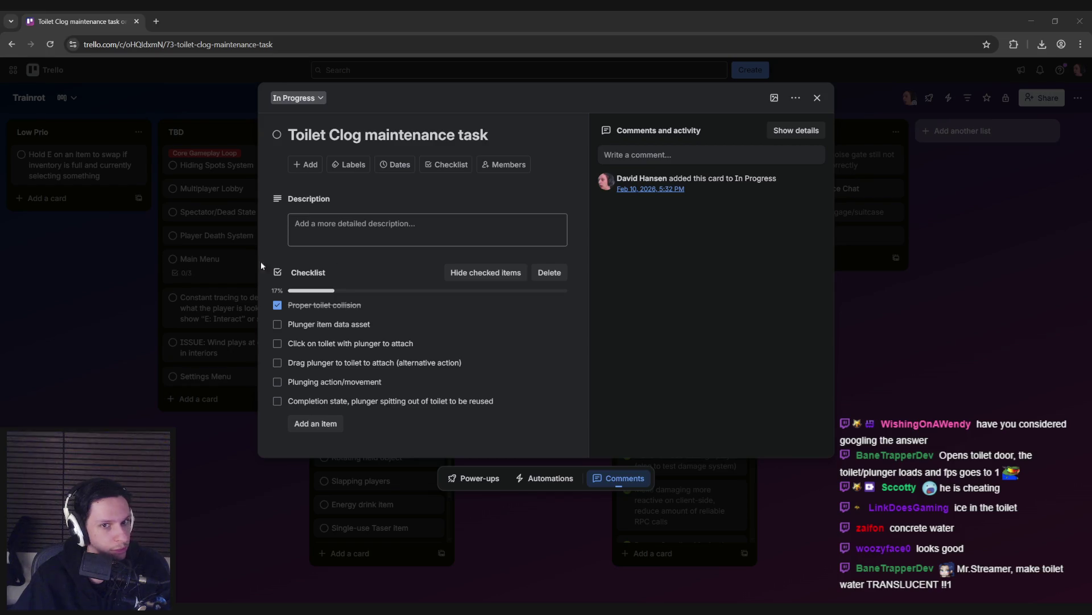
Step: Switch from the Trello card back to the Unreal Editor's M_ToiletWater material editor
left_click(300, 563)
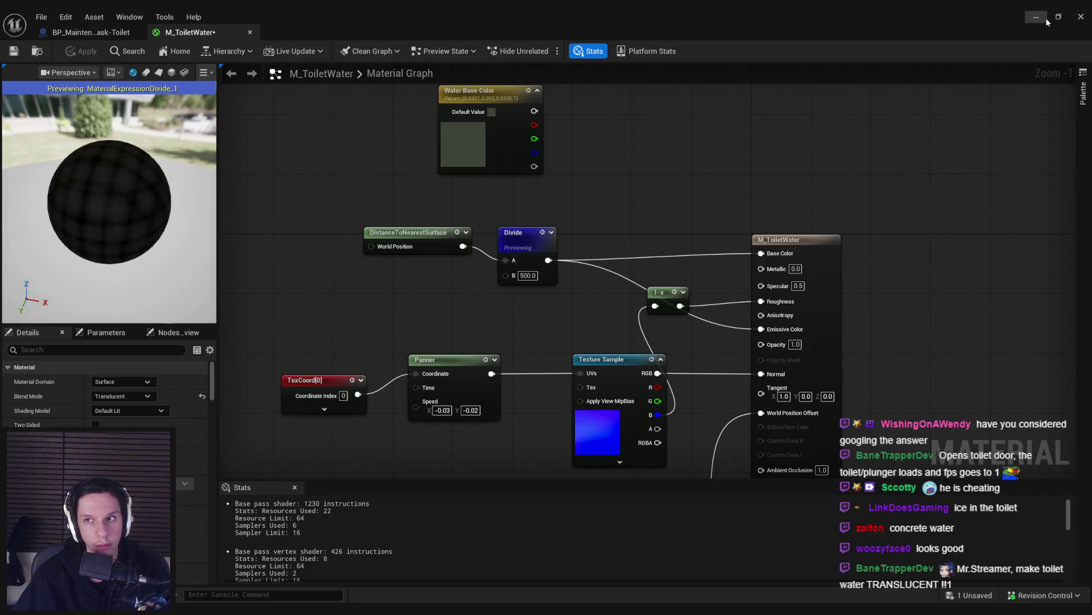
Step: Delete the DistanceToNearestSurface and Divide nodes from the M_ToiletWater graph
left_click(1081, 18)
left_click_drag(795, 131, 682, 217)
key("alt+Tab")
key("Delete")
Step: Wire Water Base Color to Base Color, set Opacity 0.4, apply, and return to the toilet Blueprint
mouse_move(761, 253)
left_mouse_down()
mouse_move(533, 111)
mouse_move(672, 293)
mouse_move(761, 329)
left_mouse_up()
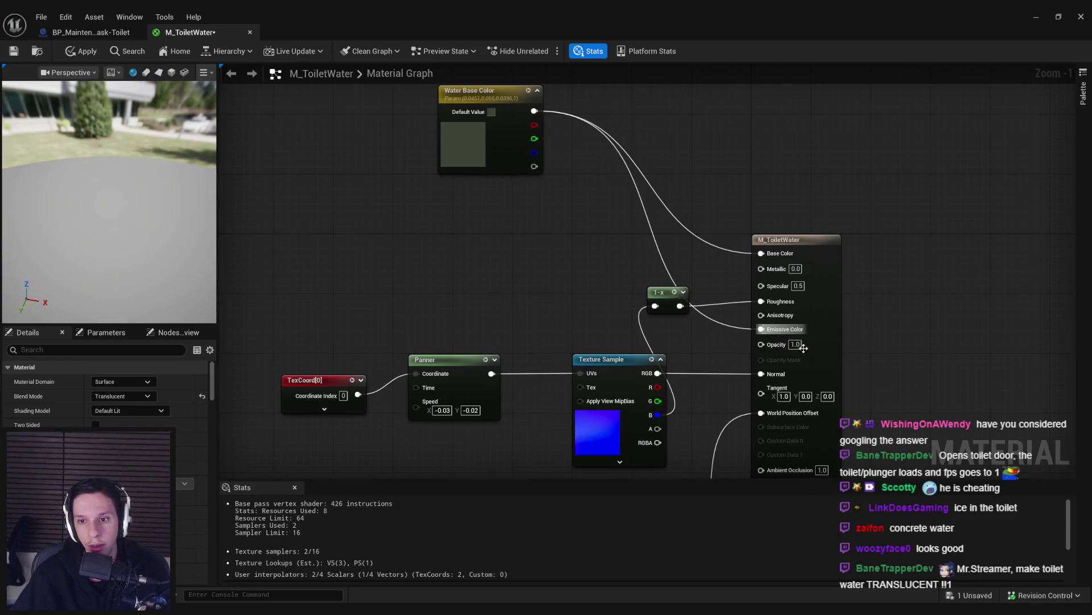
type("0.4")
key("Return")
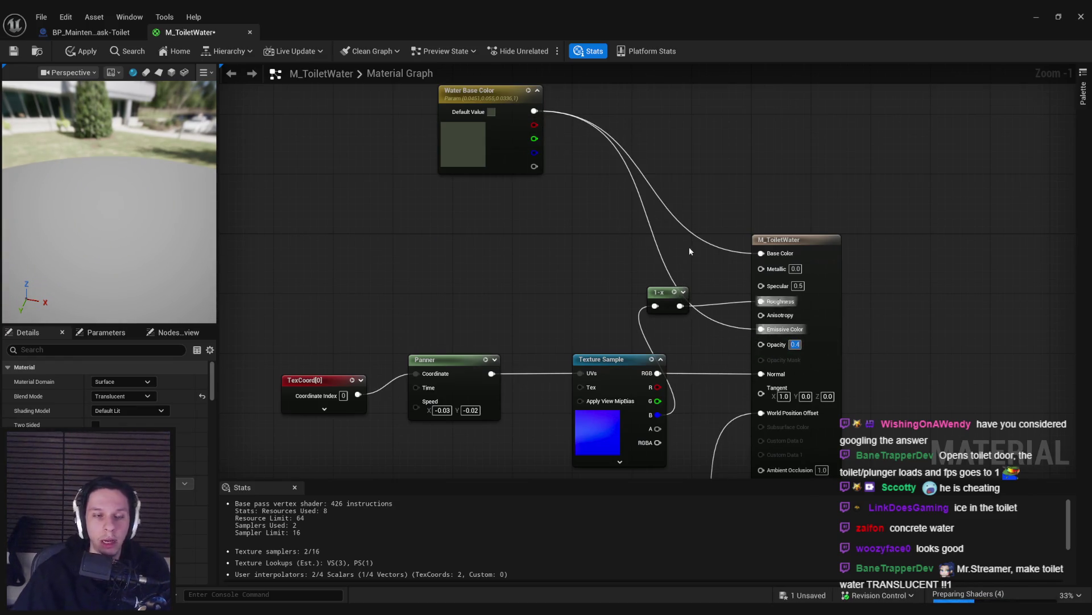
left_click(81, 52)
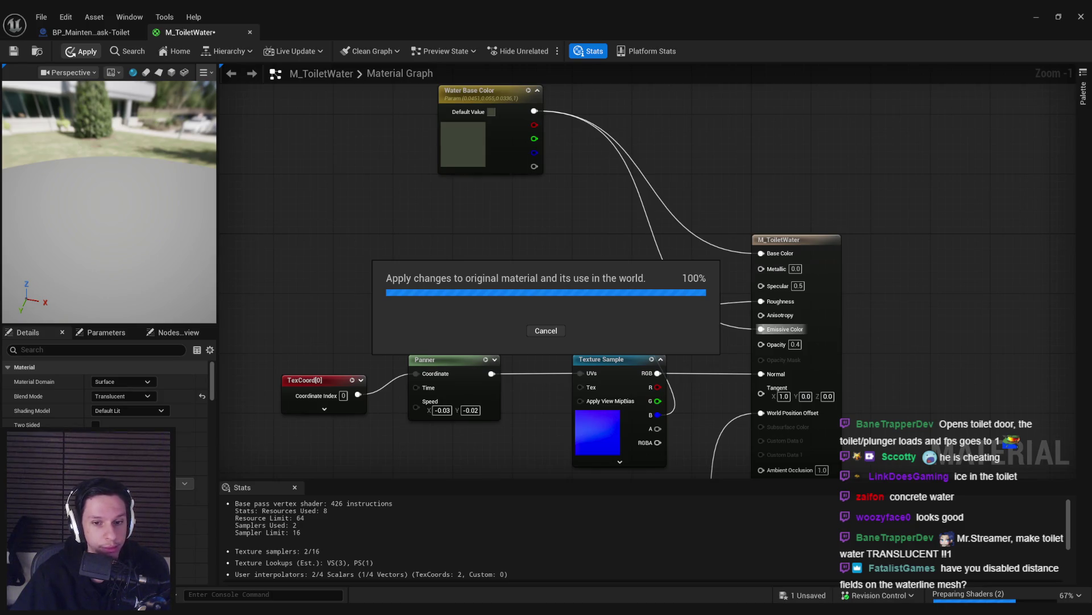
left_click(99, 32)
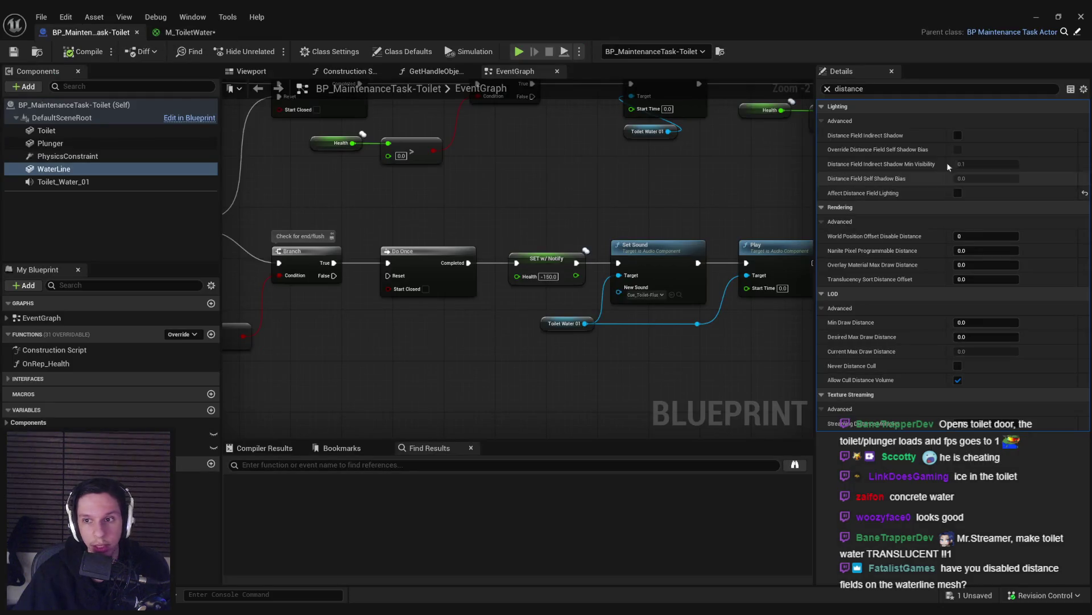
Step: Toggle Cast Shadow on the WaterLine component and save BP_MaintenanceTask-Toilet
double_click(889, 87)
type("shad")
left_click(958, 149)
left_click(827, 89)
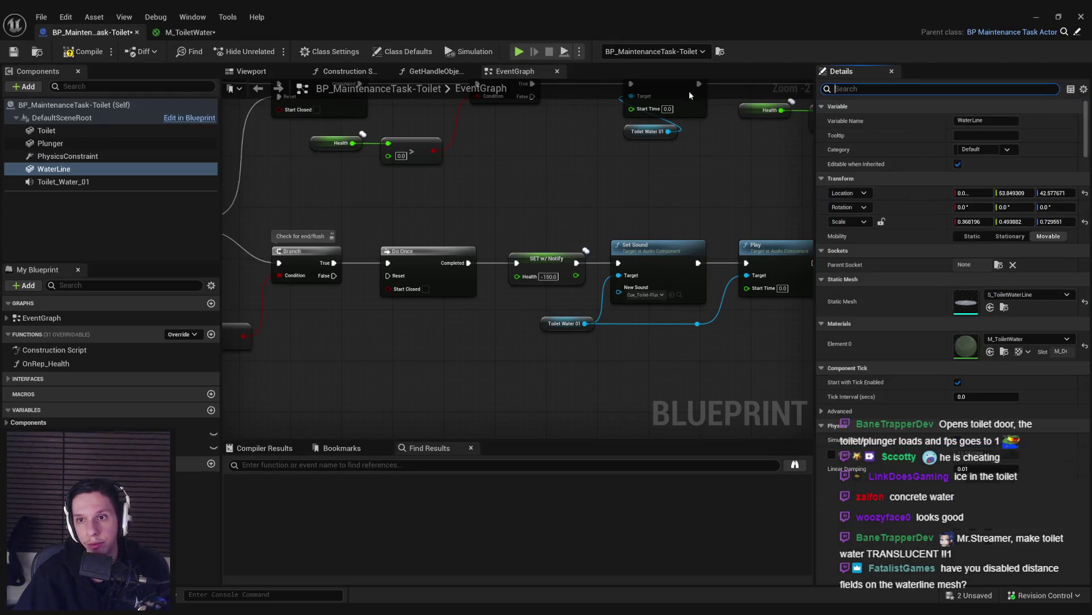
left_click(13, 52)
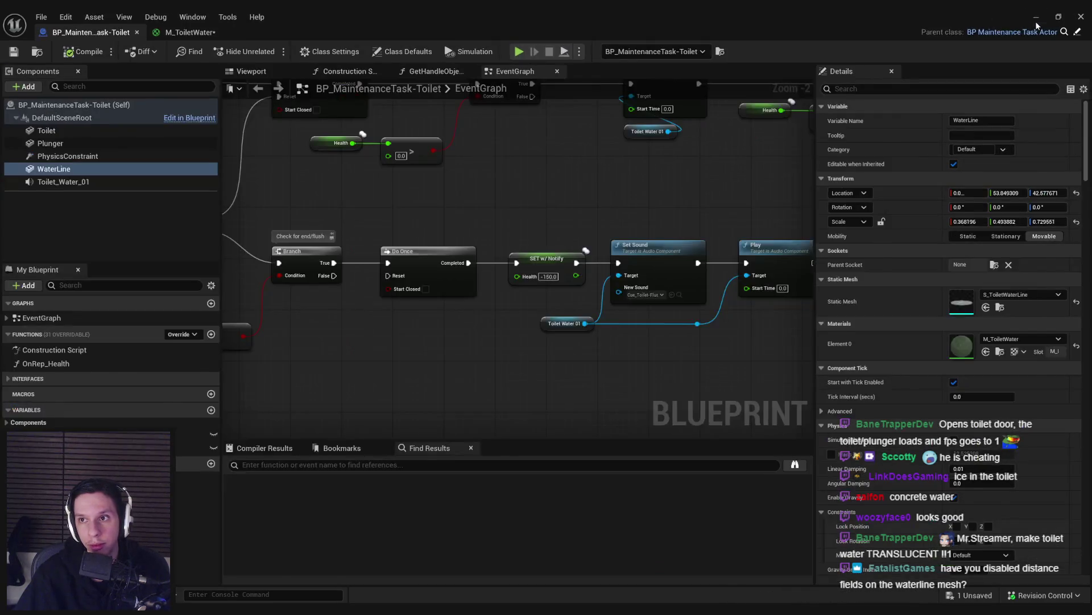
Step: Glance at the toilet level, then return to the M_ToiletWater material graph
left_click(1036, 22)
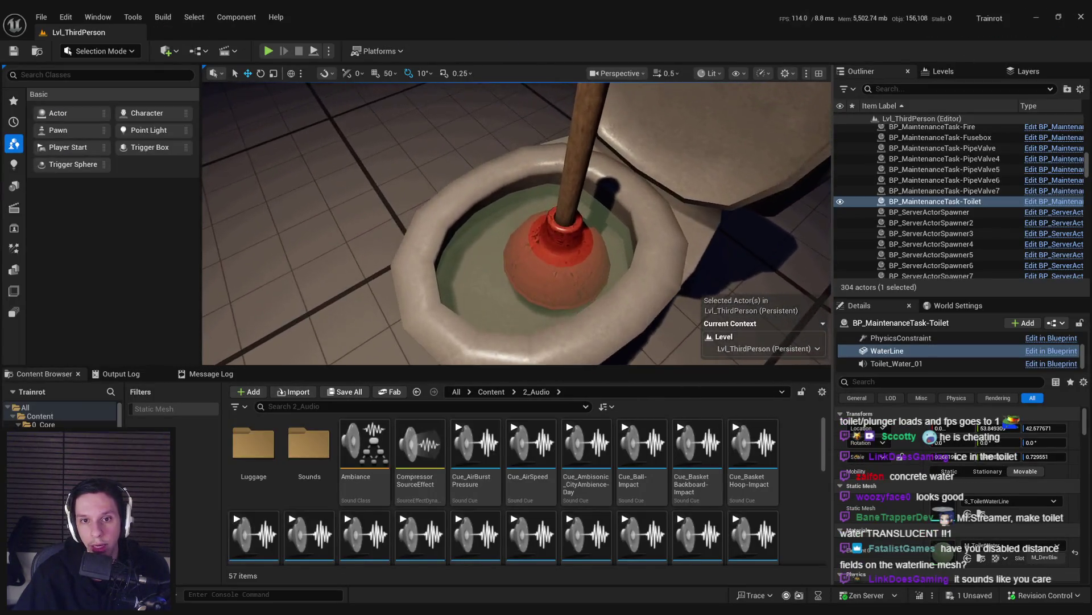
key("alt+Tab")
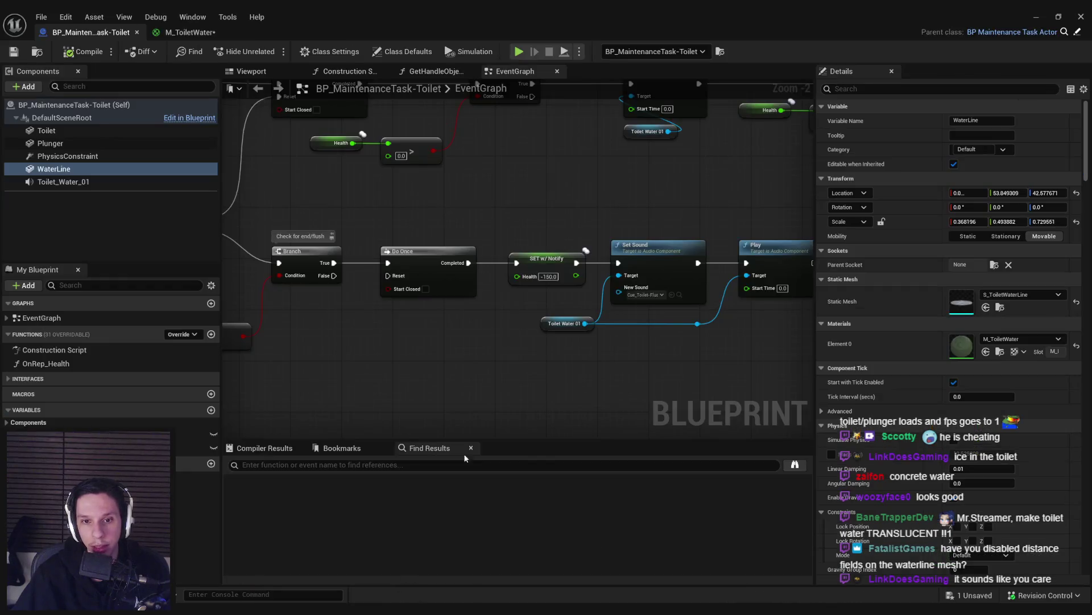
left_click(191, 33)
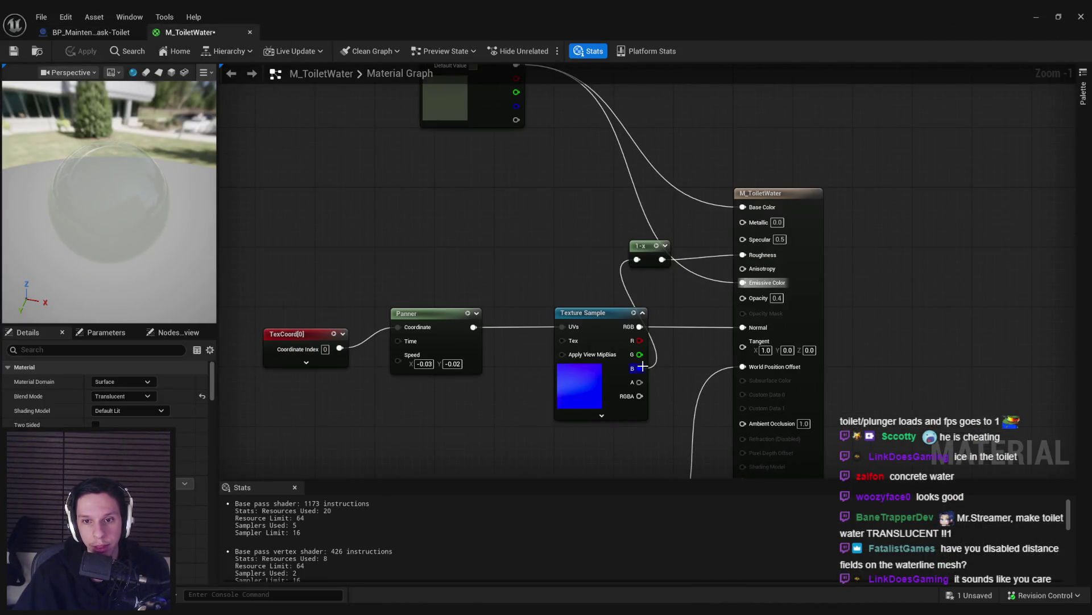
Step: Add a Multiply node fed by the water texture sample's channel output
left_click(649, 245)
left_click_drag(640, 368, 475, 209)
left_click(475, 209)
left_click_drag(637, 342, 429, 222)
type("multiply")
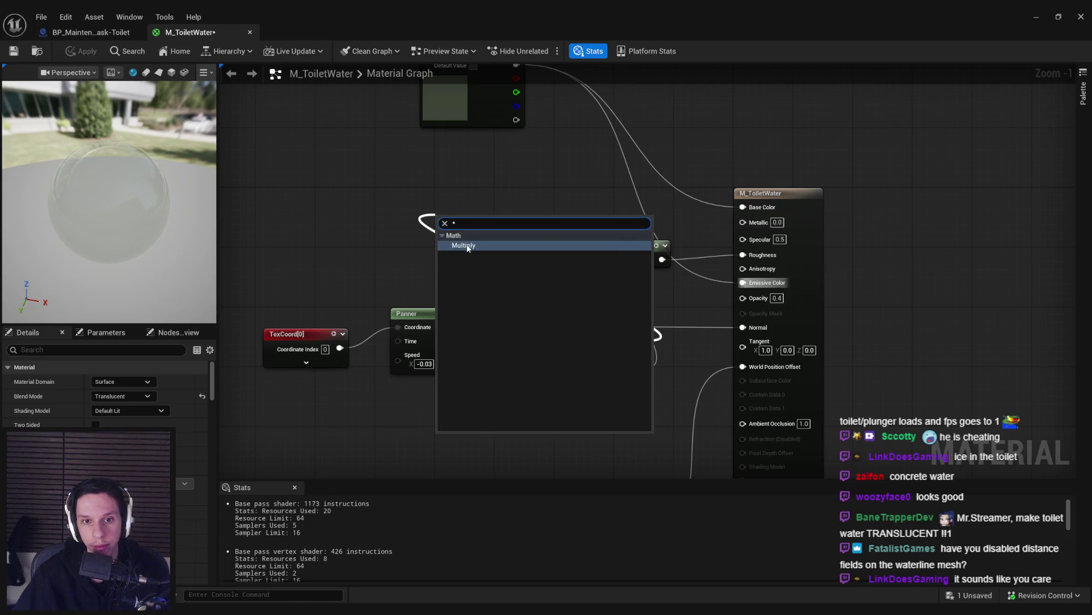
key("Return")
left_click_drag(459, 274, 474, 245)
Step: Duplicate Water Base Color as a new 'Poop' parameter and give it a reddish colour
left_click(450, 91)
key("ctrl+c")
key("ctrl+v")
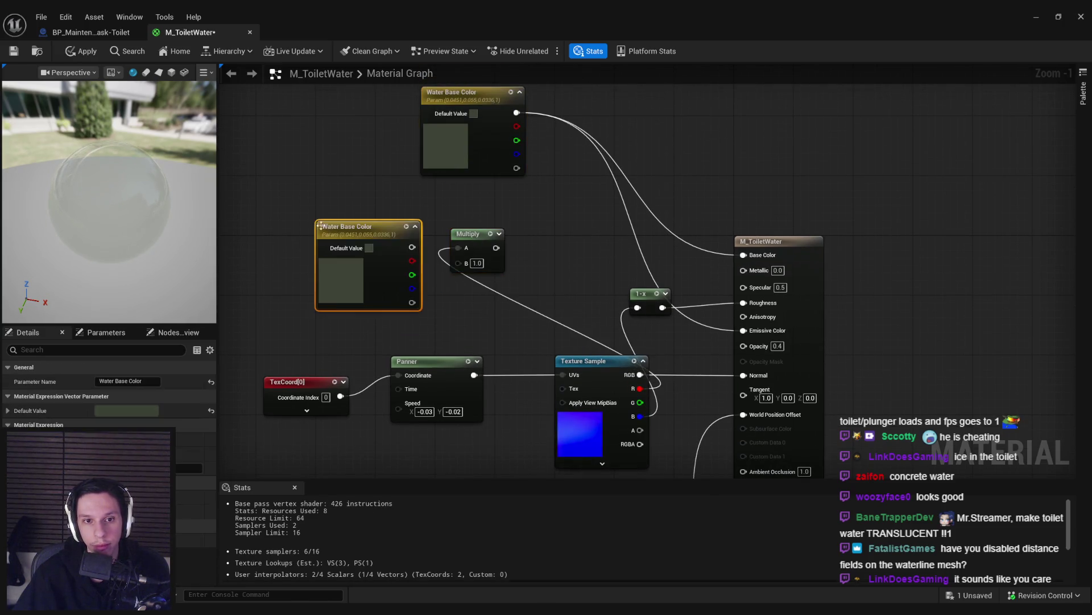
double_click(358, 226)
type("Poop")
key("Return")
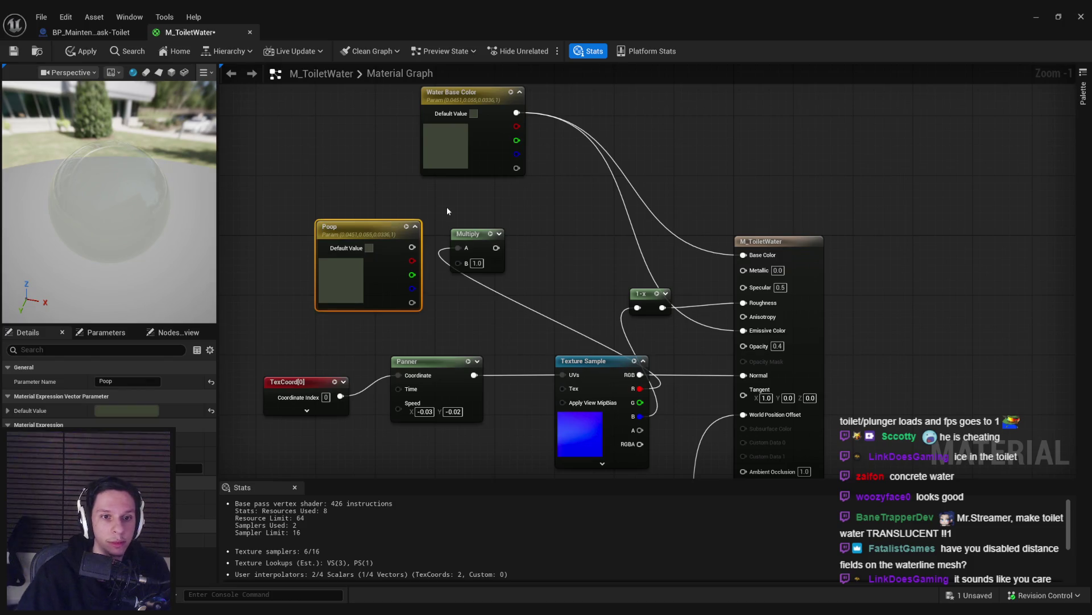
left_click(126, 410)
left_click_drag(255, 444, 240, 447)
left_click_drag(227, 380, 227, 372)
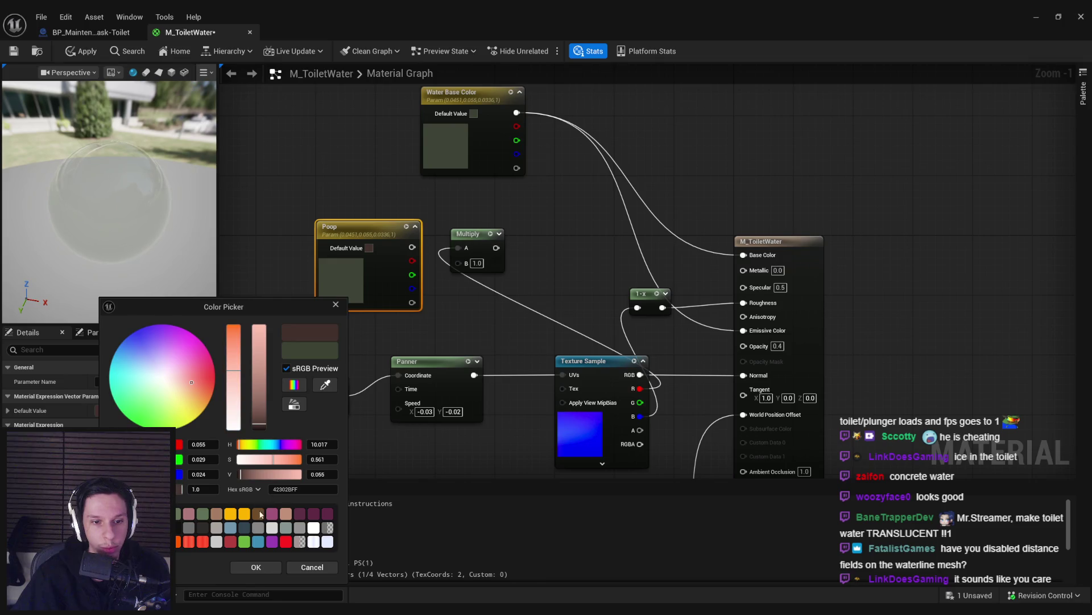
left_click(256, 566)
Step: Multiply Poop by the mask, Add it to Water Base Color, route to Emissive, and apply
left_click_drag(413, 247, 458, 262)
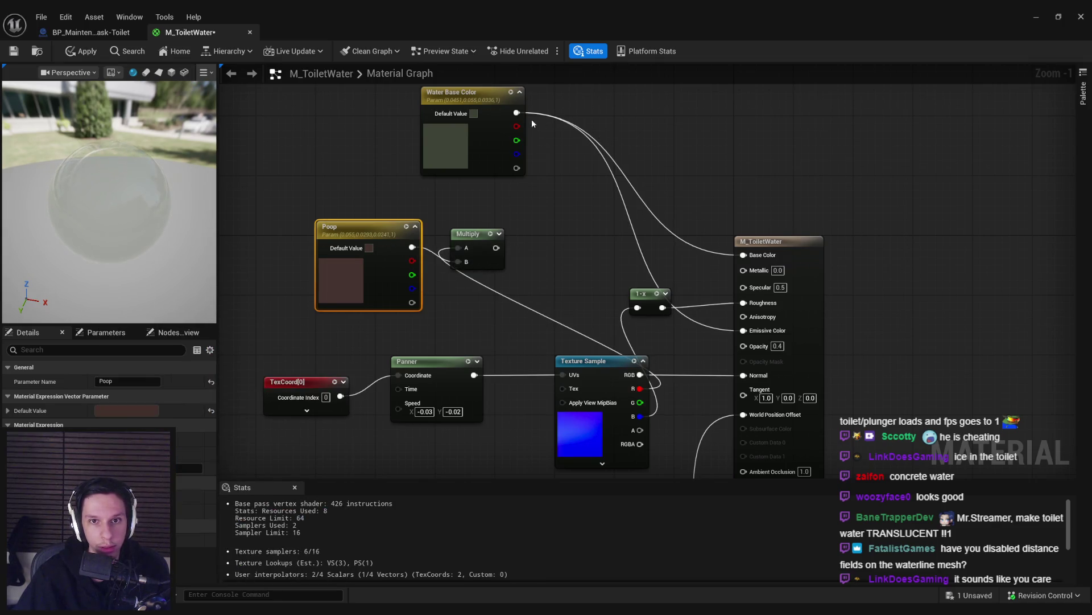
left_click_drag(516, 112, 573, 162)
type("add")
key("Return")
left_click_drag(496, 247, 578, 196)
left_click_drag(743, 330, 605, 183)
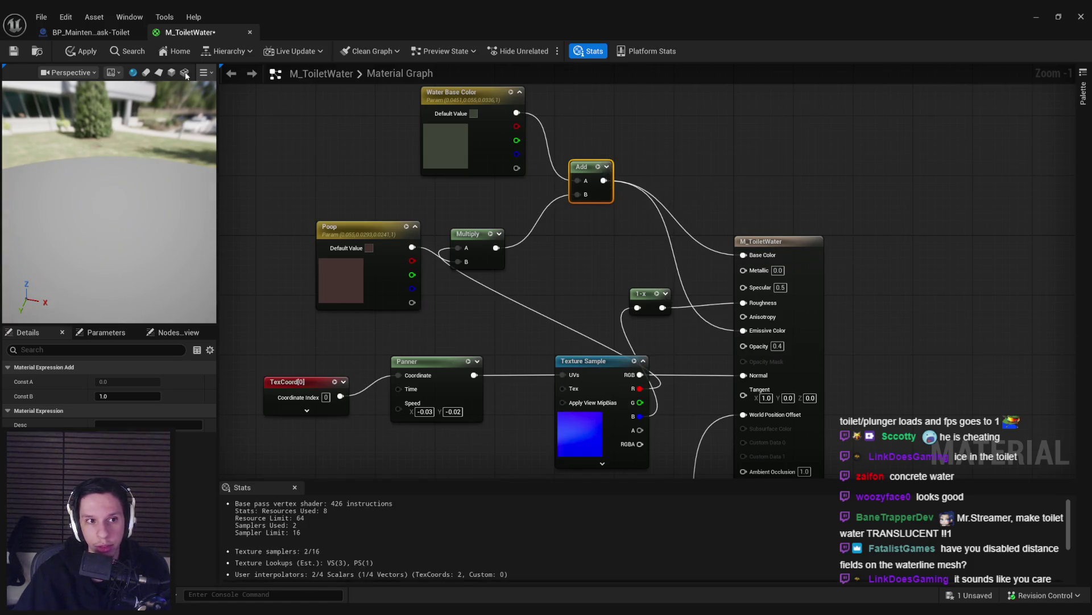
left_click(85, 53)
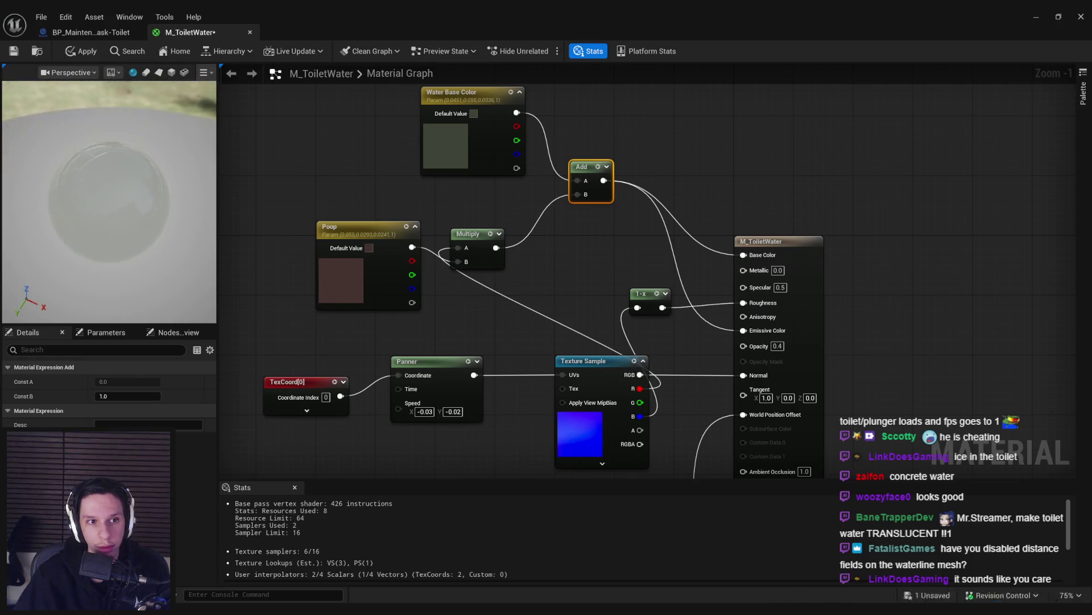
Step: Drive the mask from the texture's G channel, check the preview from above, and open T_Water_N
left_click_drag(188, 121, 188, 121)
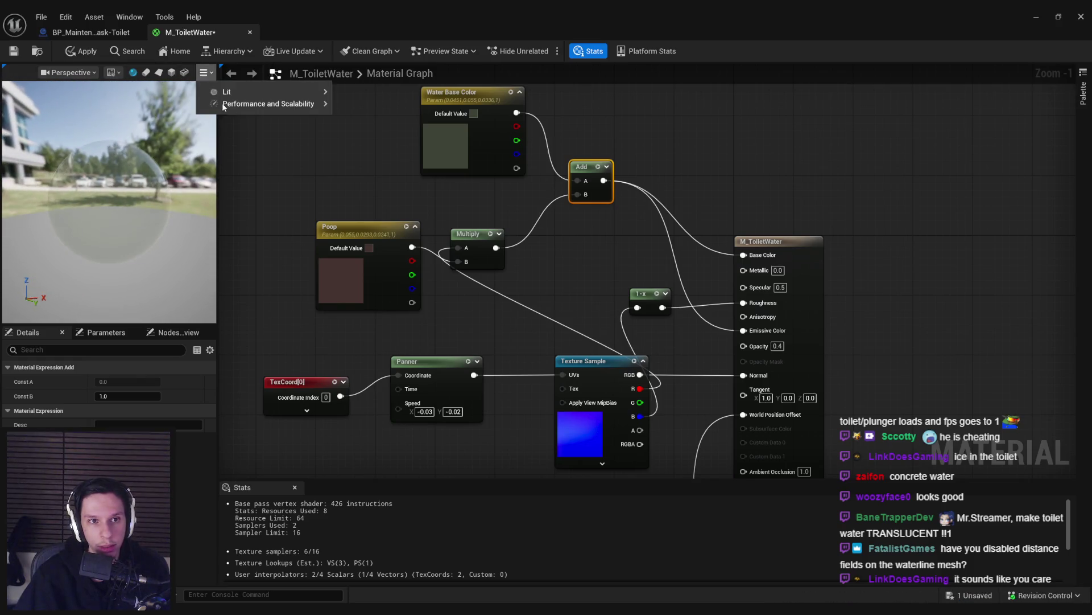
left_click(203, 72)
left_click(119, 213)
left_click_drag(118, 213, 120, 214)
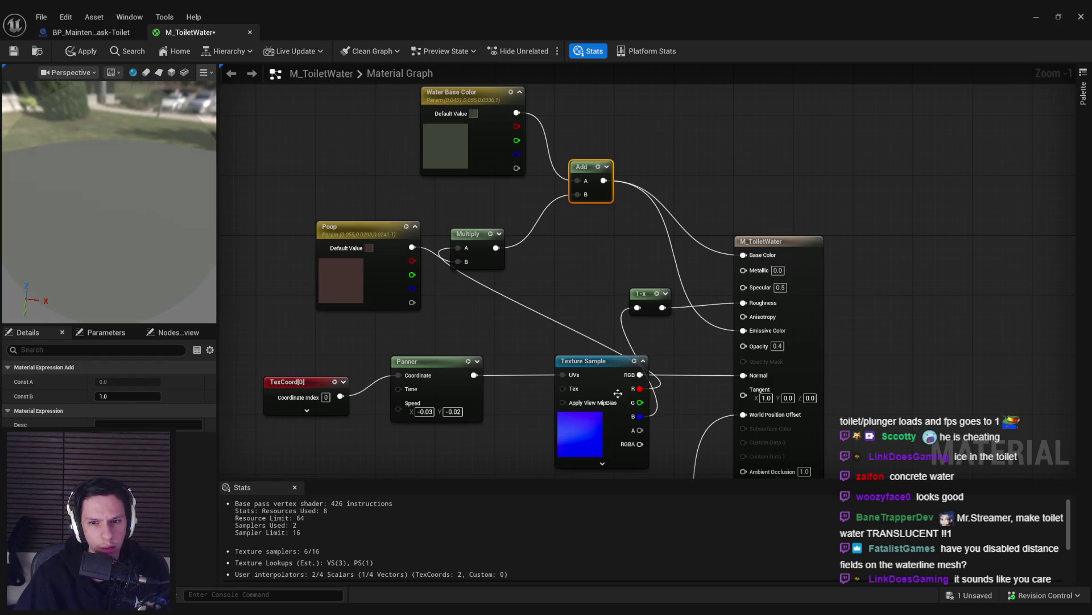
left_click_drag(640, 389, 640, 402)
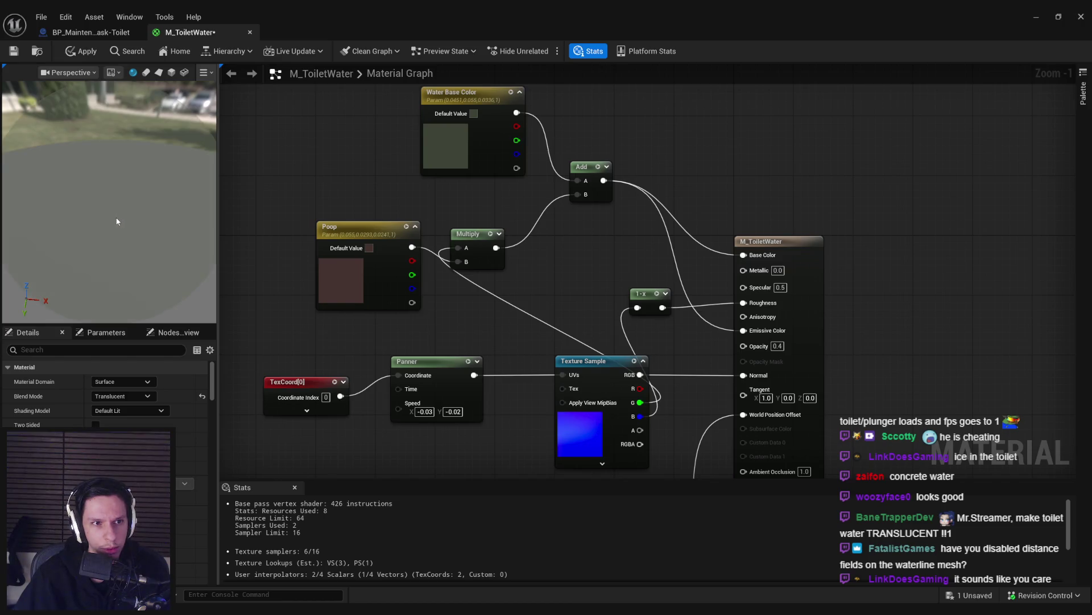
left_click_drag(116, 221, 135, 229)
left_click(626, 438)
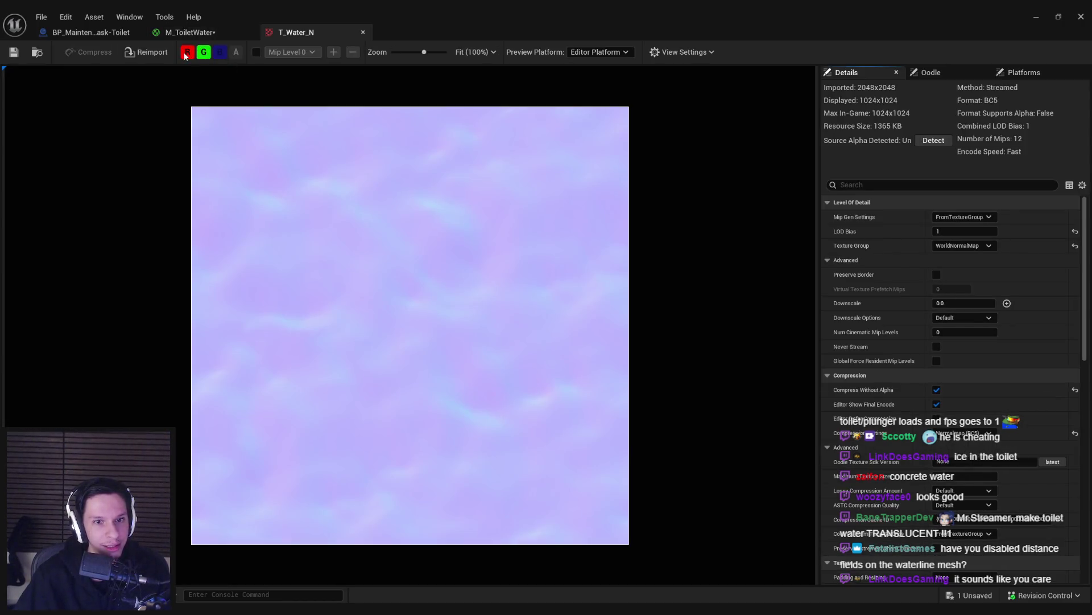
Step: Inspect T_Water_N's red and green channels individually, then close the texture
left_click(186, 54)
left_click(186, 54)
left_click(204, 53)
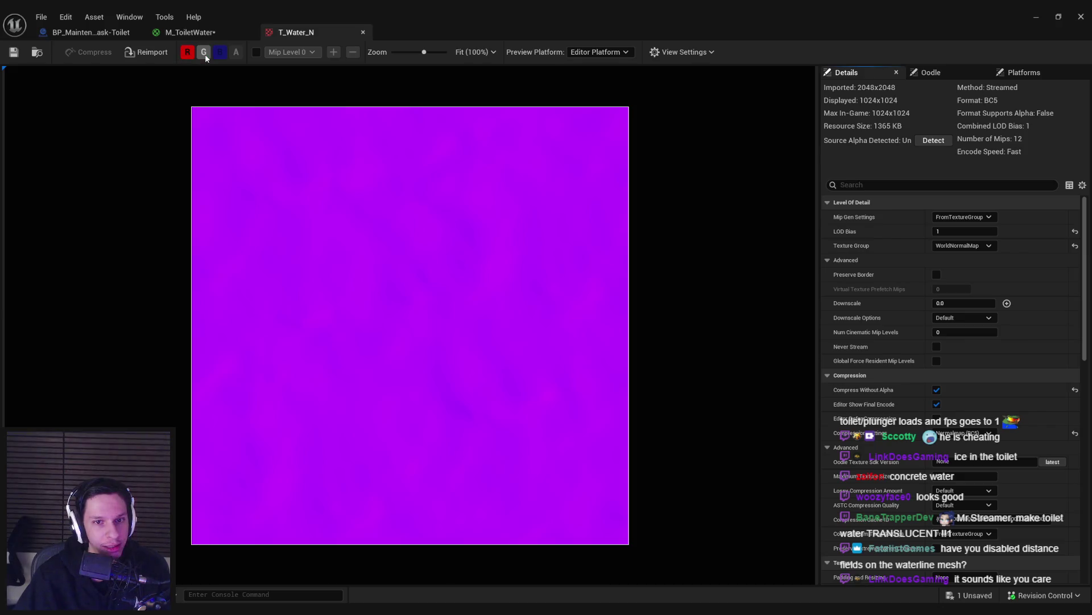
left_click(188, 53)
left_click(204, 53)
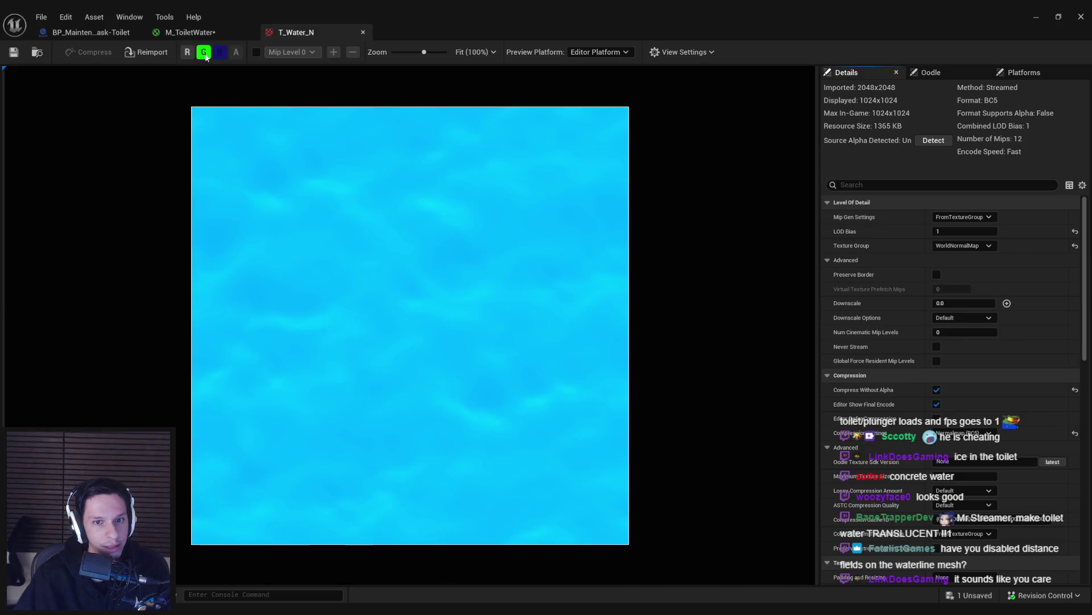
left_click(204, 53)
middle_click(303, 33)
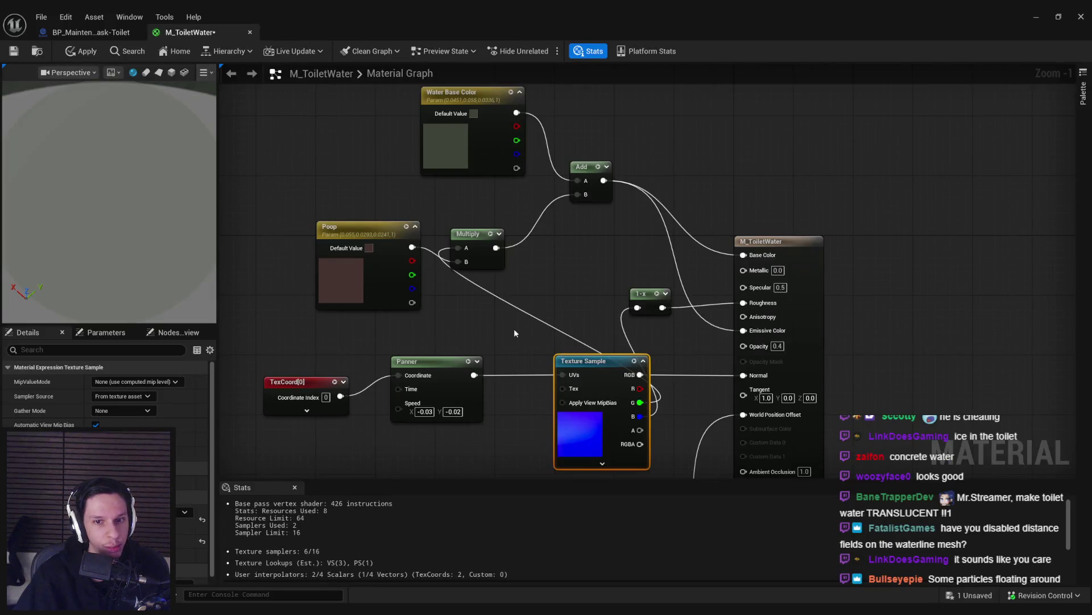
Step: Nudge the Poop parameter down and review its colour without changing it
left_click_drag(349, 285, 348, 293)
left_click(131, 410)
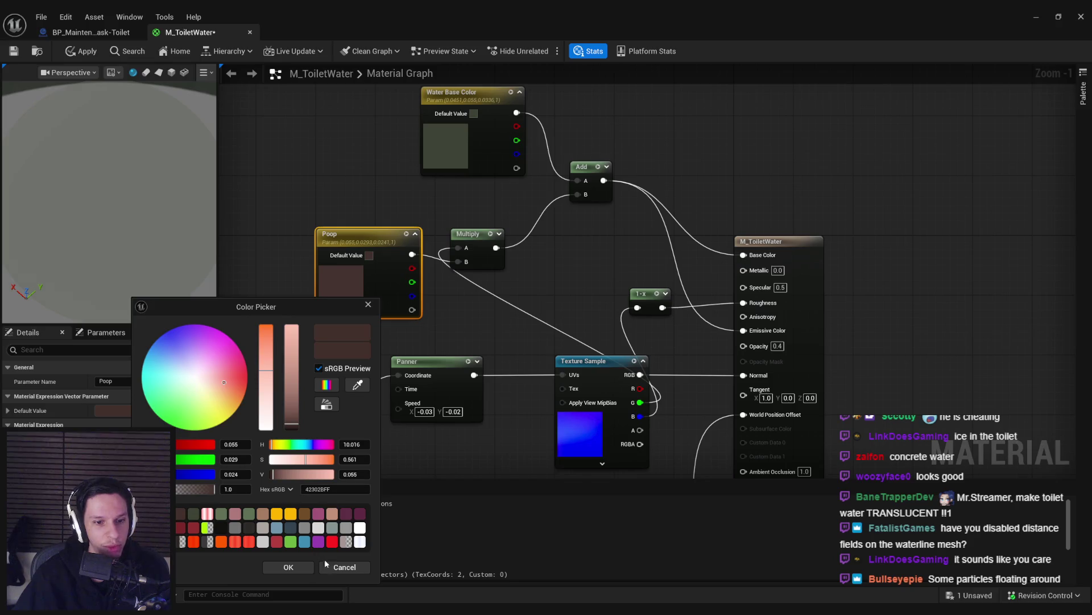
left_click(341, 567)
left_click(455, 347)
Step: Add a Multiply with B 4.0 on the G channel and feed it into the Poop Multiply
mouse_move(639, 403)
left_mouse_down()
mouse_move(643, 393)
mouse_move(455, 313)
left_mouse_up()
type("*")
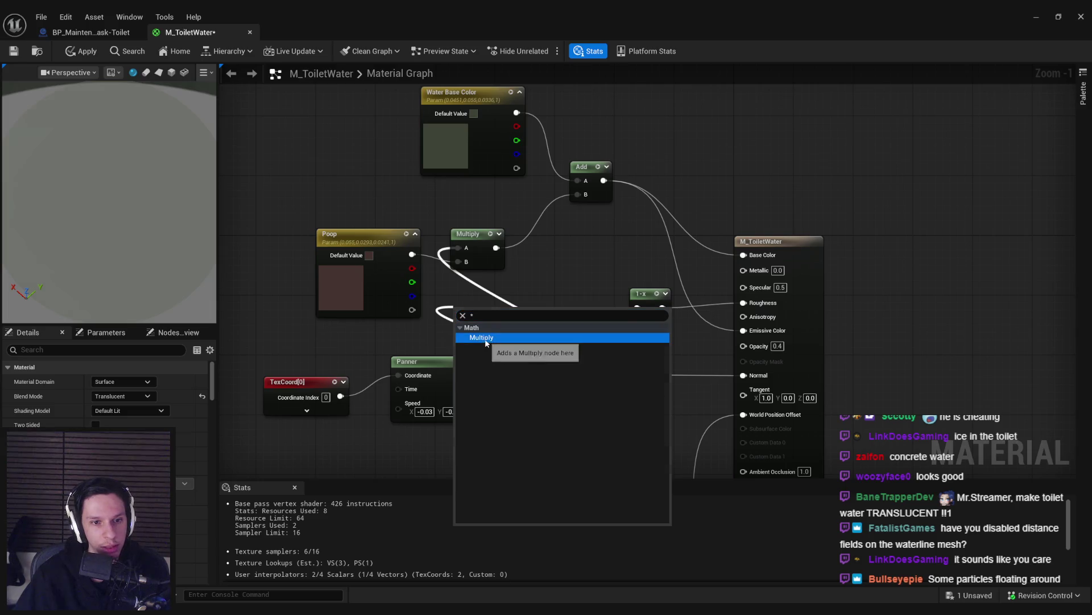
left_click(486, 340)
key("space")
left_click_drag(501, 336, 458, 248)
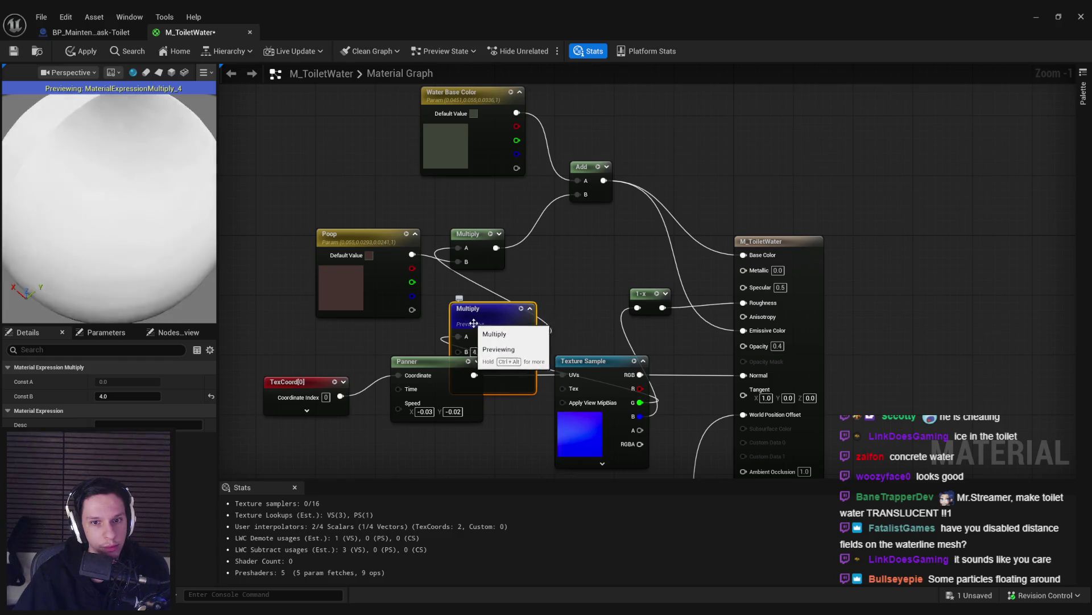
left_click_drag(473, 323, 466, 300)
left_click(522, 285)
right_click(478, 303)
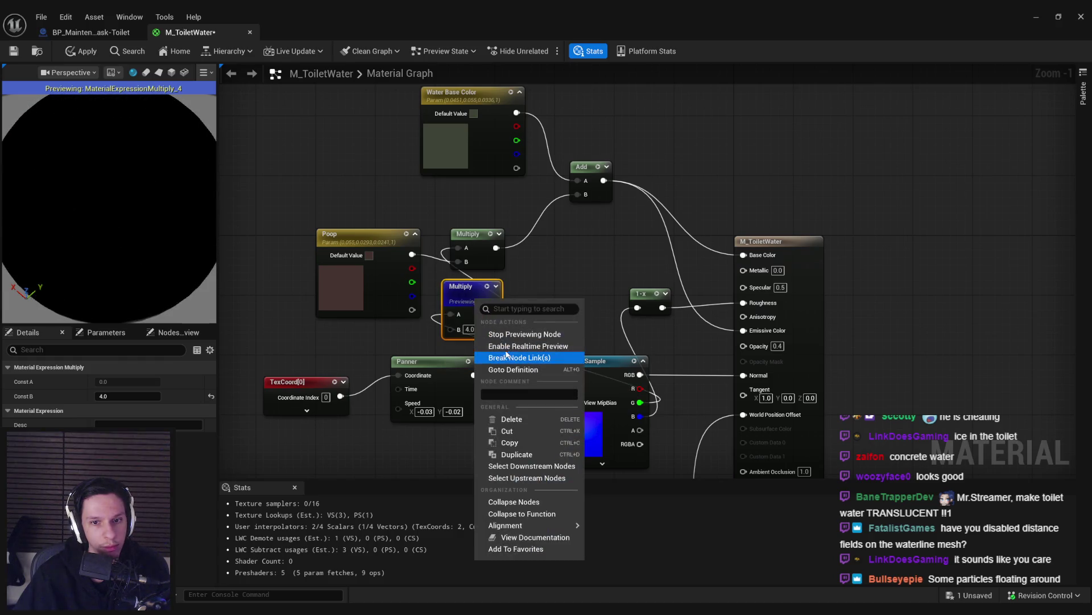
left_click(512, 334)
Step: Orbit the material preview to check the tint and apply the material
left_click_drag(108, 200, 122, 199)
left_click_drag(135, 255, 134, 255)
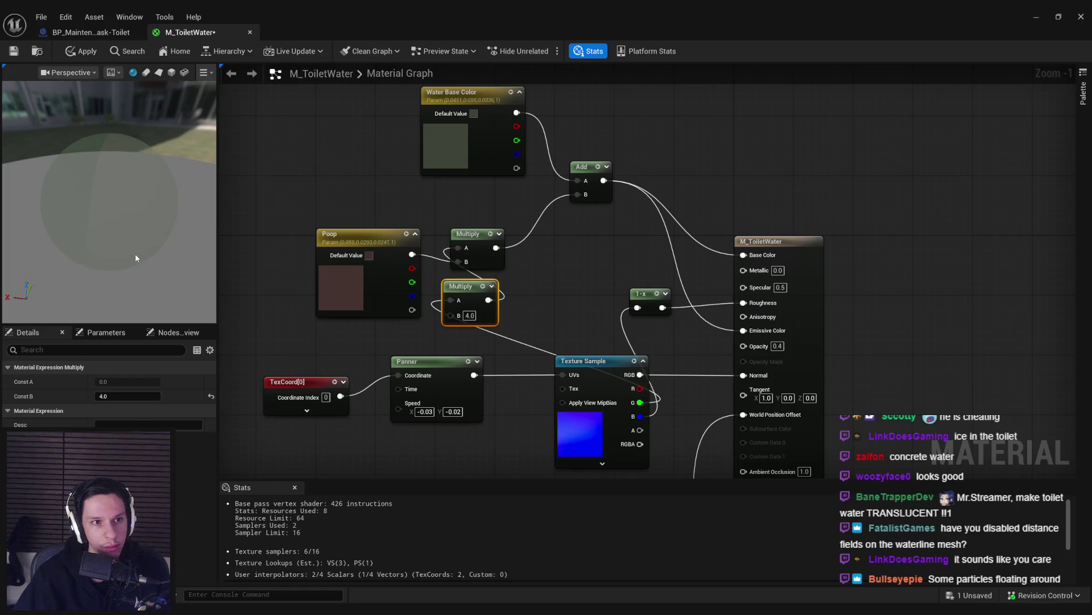
left_click(84, 52)
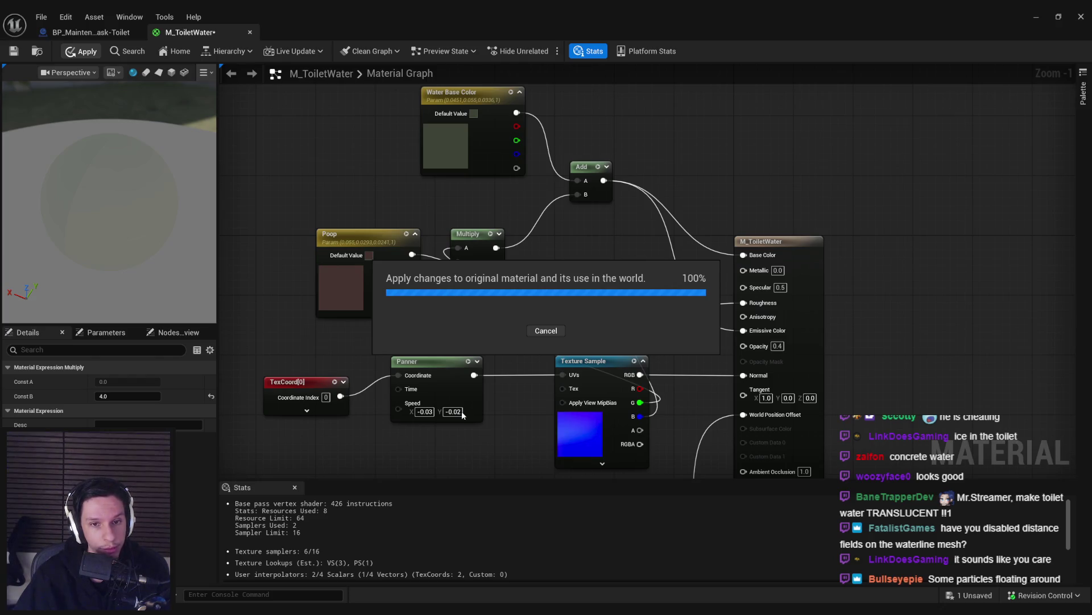
left_click(582, 430)
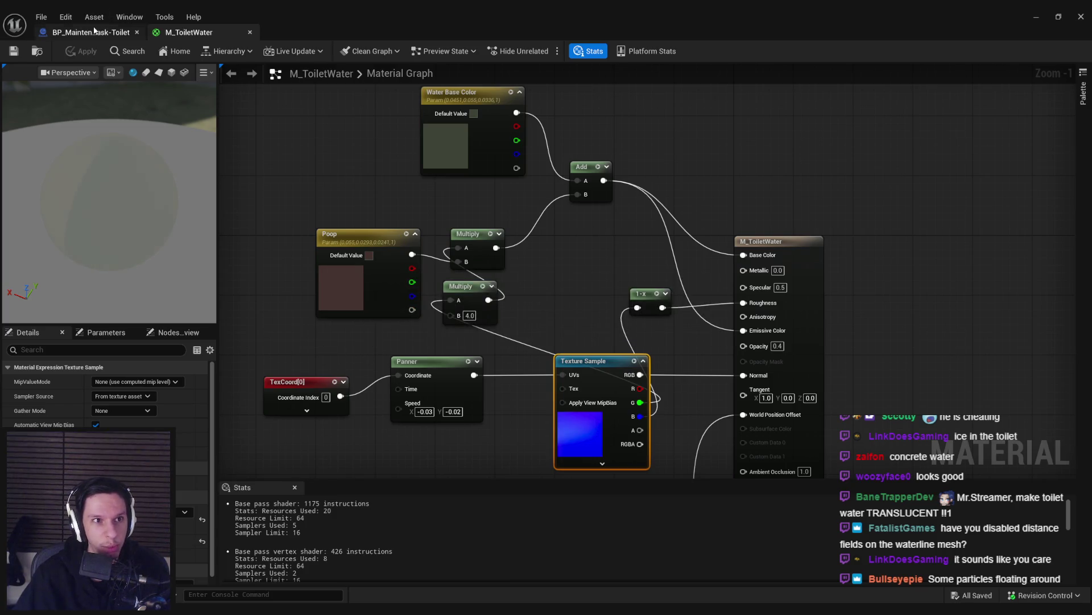
Step: Fly the level viewport in close to inspect the plunger and toilet bowl water
left_click(89, 32)
left_click(1031, 18)
scroll(516, 224, "down", 2)
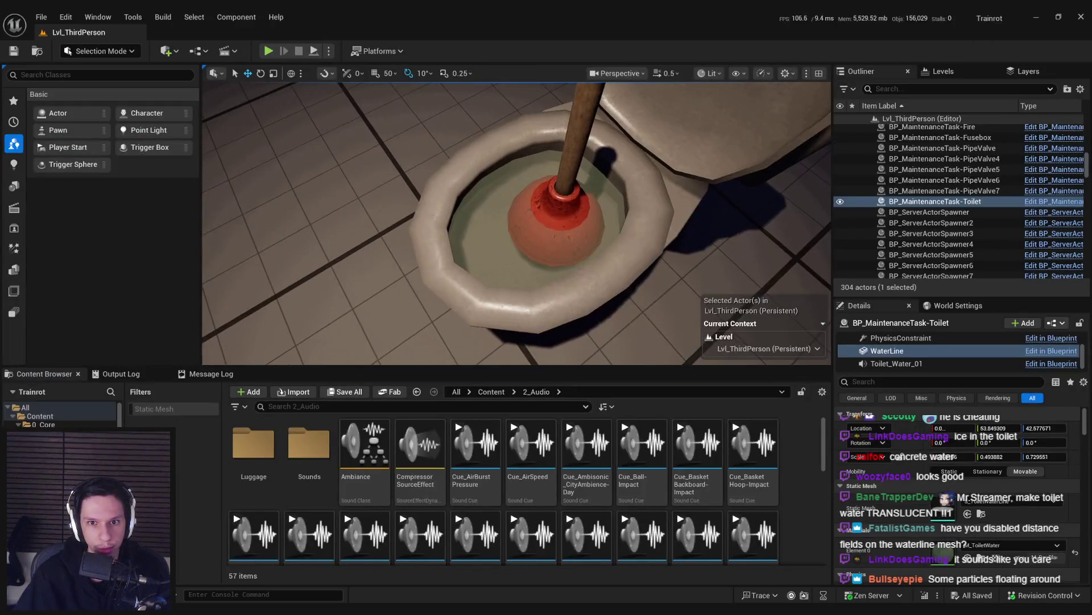
key("w")
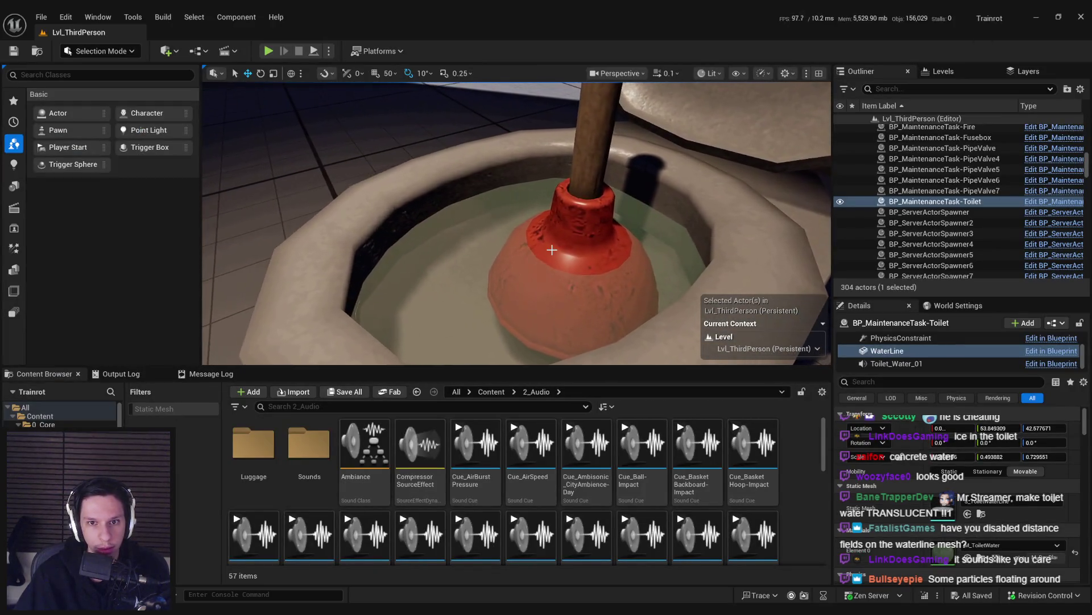
scroll(516, 224, "up", 2)
key("w")
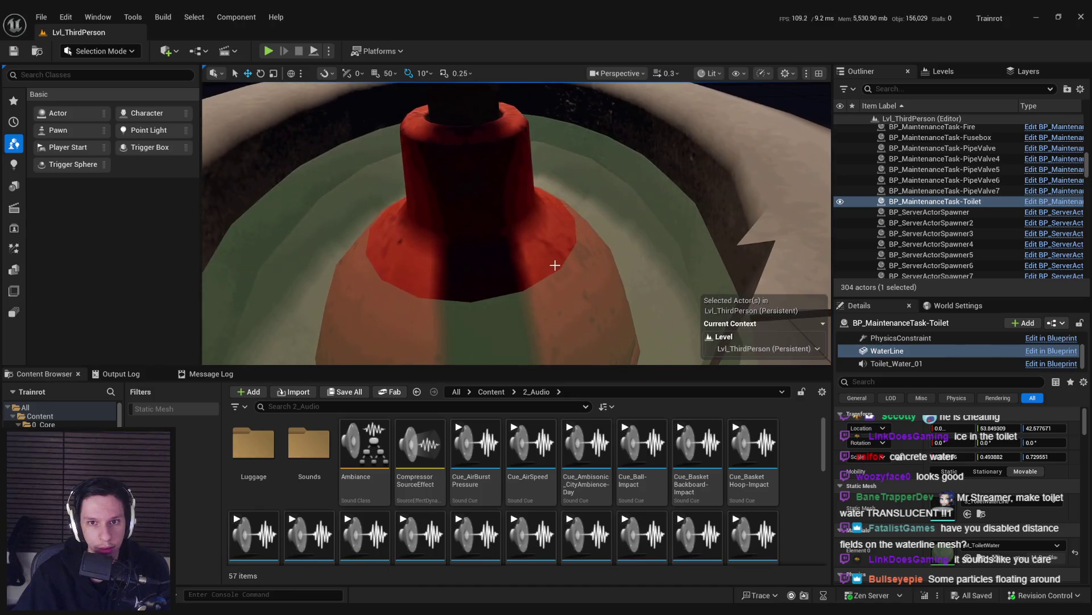
scroll(554, 261, "down", 5)
left_click_drag(556, 265, 555, 265)
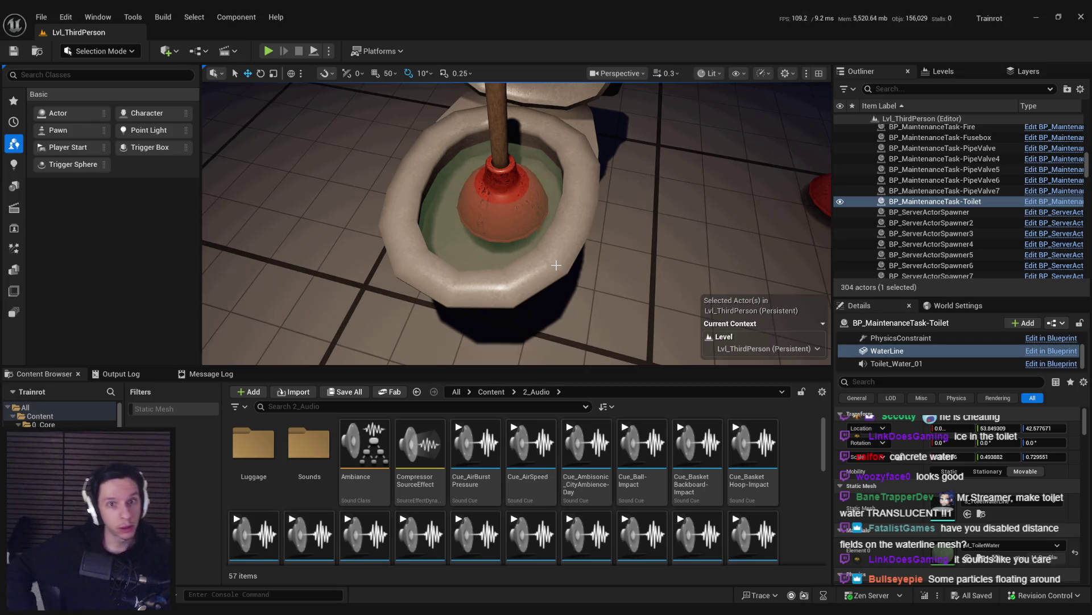
left_click_drag(273, 86, 273, 85)
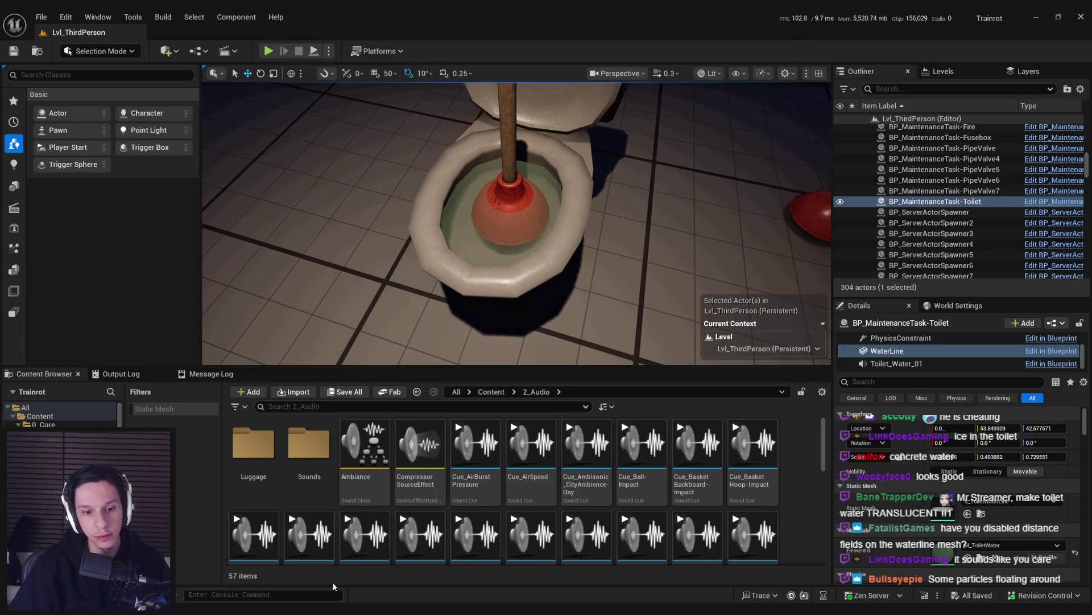
Step: Reopen the M_ToiletWater graph and pan to the water-height offset nodes
key("alt+Tab")
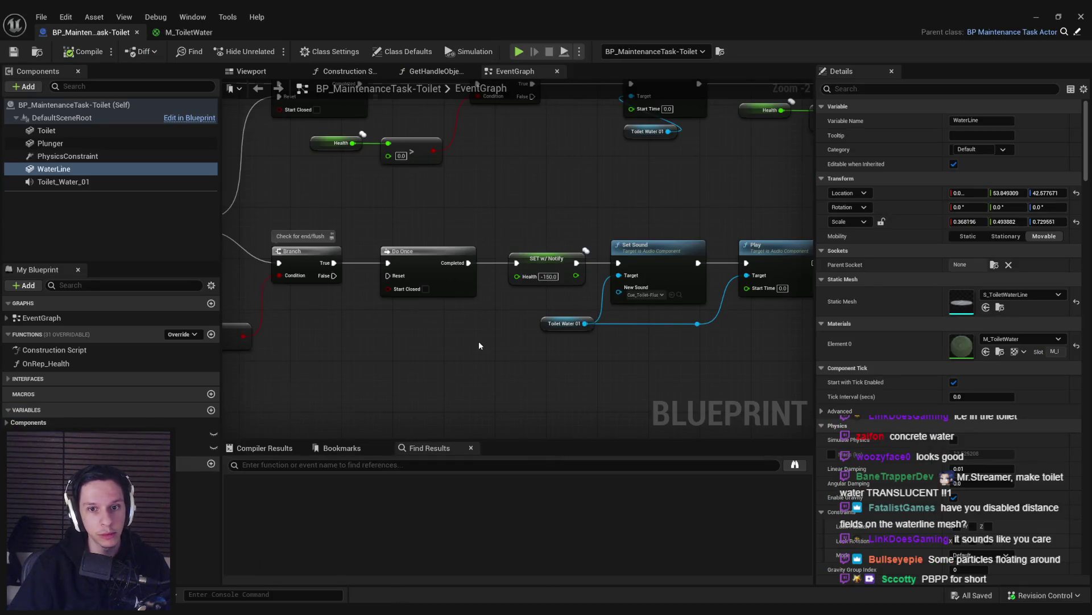
scroll(479, 340, "down", 2)
left_click(190, 34)
left_click_drag(434, 327, 501, 228)
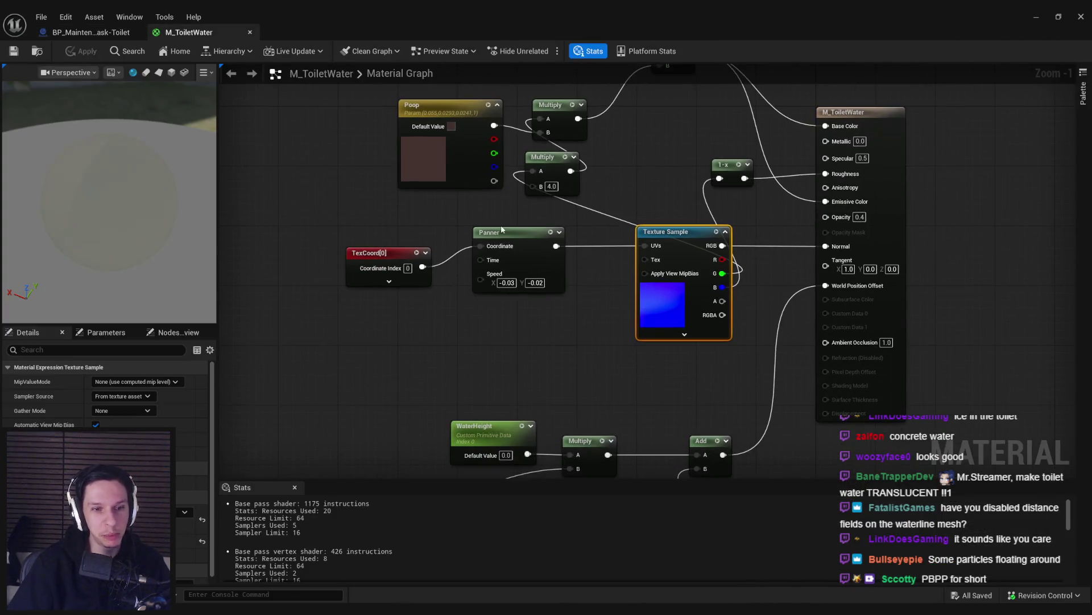
scroll(381, 269, "down", 2)
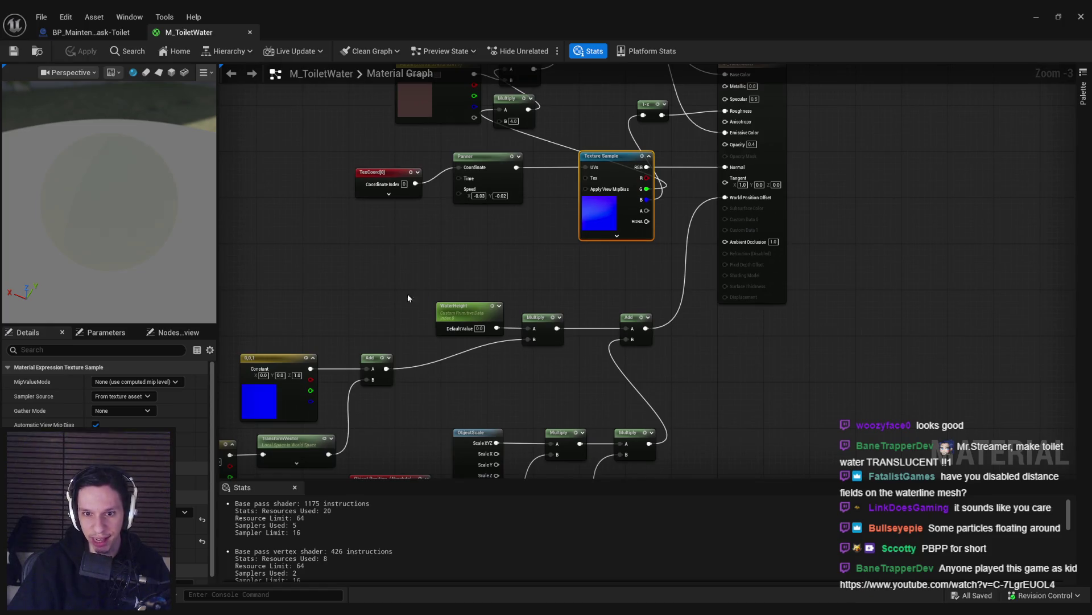
left_click_drag(407, 293, 493, 185)
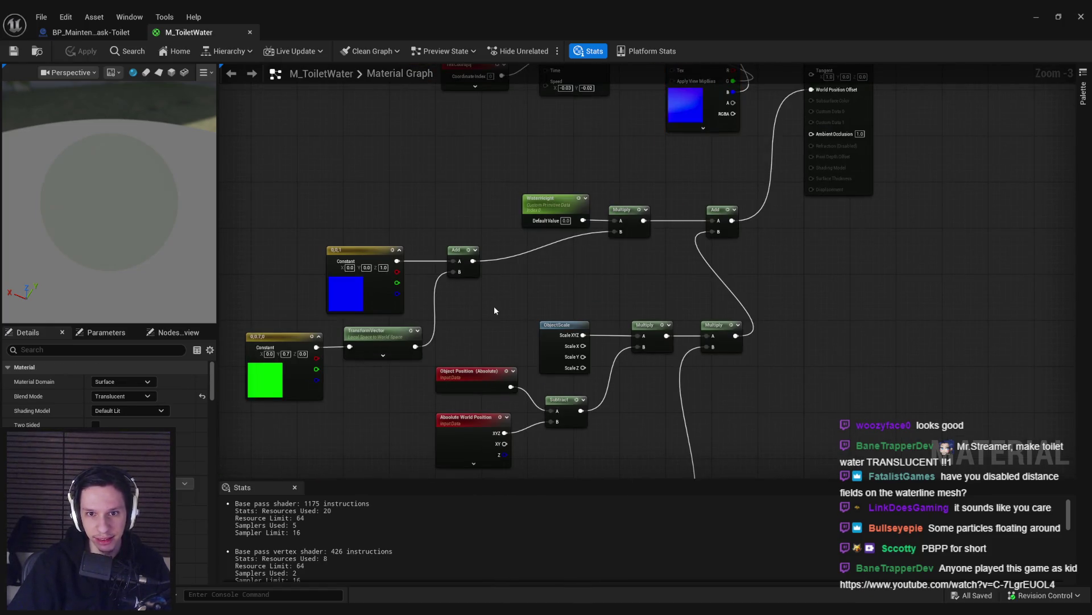
Step: Move the ObjectScale and position node group aside to free graph space
left_click_drag(494, 306, 490, 231)
mouse_move(568, 265)
left_mouse_down()
mouse_move(786, 425)
mouse_move(786, 443)
left_mouse_up()
left_click_drag(739, 265, 651, 302)
left_click(672, 365)
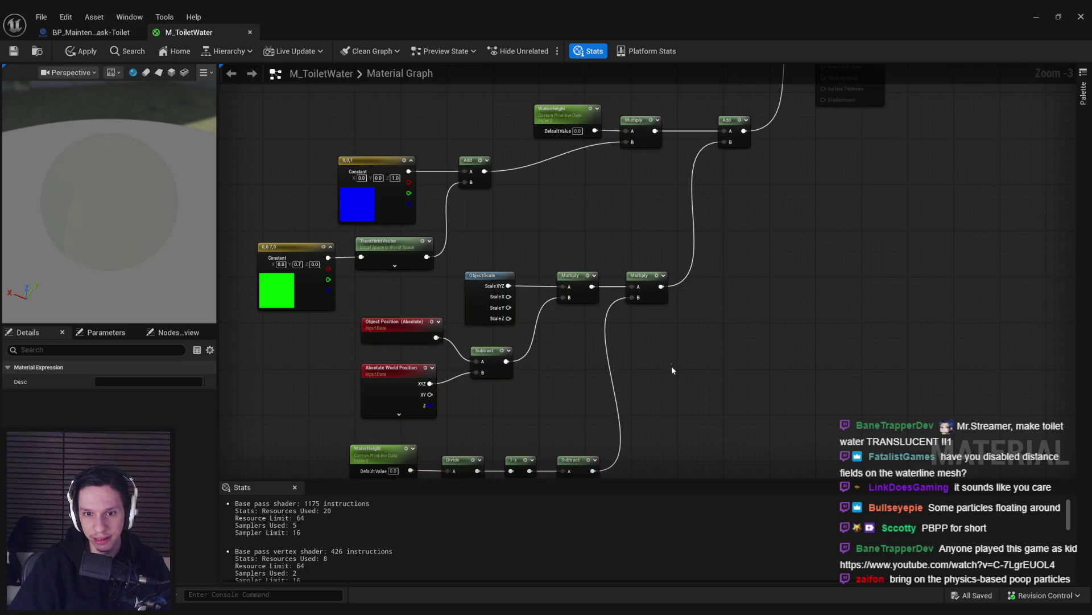
left_click_drag(579, 395, 571, 307)
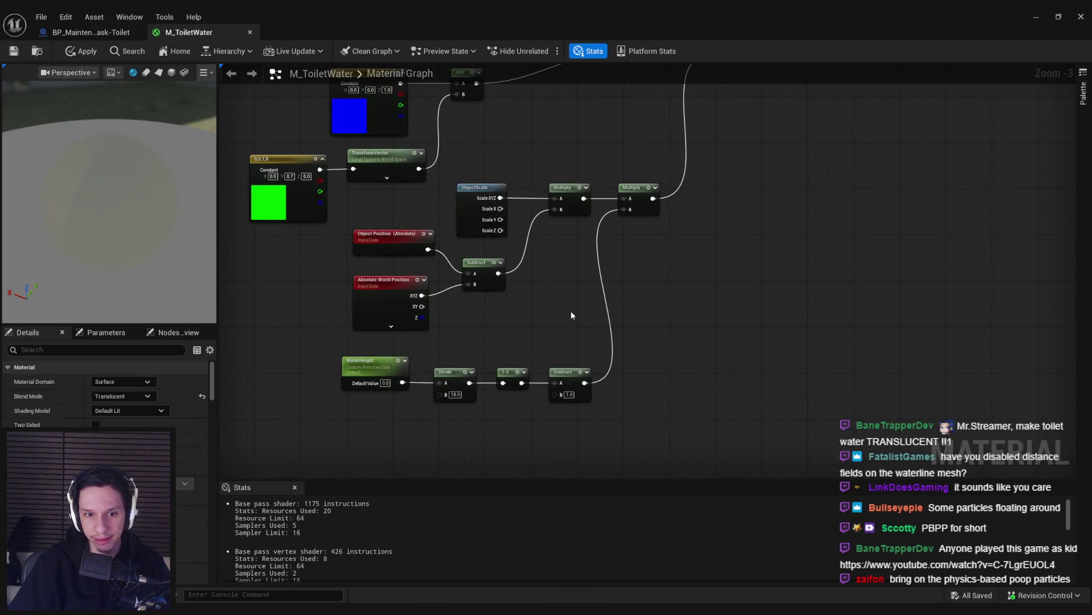
Step: Add a Time node feeding a new Sine node with period 1.0
right_click(723, 336)
type("time")
key("Return")
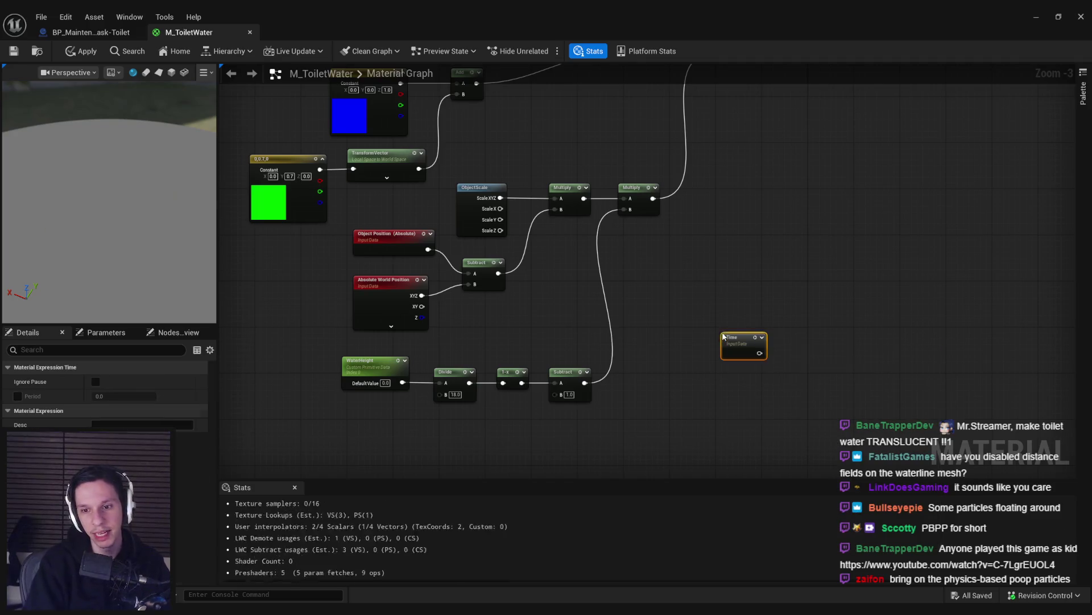
left_click_drag(760, 353, 798, 354)
type("sine")
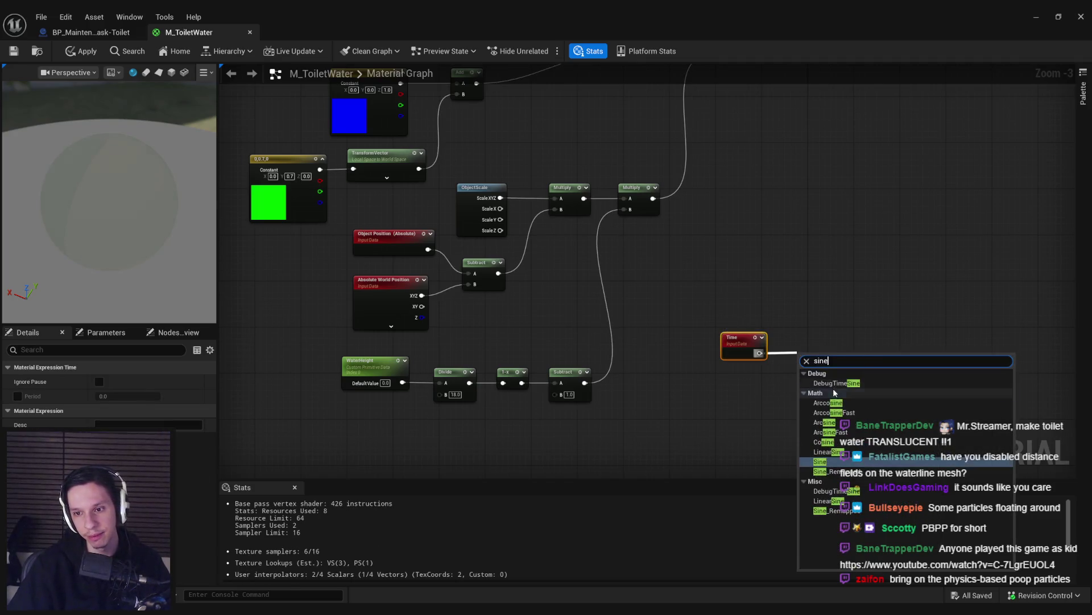
left_click(826, 465)
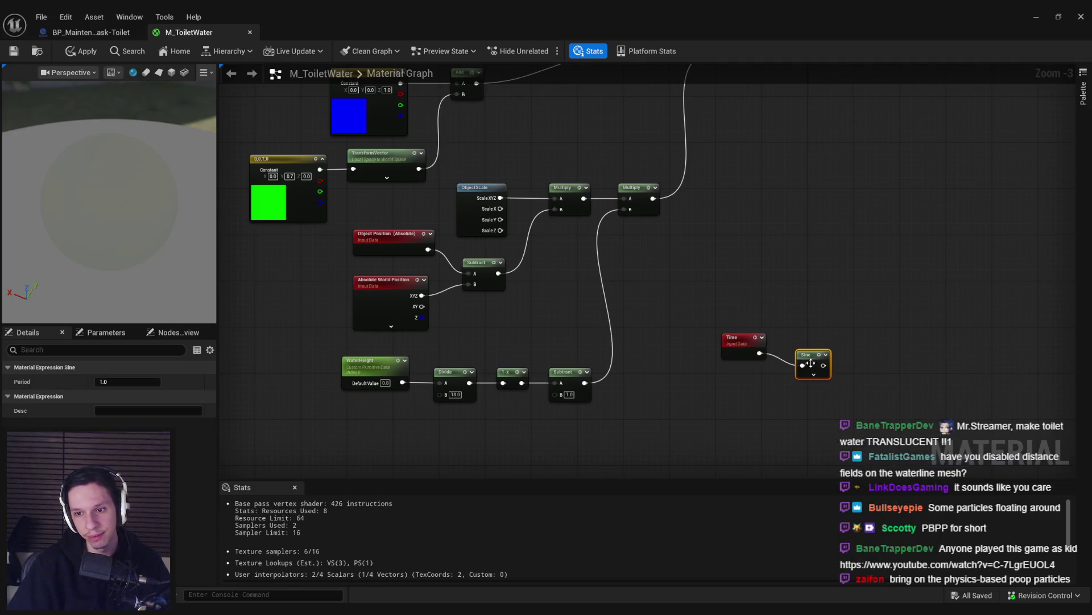
left_click(128, 382)
left_click(677, 373)
mouse_move(677, 373)
left_mouse_down()
mouse_move(746, 430)
mouse_move(597, 356)
mouse_move(651, 396)
mouse_move(516, 365)
mouse_move(626, 374)
left_mouse_up()
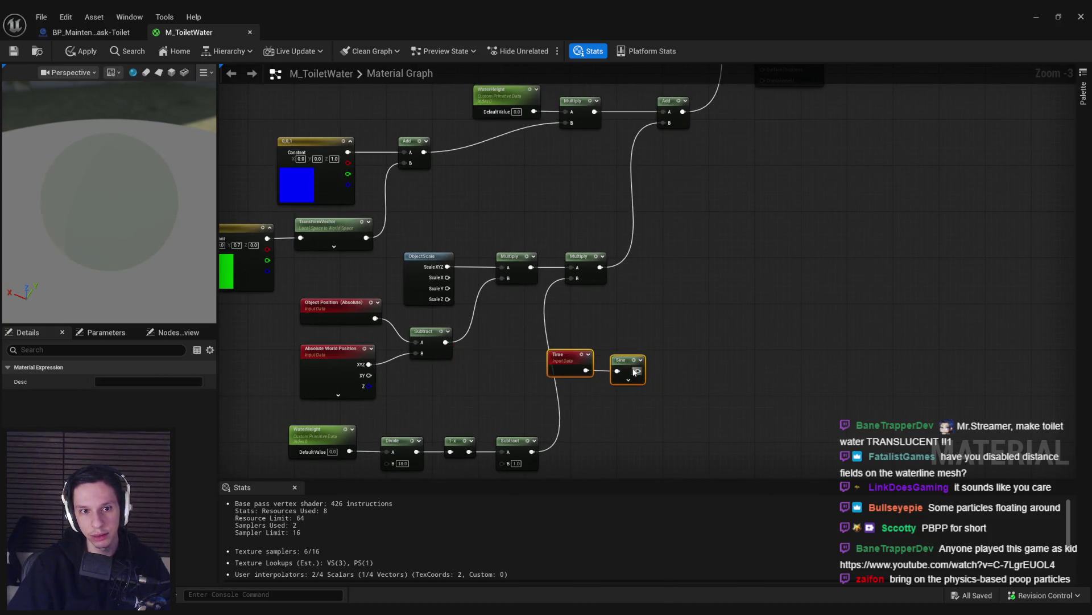
Step: Shift the constants and TransformVector nodes left to make room
mouse_move(742, 427)
left_mouse_down()
mouse_move(593, 269)
mouse_move(756, 420)
left_mouse_up()
left_click_drag(262, 190, 503, 285)
left_click_drag(521, 221, 372, 198)
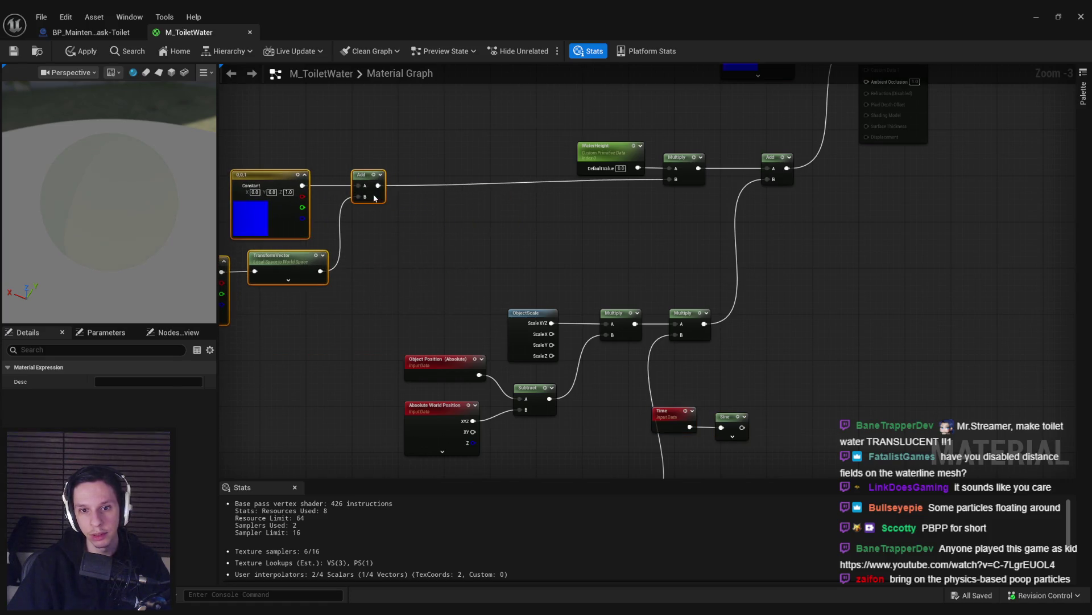
Step: Move Time and Sine up near WaterHeight, discarding an unwanted Multiply node
left_click(516, 286)
left_click_drag(669, 390, 745, 443)
left_click_drag(503, 275, 434, 252)
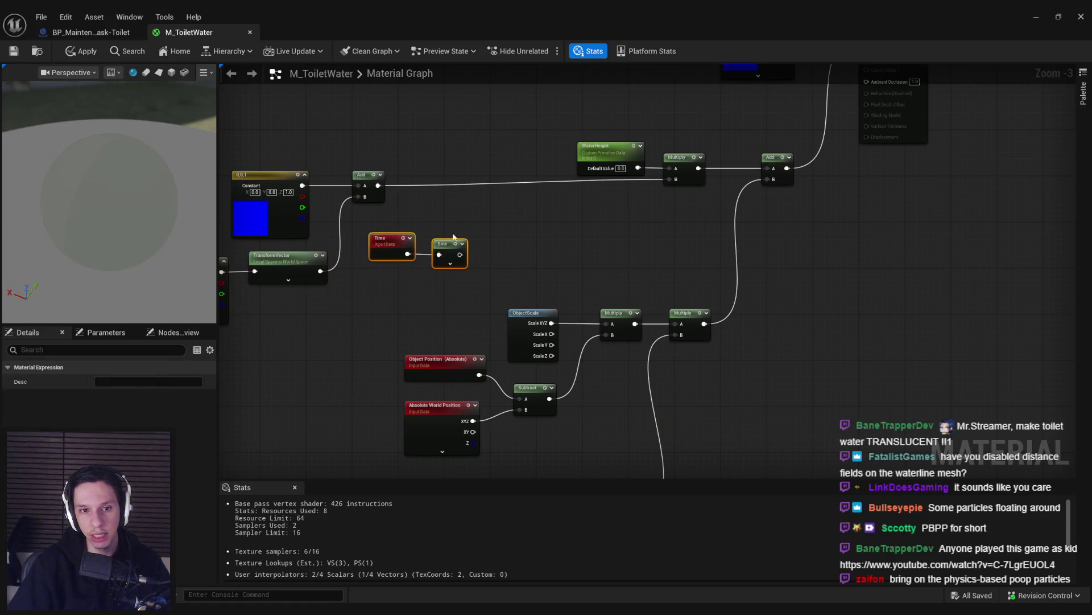
left_click(398, 205)
right_click(433, 186)
key("Escape")
left_click(492, 182)
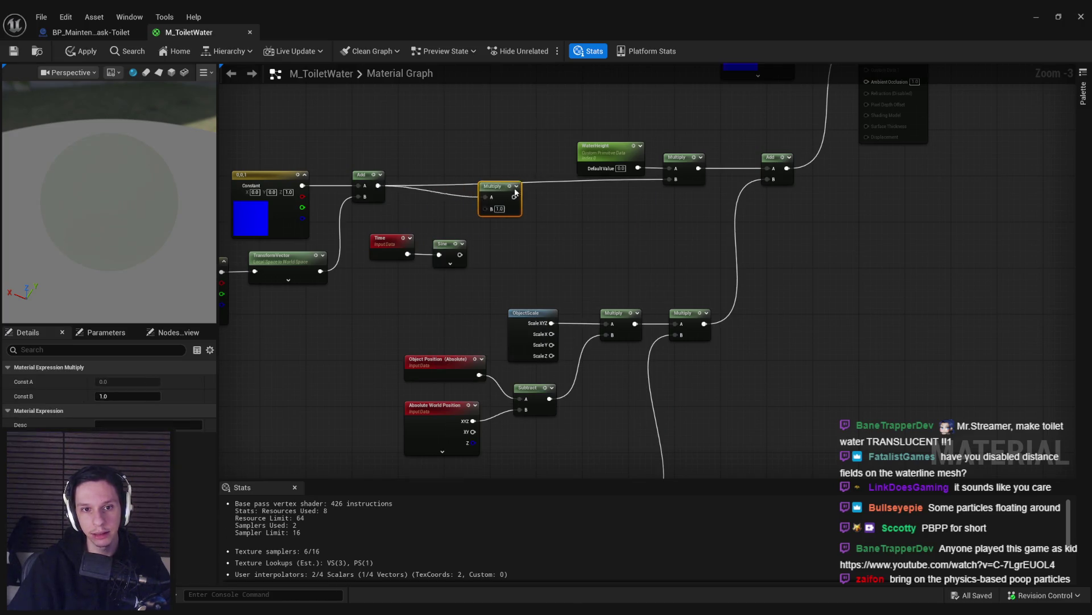
left_click_drag(580, 251, 581, 253)
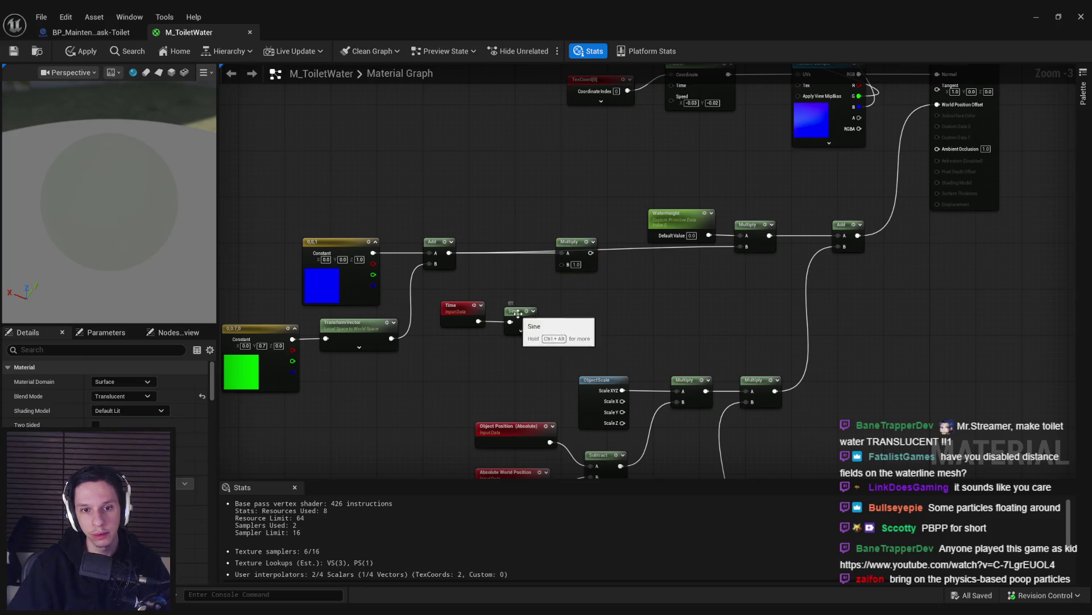
left_click(576, 316)
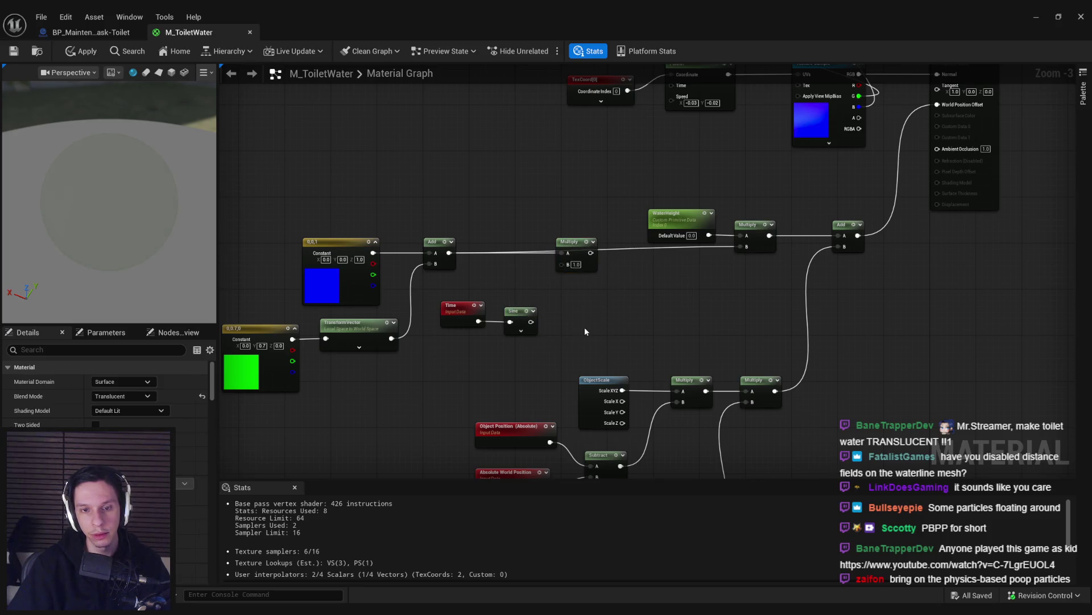
key("Delete")
Step: Insert an Add node after WaterHeight and feed the Sine output into its B input
left_click_drag(449, 252, 545, 258)
type("add")
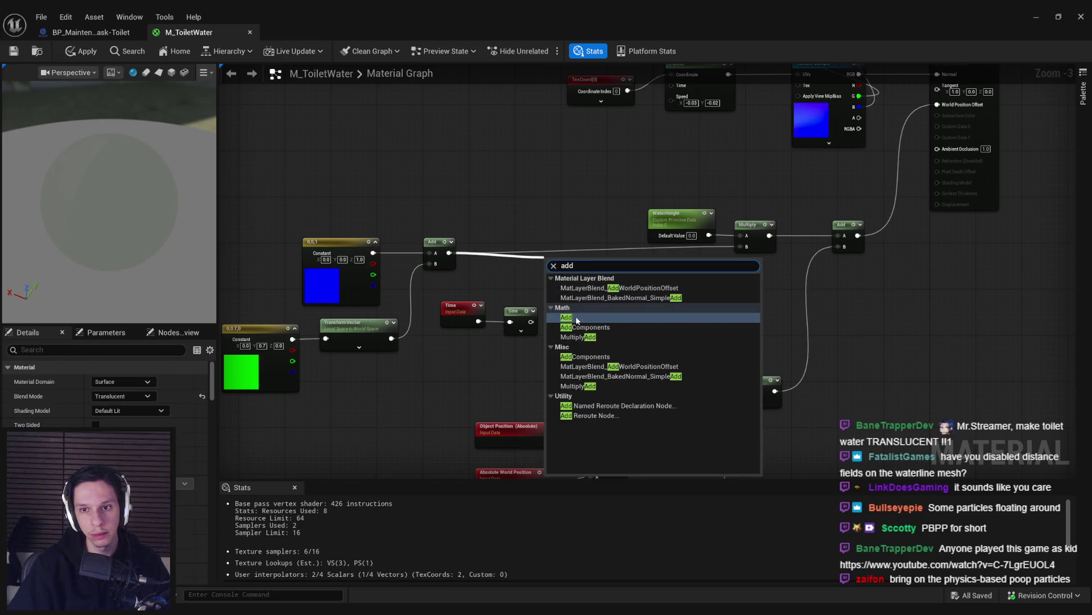
left_click(577, 317)
key("ctrl+z")
mouse_move(680, 215)
left_mouse_down()
mouse_move(521, 151)
mouse_move(740, 235)
left_mouse_up()
left_click(592, 173)
left_click(620, 183)
mouse_move(596, 183)
left_mouse_down()
mouse_move(585, 268)
mouse_move(530, 322)
left_mouse_up()
Step: Place Time and Sine beside the Add, apply the material, and return to the level
left_click_drag(433, 290, 543, 339)
left_click_drag(456, 306, 473, 196)
left_click(409, 171)
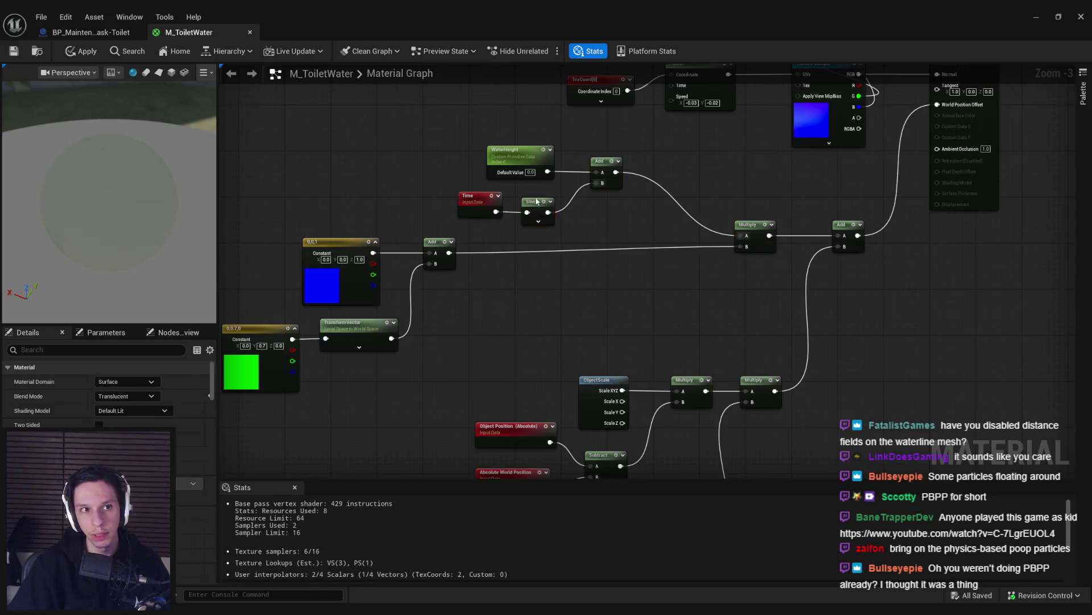
left_click(82, 51)
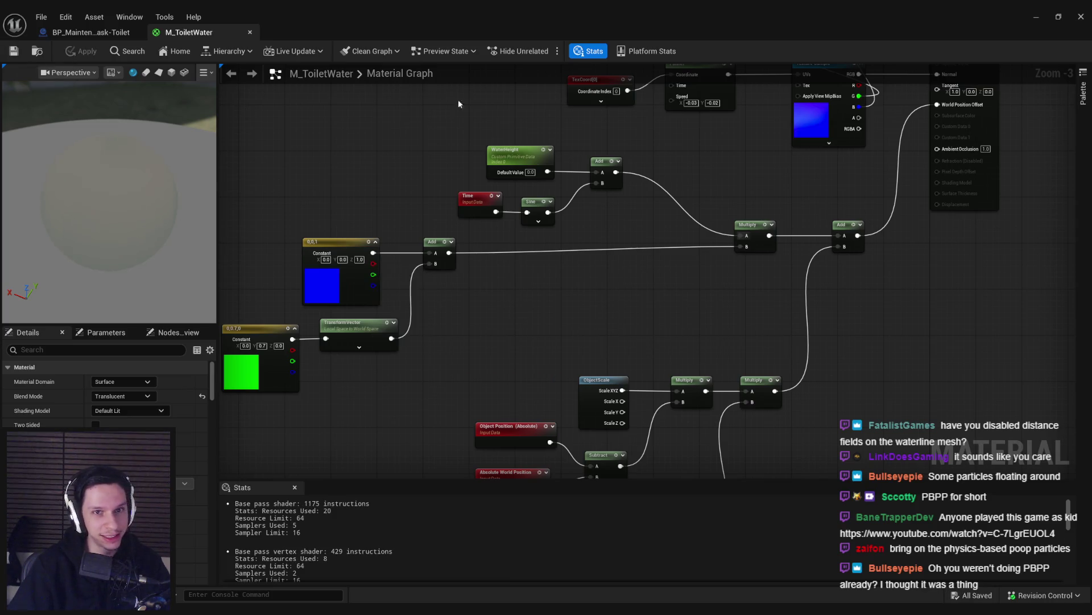
left_click(1039, 17)
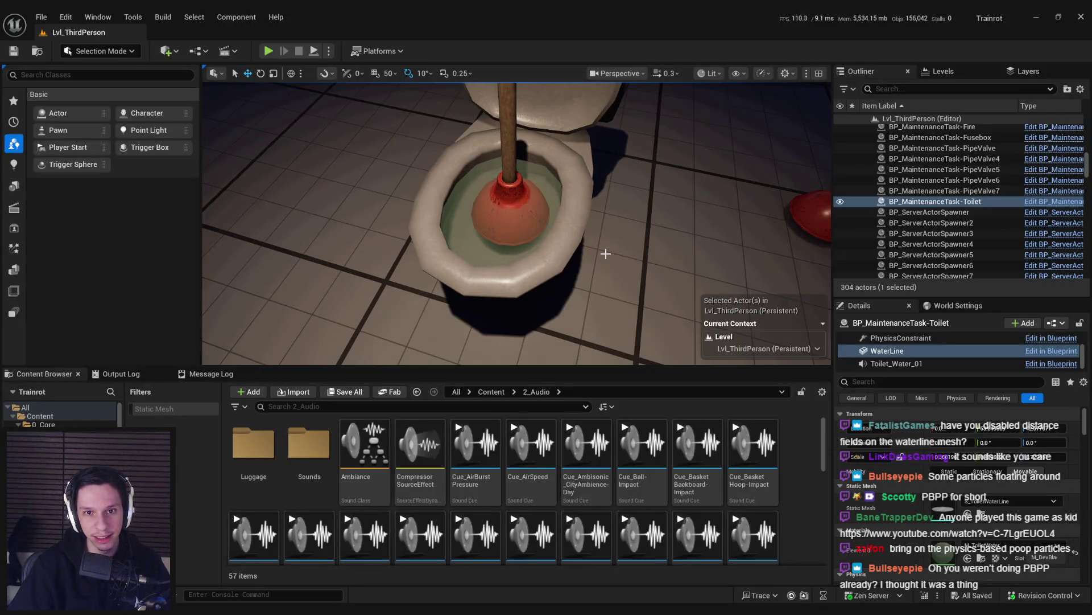
Step: Set the Sine node's Period to 2.5 in M_ToiletWater
left_click(410, 573)
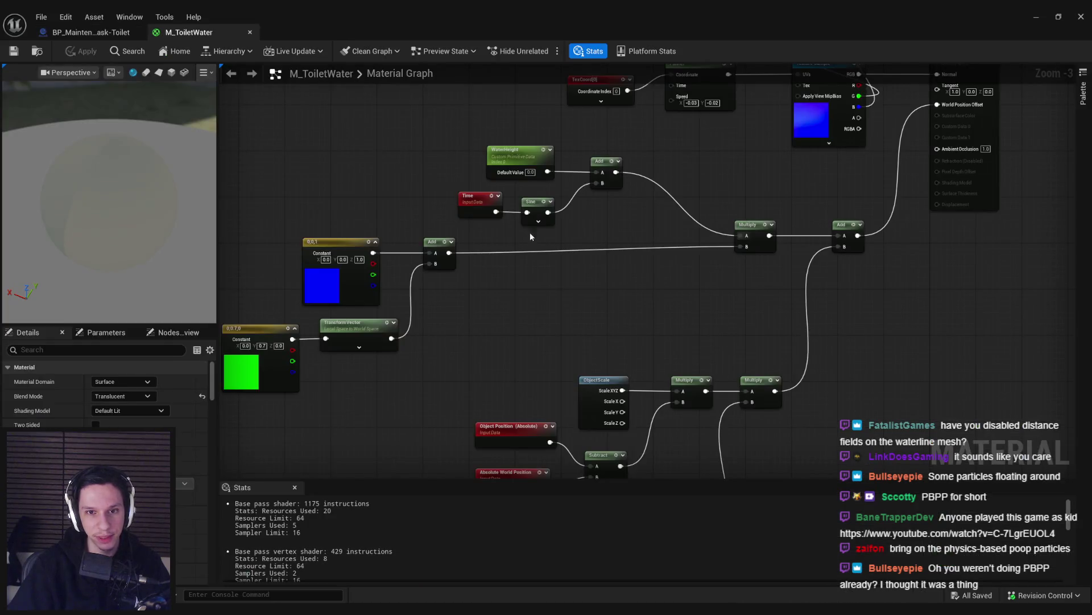
left_click(528, 209)
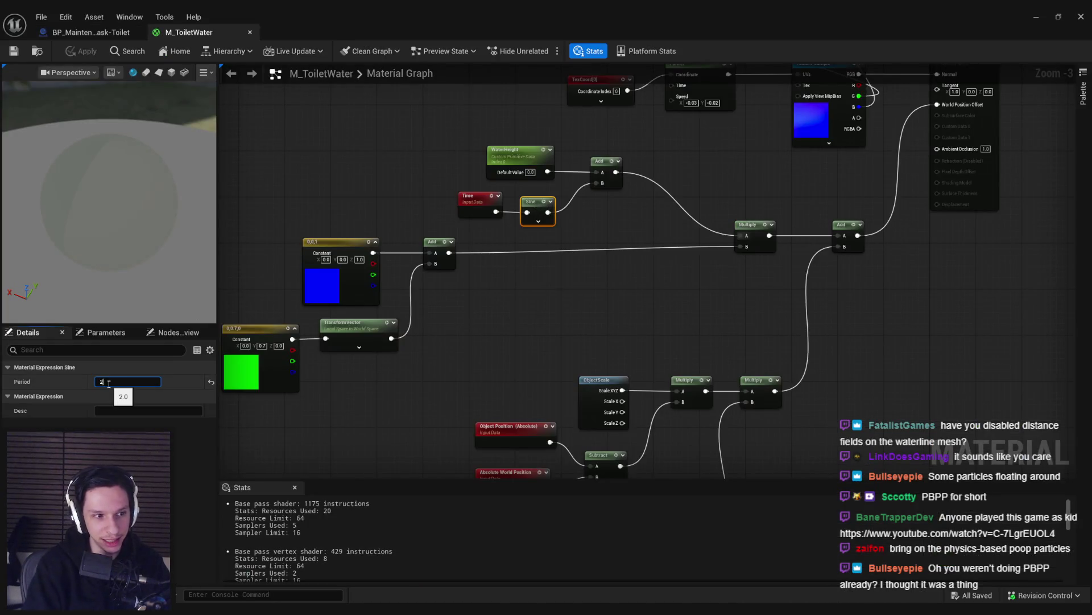
type(".5")
key("Return")
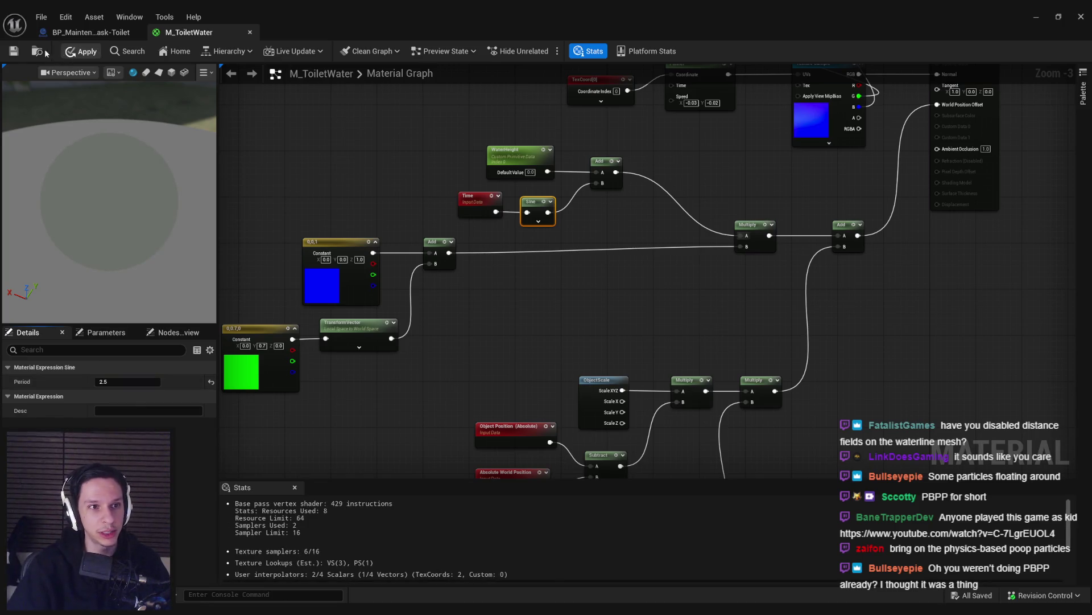
Step: Apply the material and start a full-screen play-in-editor test of the toilet
left_click(14, 50)
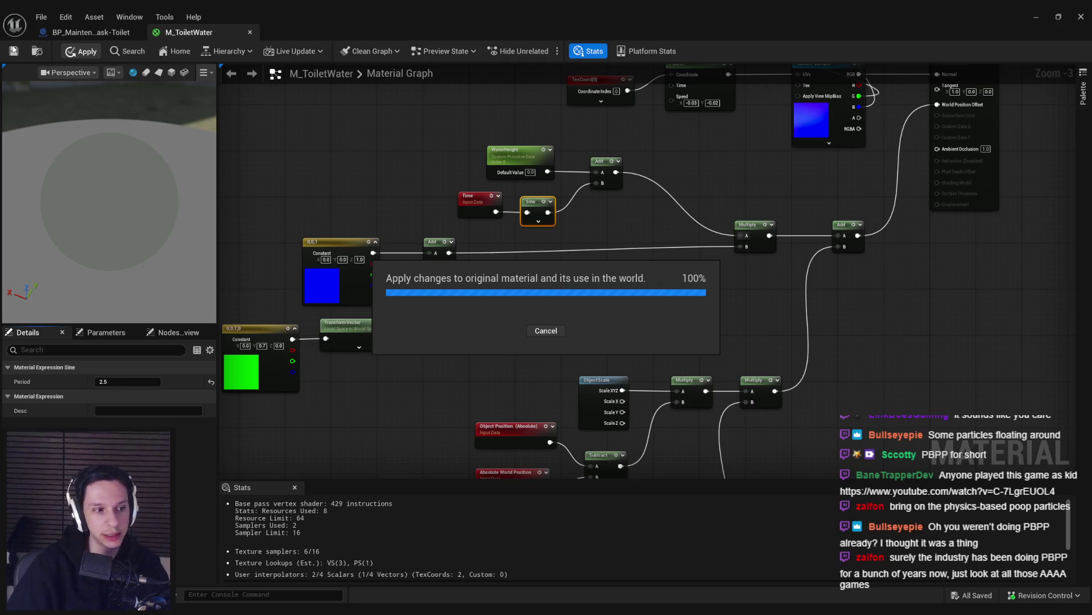
left_click(1034, 18)
left_click(268, 51)
key("F11")
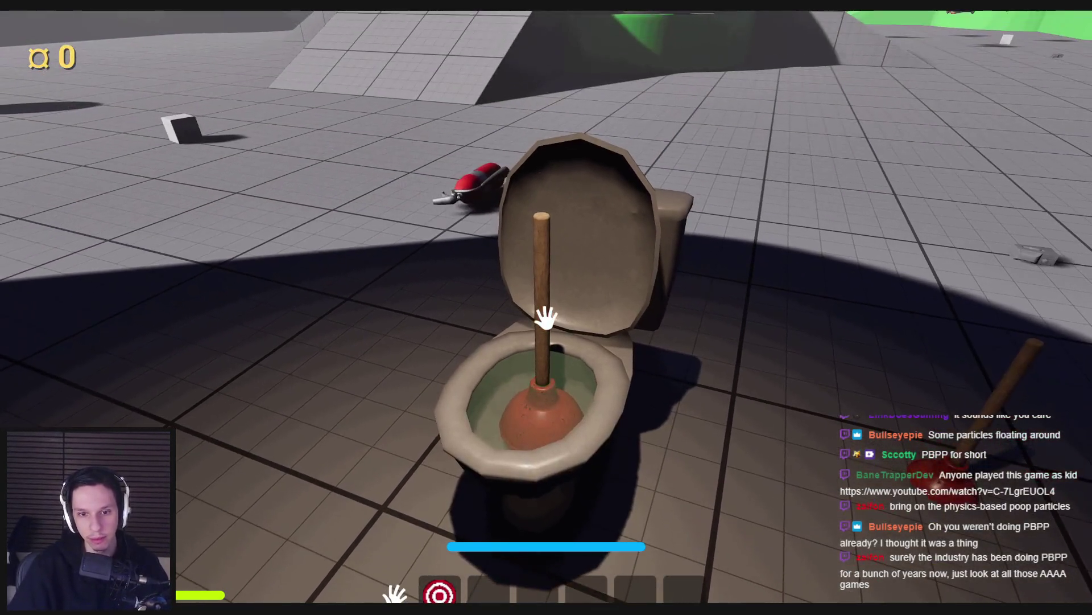
Step: Plunge the toilet several times in play mode, pushing the plunger in and pulling it out
left_click(547, 313)
left_click_drag(548, 365, 547, 317)
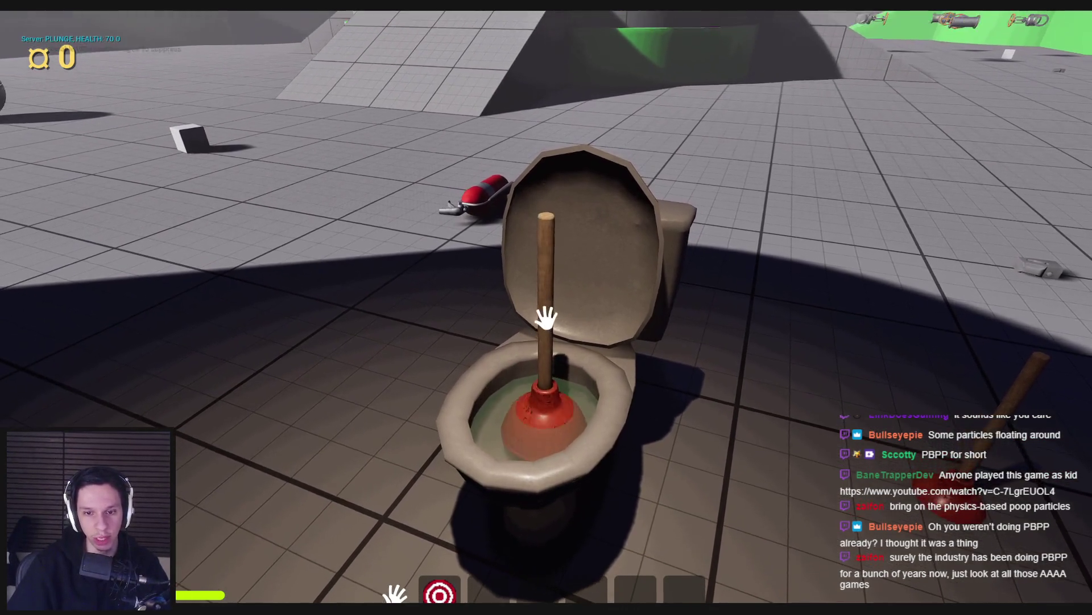
left_click(546, 317)
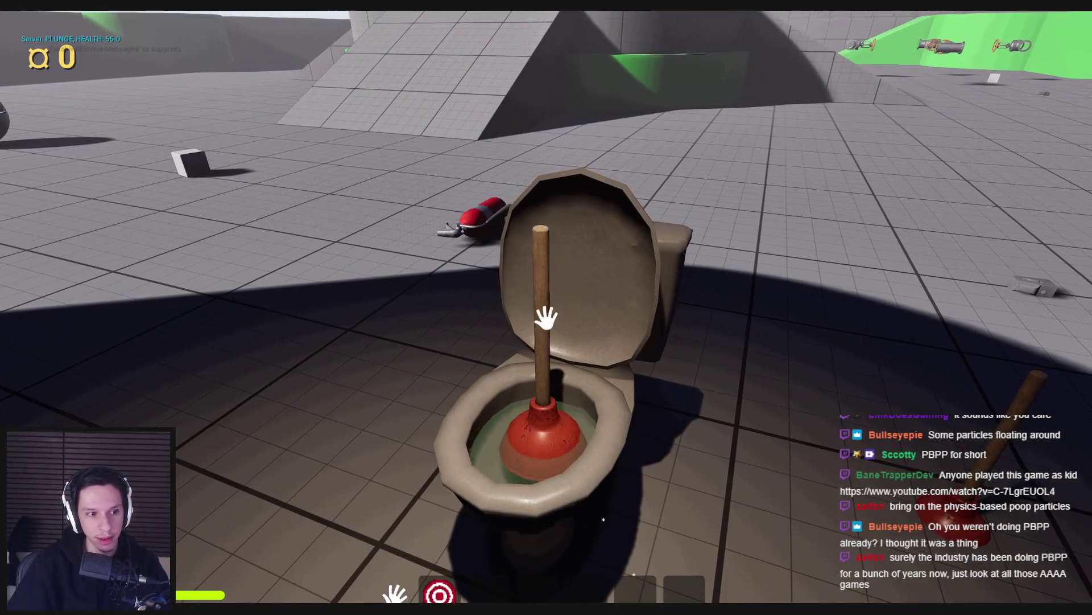
left_click_drag(549, 380, 546, 318)
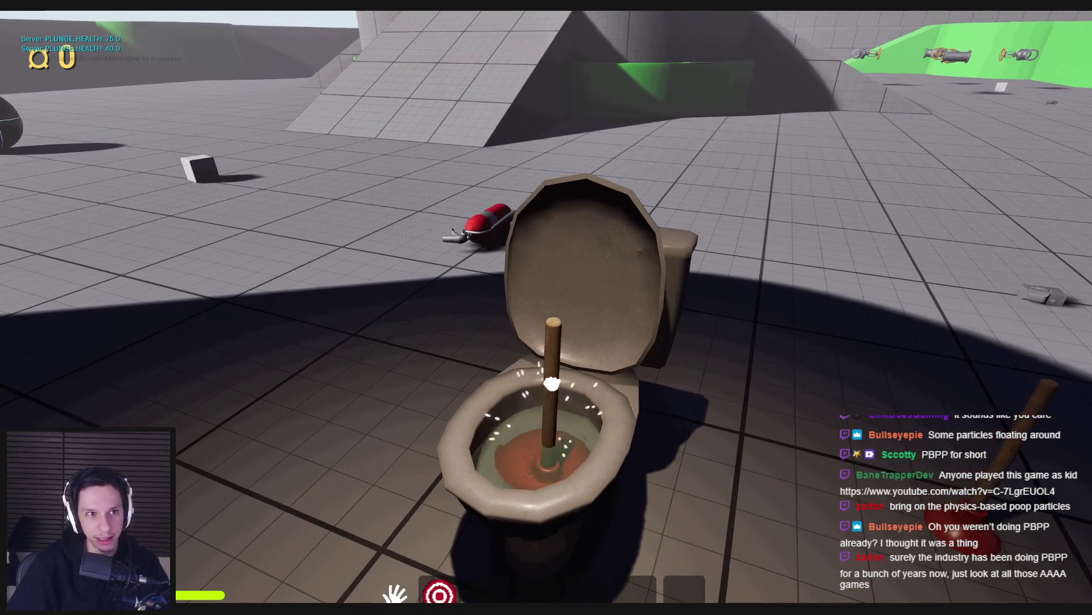
mouse_move(551, 383)
left_mouse_down()
mouse_move(542, 380)
mouse_move(547, 316)
left_mouse_up()
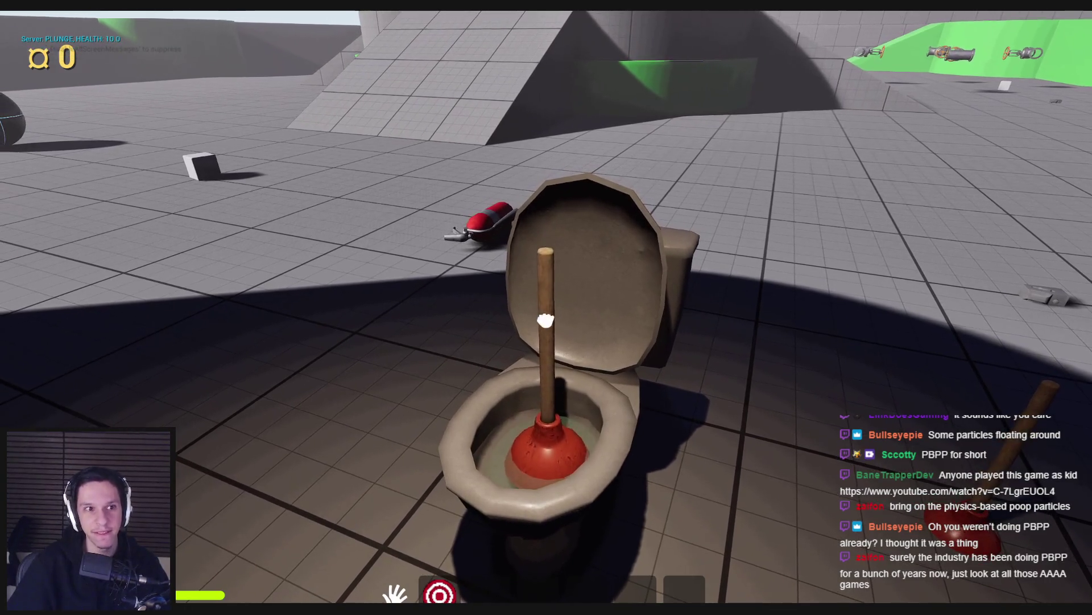
key("s")
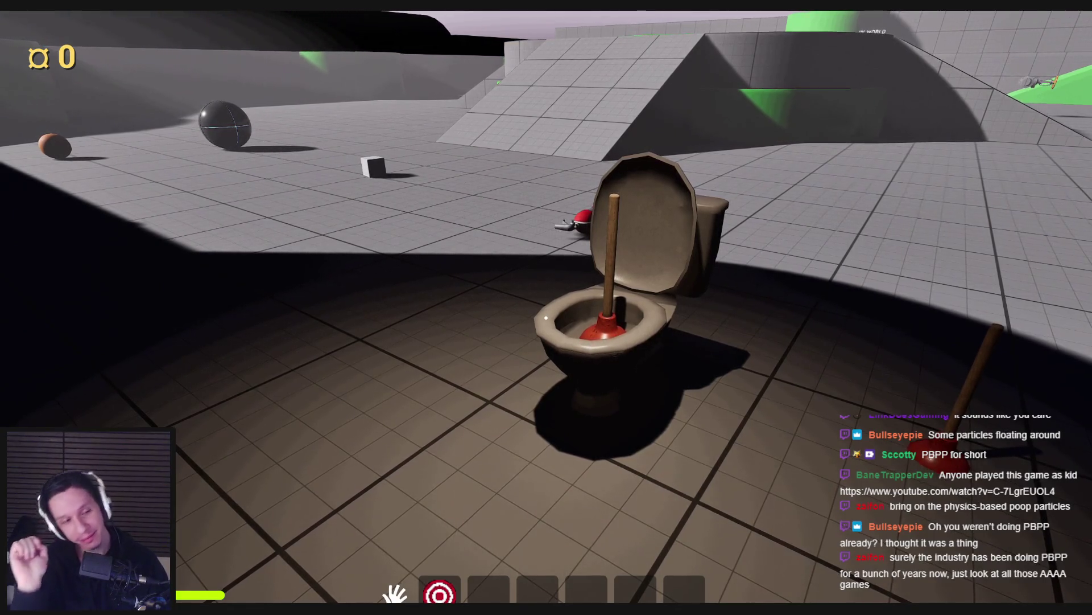
Step: End the play session, nudge the viewport camera left, and restart play-in-editor with Alt+P
key("w")
left_click(546, 317)
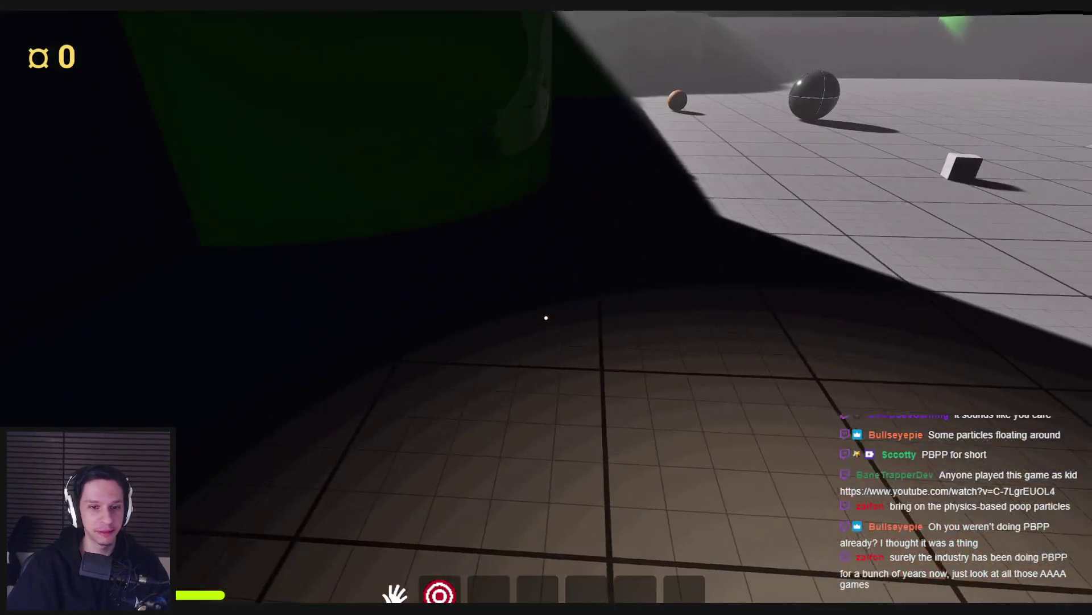
mouse_move(546, 317)
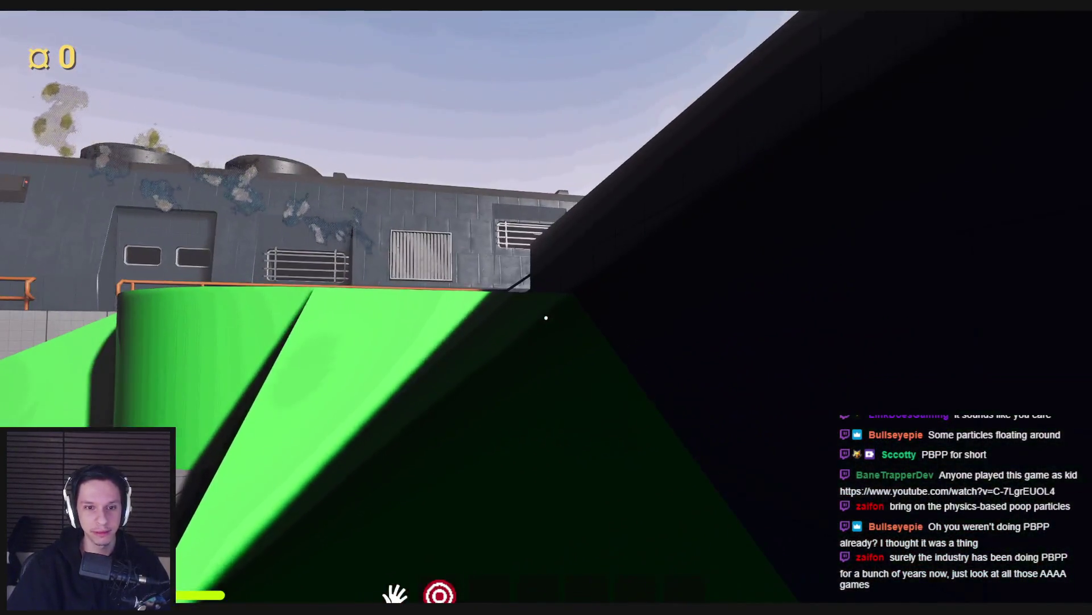
key("Escape")
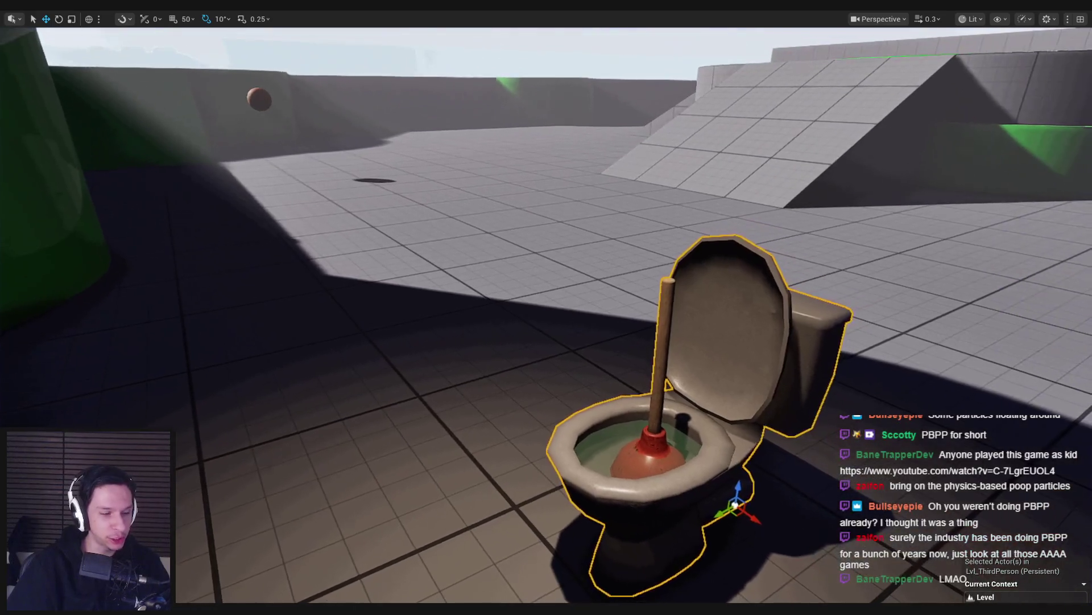
scroll(472, 336, "up", 2)
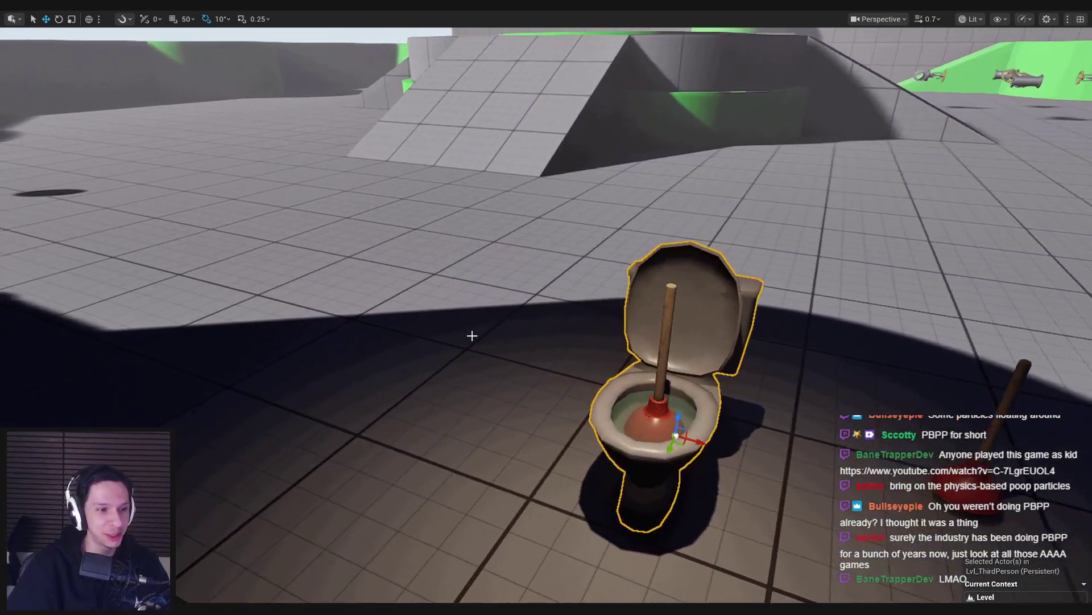
key("a")
key("alt+p")
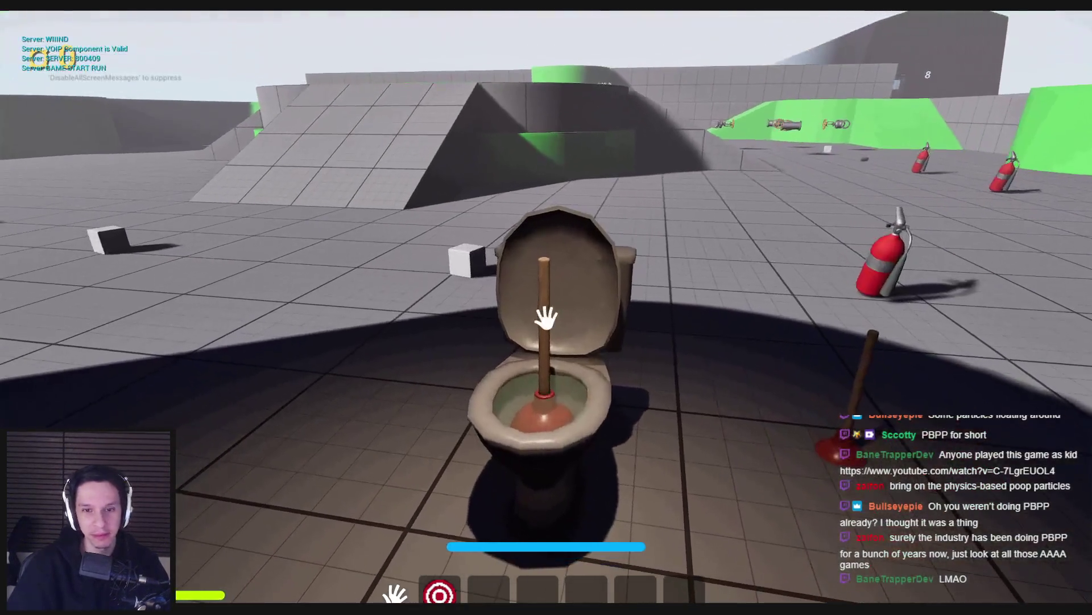
Step: Plunge the toilet in play mode, pushing the plunger deeper to lower its health
left_click(546, 318)
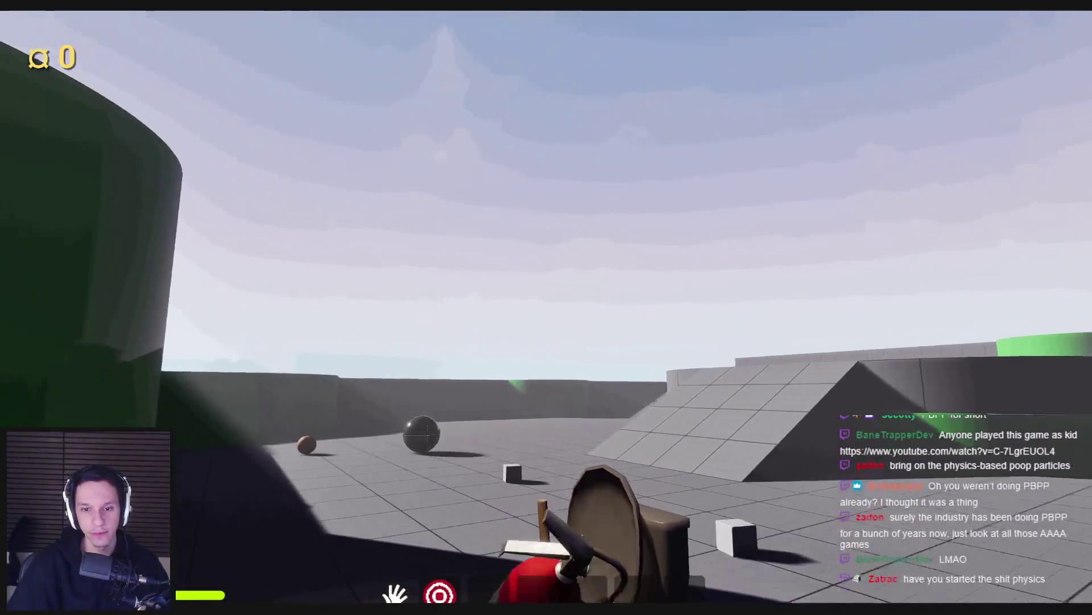
left_click(539, 349)
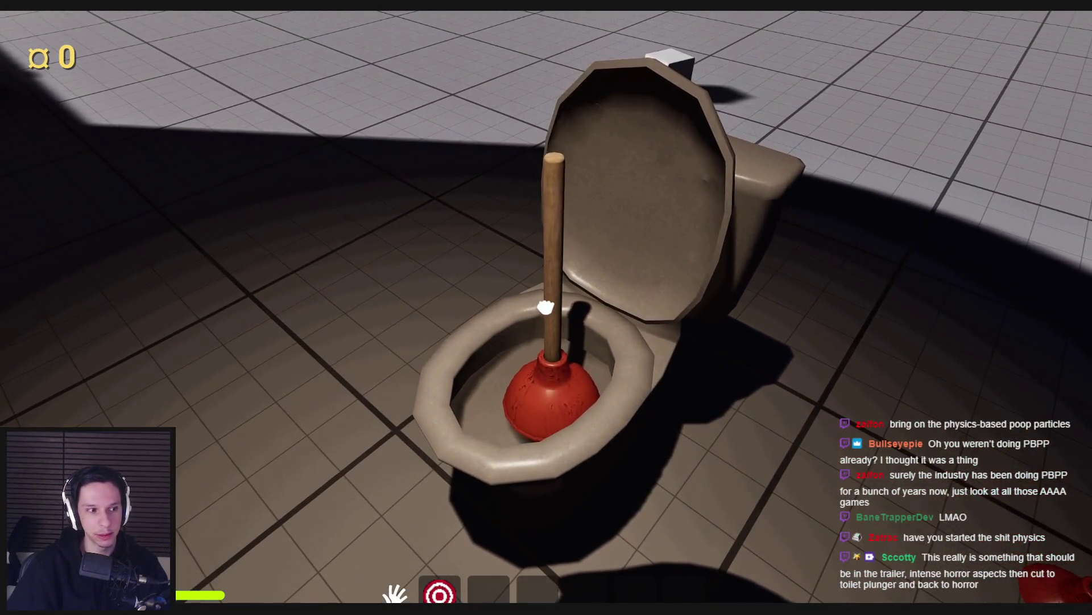
left_click_drag(546, 254, 545, 318)
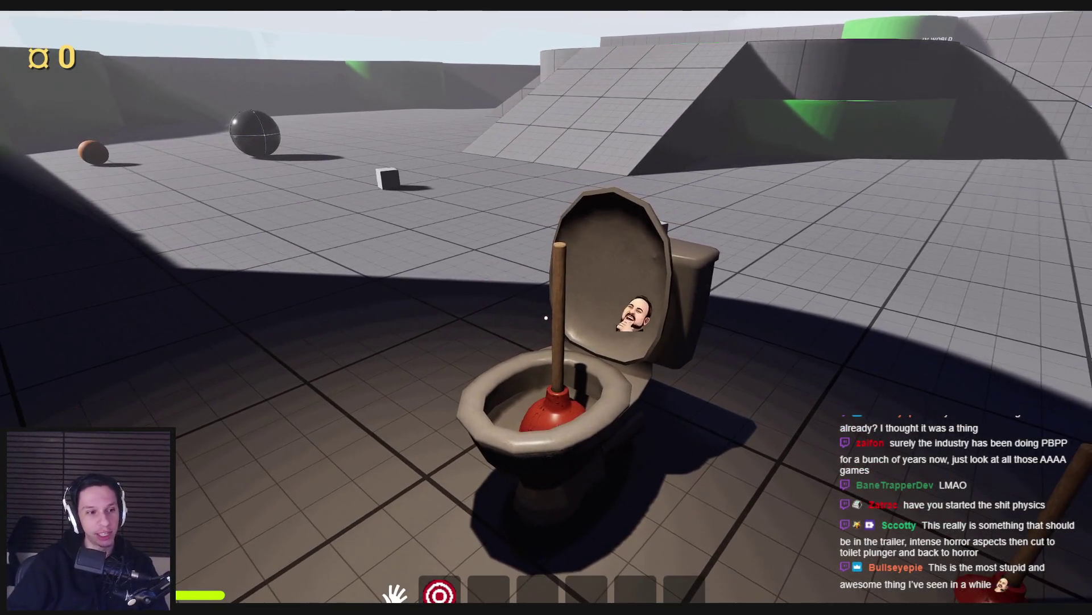
Step: Restart the play session, plunge the toilet's health down to 0, then end play
key("Escape")
key("alt+p")
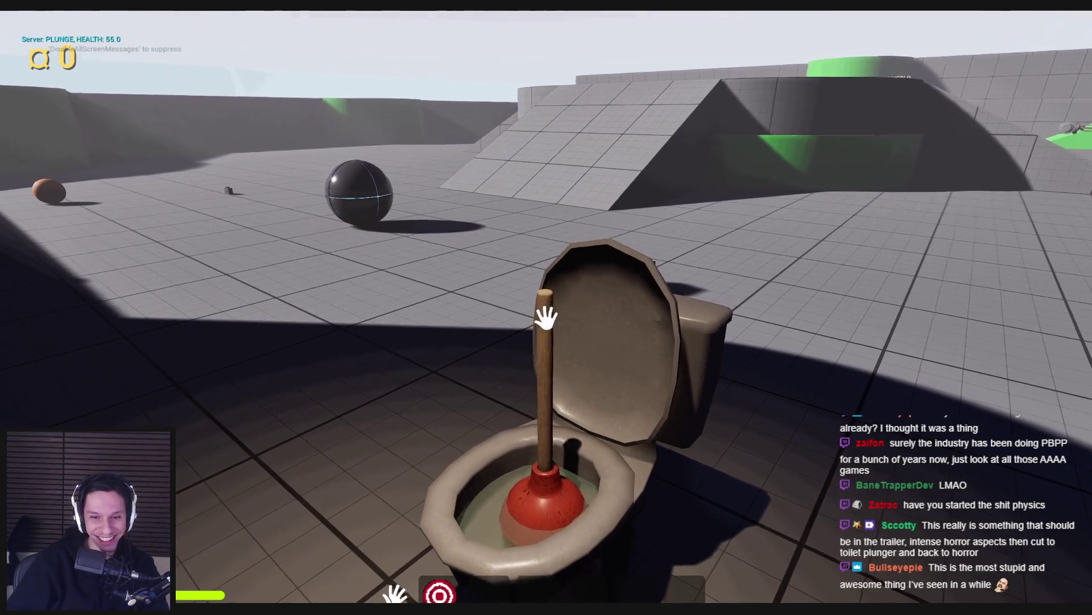
mouse_move(546, 317)
left_mouse_down()
mouse_move(528, 354)
mouse_move(531, 317)
mouse_move(539, 358)
mouse_move(549, 314)
mouse_move(534, 366)
mouse_move(546, 317)
mouse_move(549, 359)
mouse_move(546, 319)
left_mouse_up()
key("s")
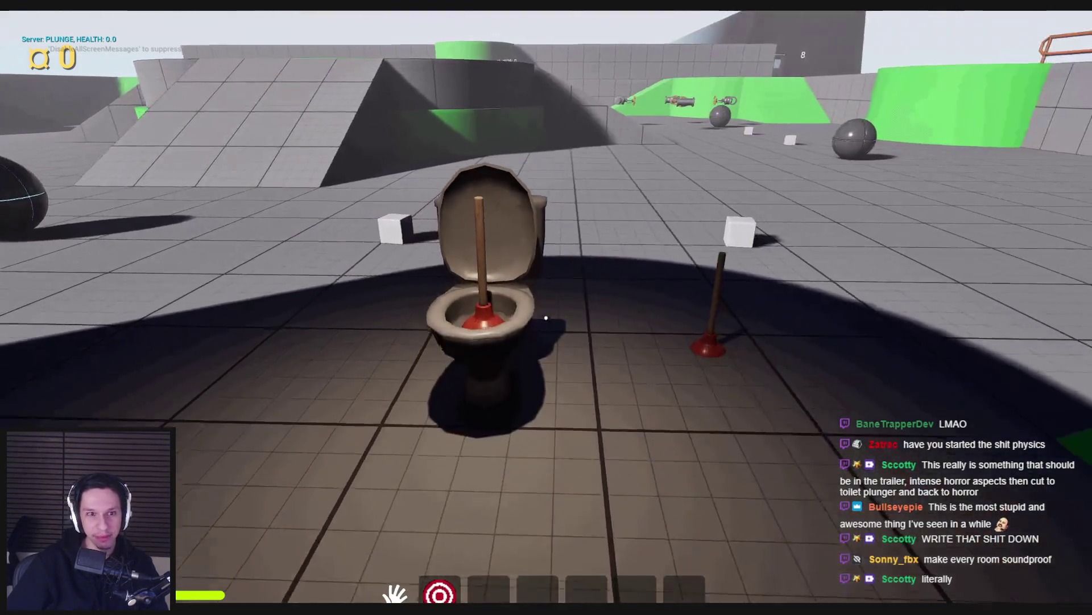
key("w")
key("s")
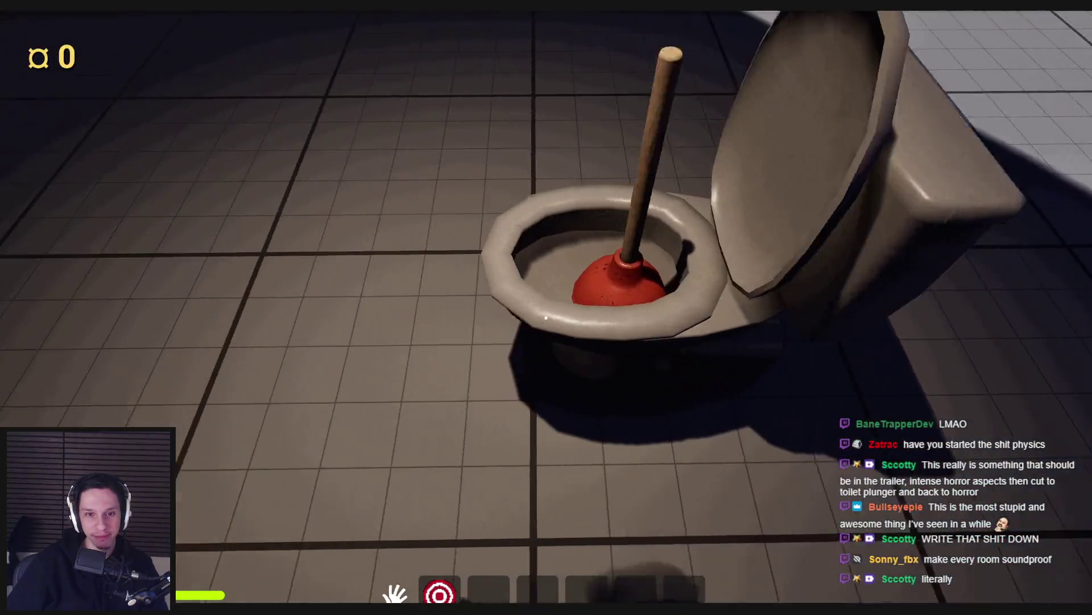
key("Escape")
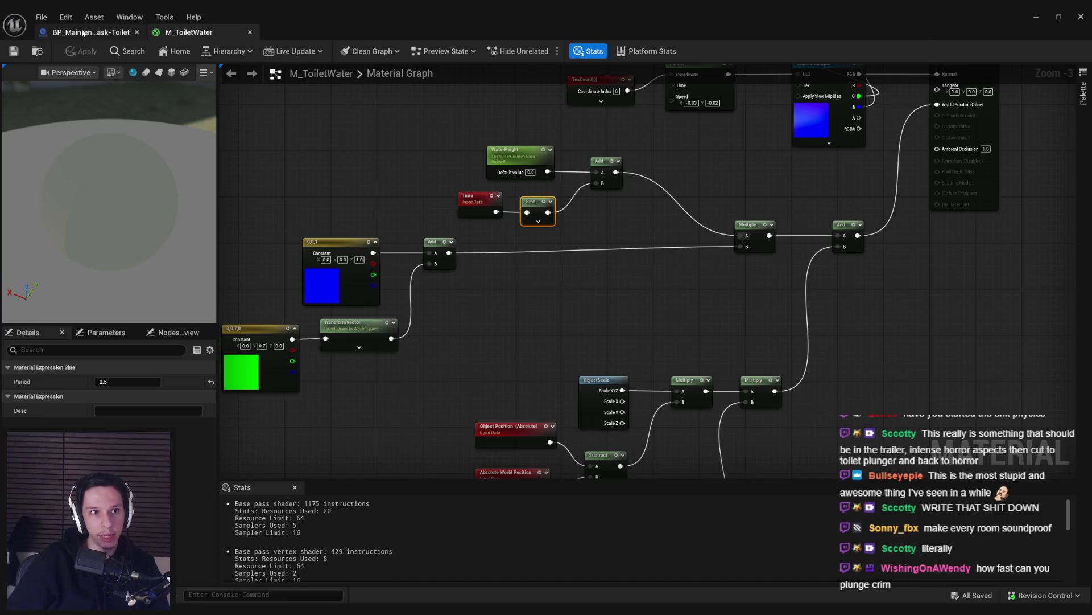
Step: In the toilet Blueprint's event graph, shift the Set Sound and Play nodes right to make room
left_click(91, 32)
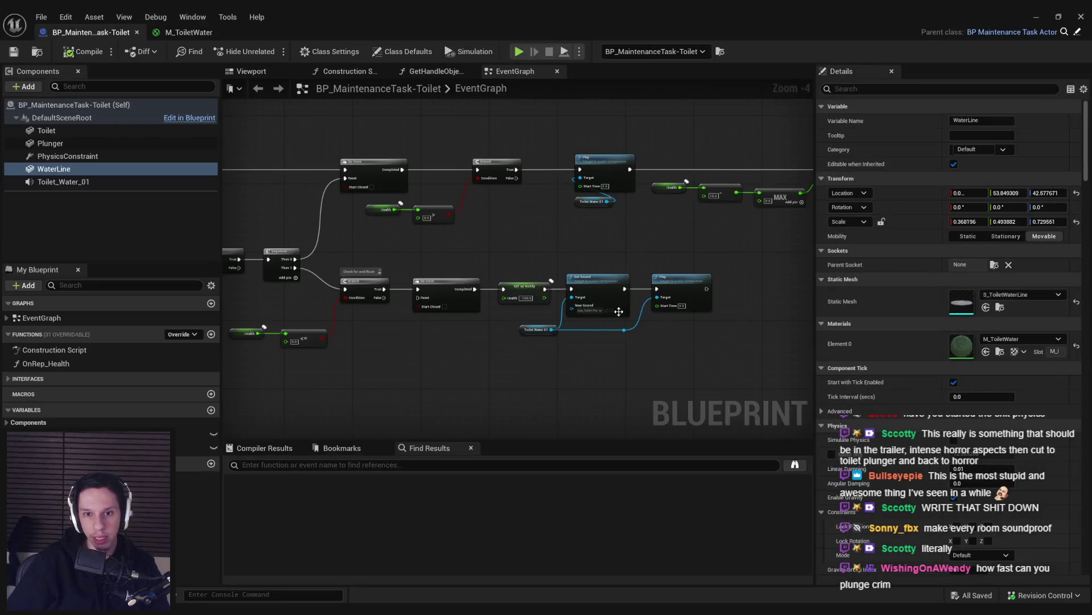
left_click_drag(472, 257, 582, 253)
left_click(381, 265)
Step: Add a 0.1 s Fade Out on Toilet Water 01, wired between SET w/ Notify and Set Sound
left_click_drag(358, 326, 384, 297)
type("fade")
key("Down")
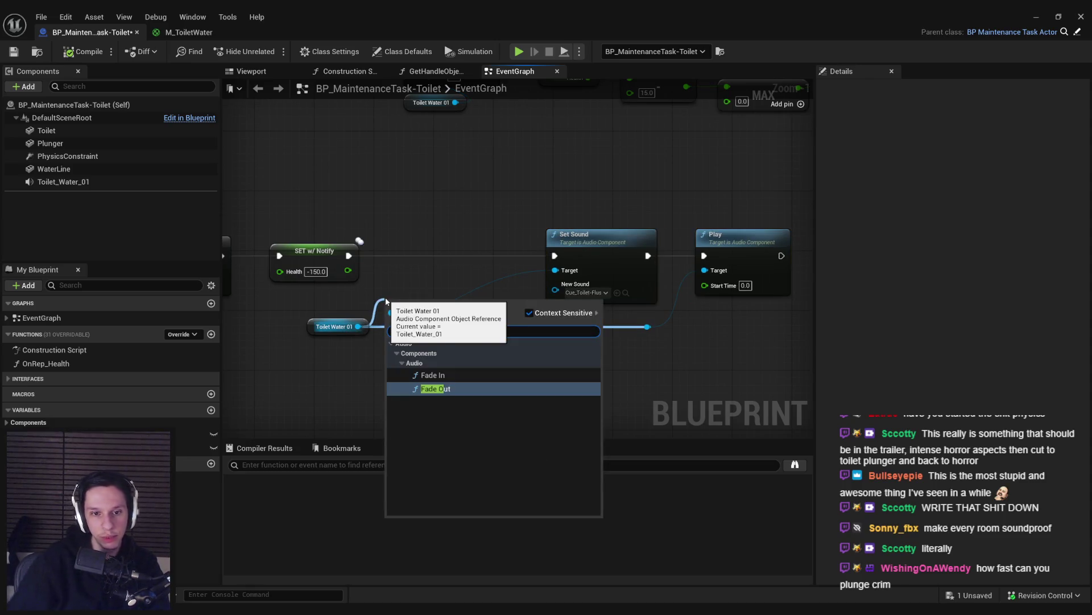
key("Return")
left_click_drag(432, 332, 447, 265)
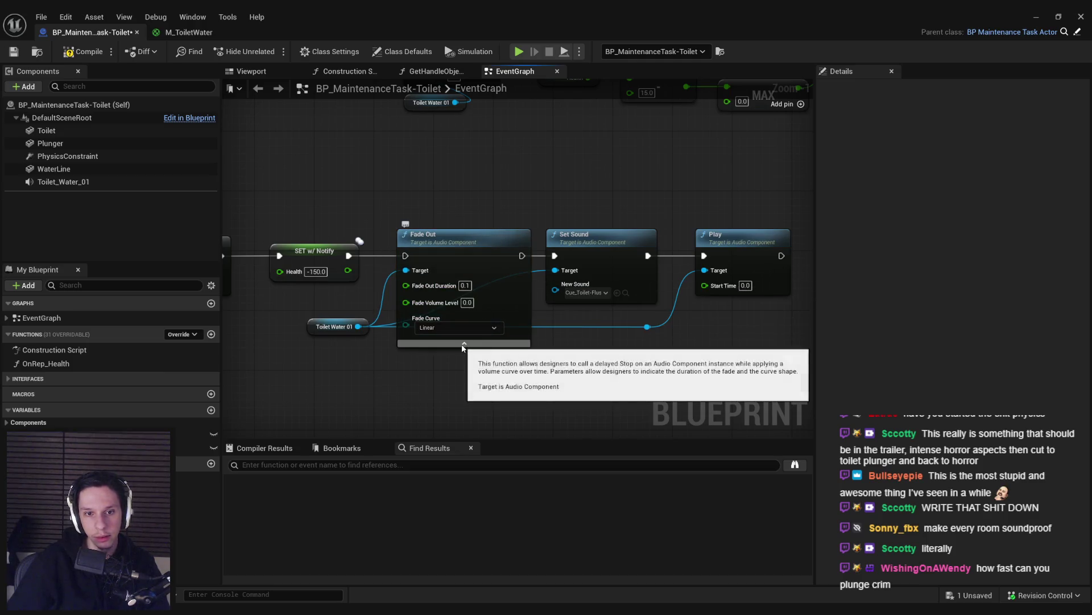
mouse_move(399, 263)
left_mouse_down()
mouse_move(378, 262)
mouse_move(393, 262)
left_mouse_up()
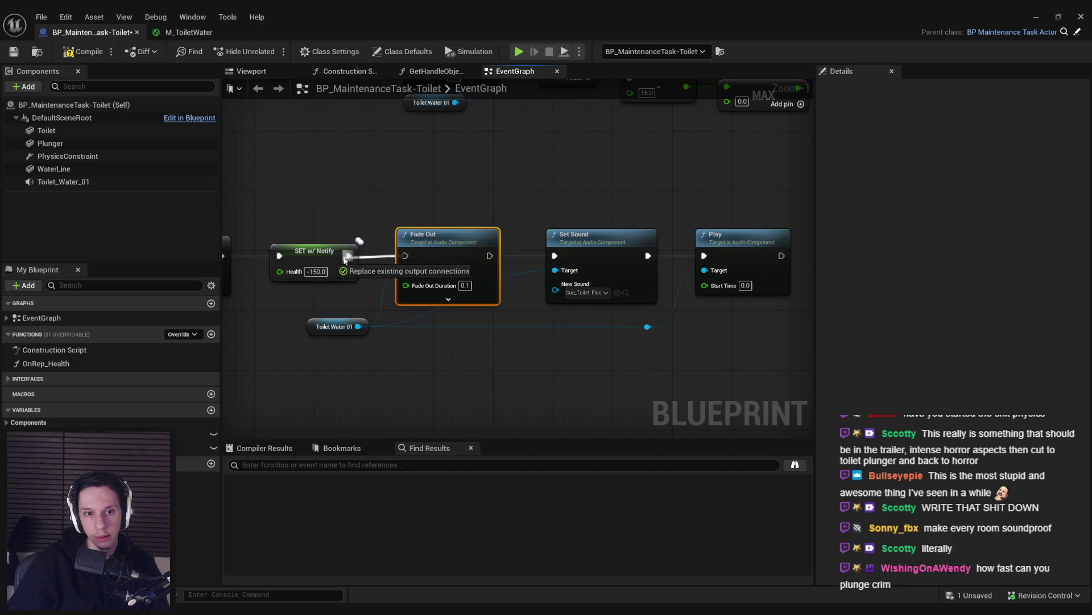
left_click_drag(490, 256, 555, 256)
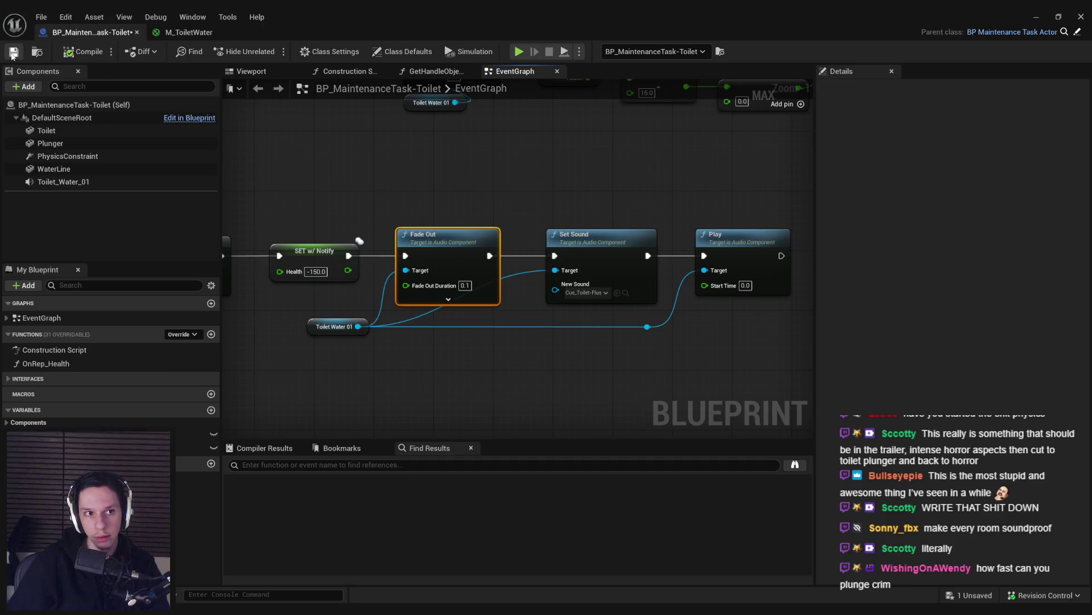
left_click(1033, 16)
left_click(265, 52)
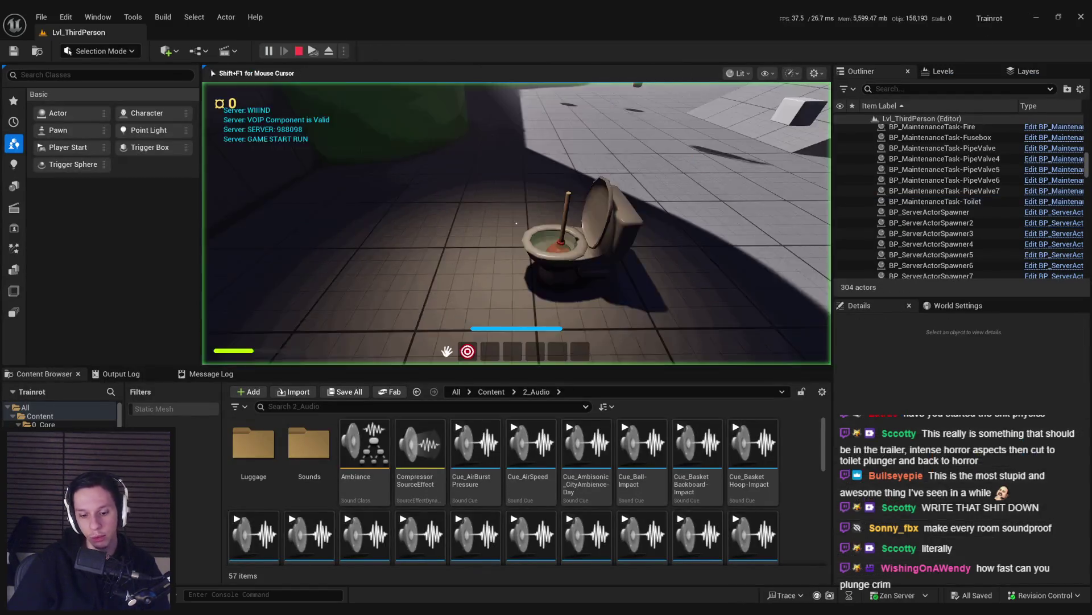
Step: Playtest the water fade-out by pumping the plunger, then end the play session
key("F11")
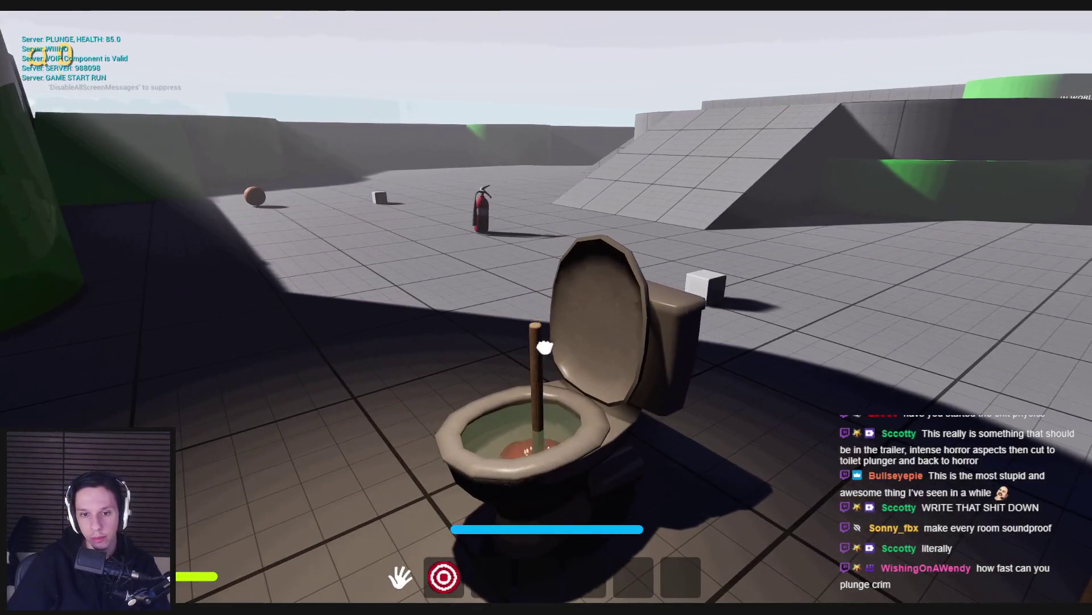
mouse_move(545, 347)
left_mouse_down()
mouse_move(535, 288)
mouse_move(549, 305)
mouse_move(532, 383)
mouse_move(547, 307)
mouse_move(535, 285)
mouse_move(547, 362)
mouse_move(546, 308)
mouse_move(532, 364)
mouse_move(547, 302)
left_mouse_up()
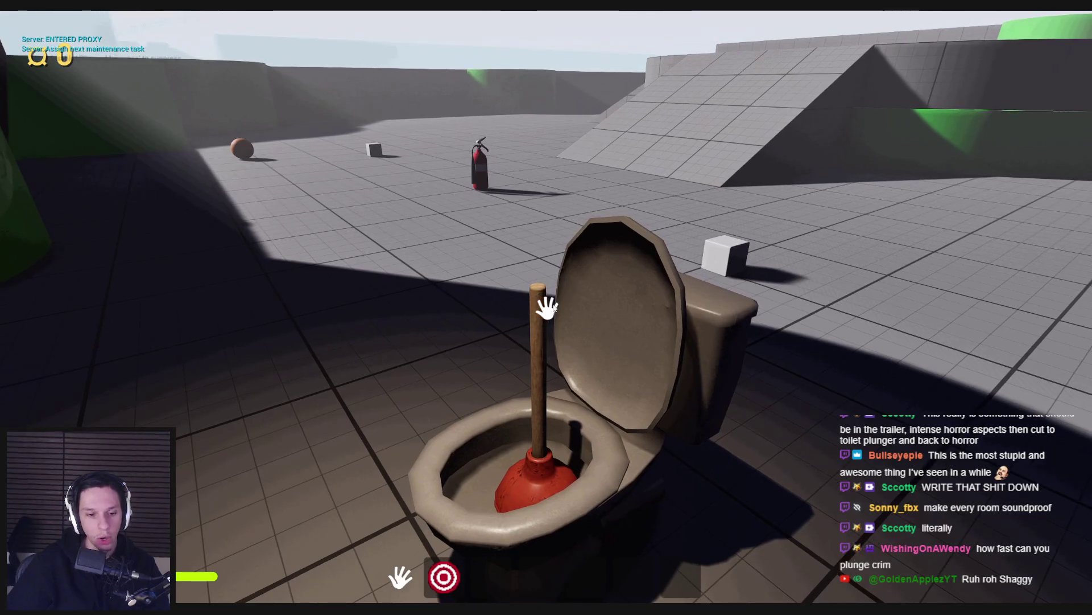
key("Escape")
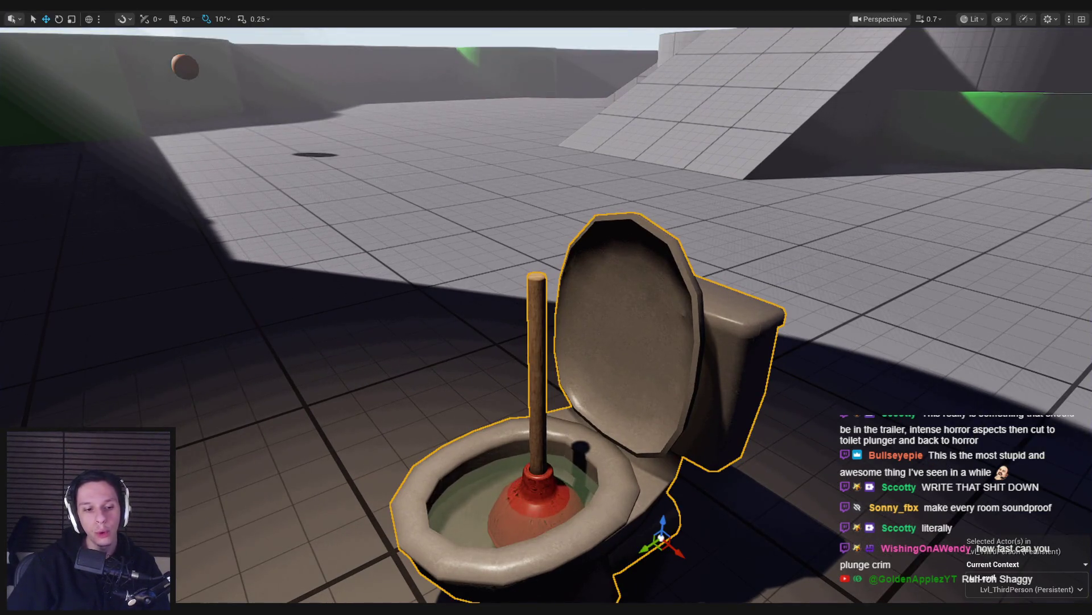
Step: Search for 'audacity' in the system search and launch Audacity
key("super")
type("audacity")
key("Return")
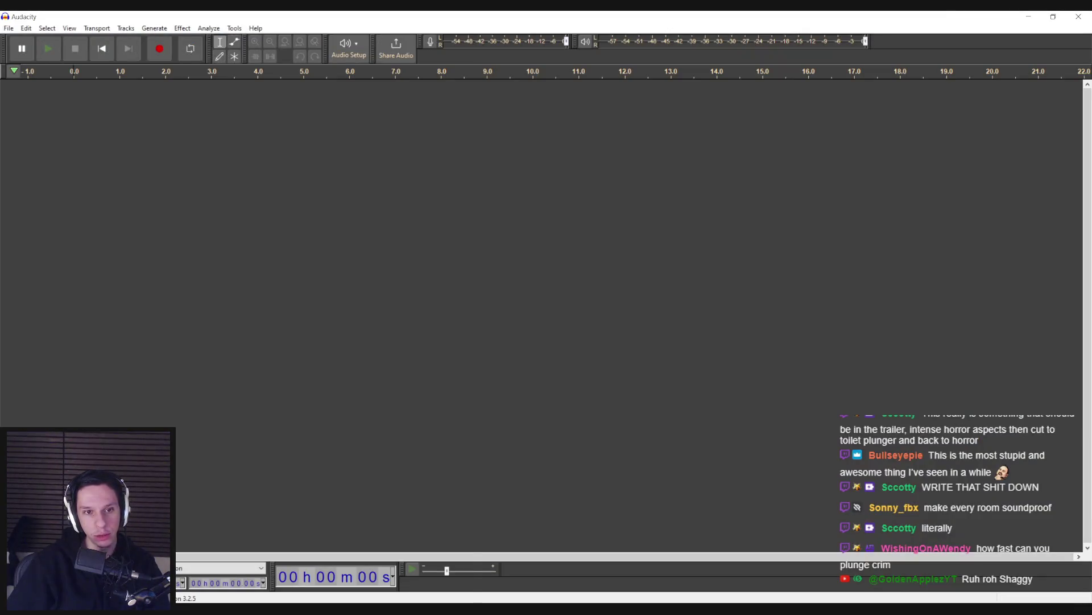
Step: Open the Trainrot_ToiletSounds project from the recent files list
mouse_move(359, 608)
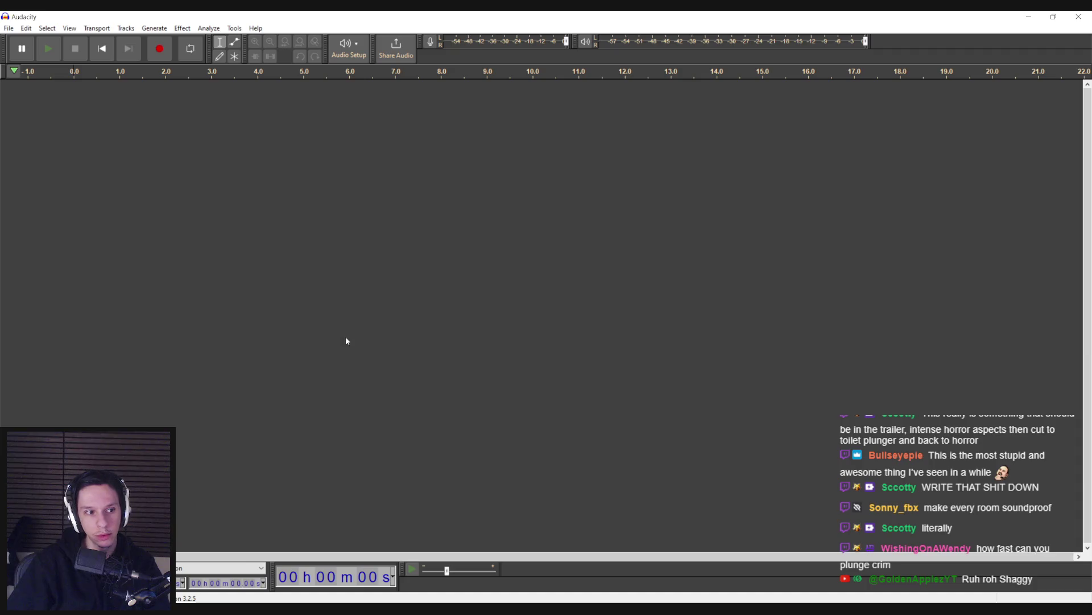
left_click(10, 29)
mouse_move(57, 64)
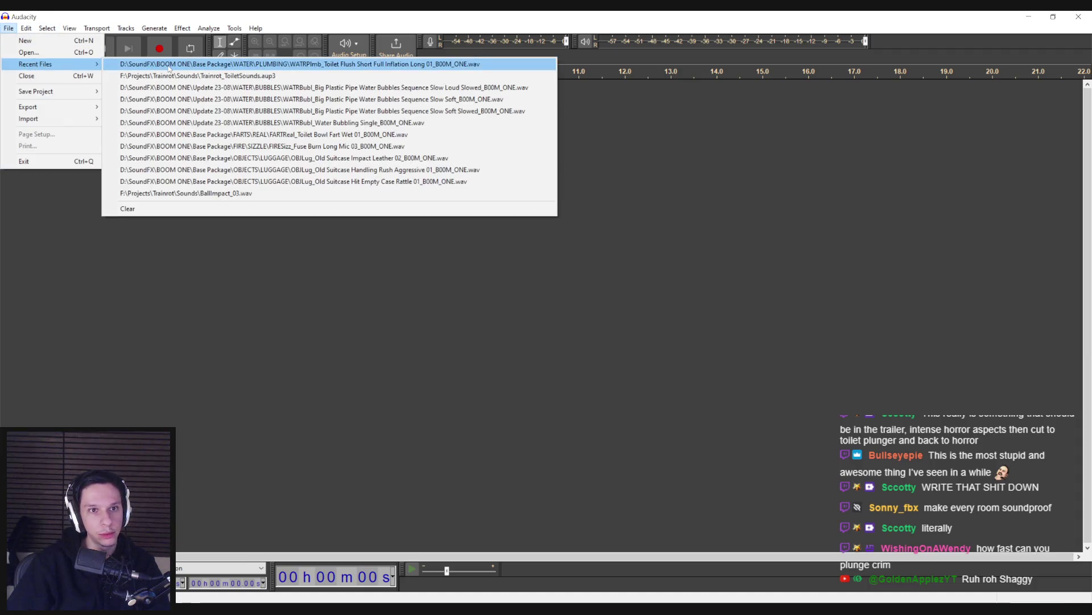
left_click(171, 76)
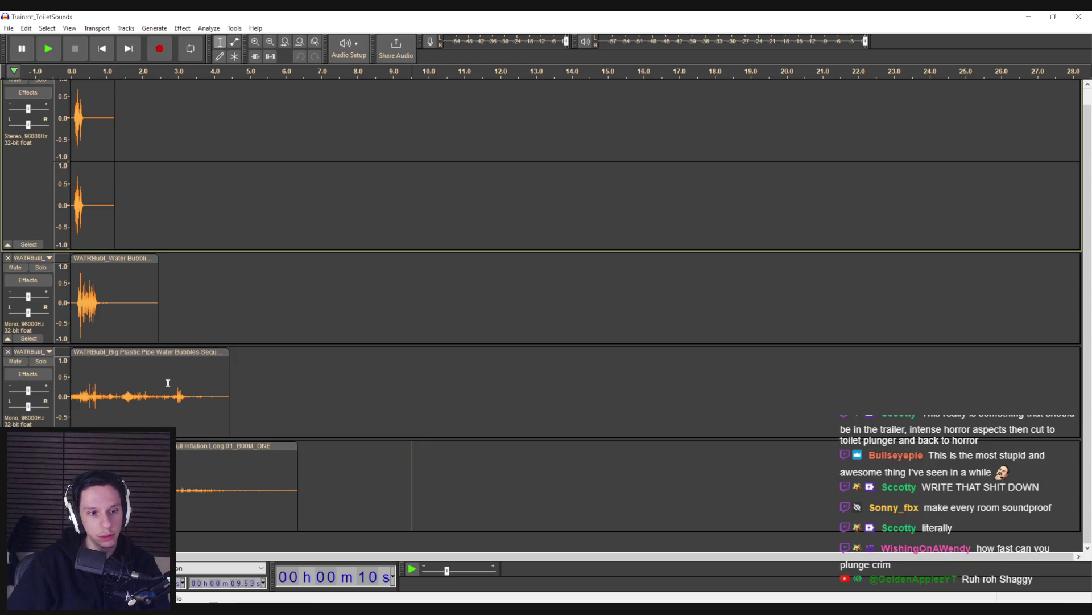
Step: Preview the plastic pipe bubbles clip and apply Studio Fade Out to its tail
left_click(74, 387)
key("space")
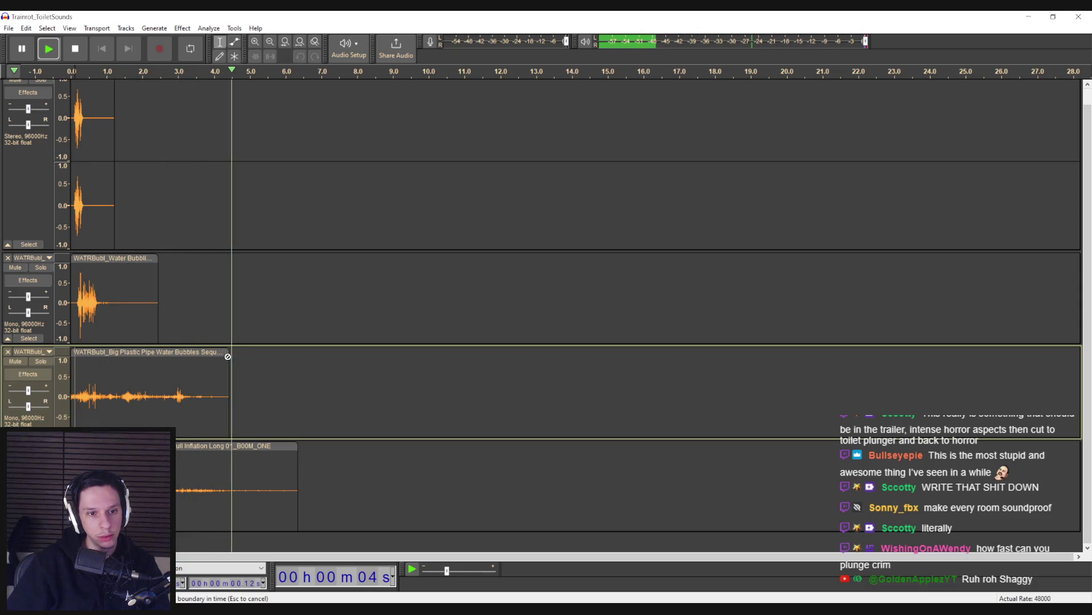
key("space")
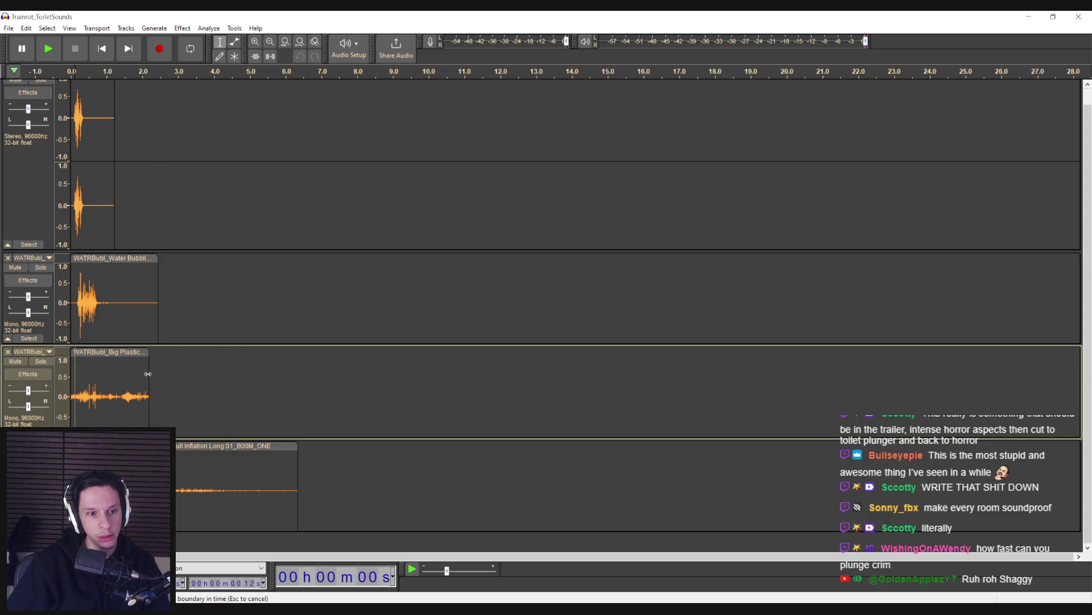
left_click_drag(110, 376, 151, 379)
left_click(187, 29)
mouse_move(273, 98)
left_click(358, 157)
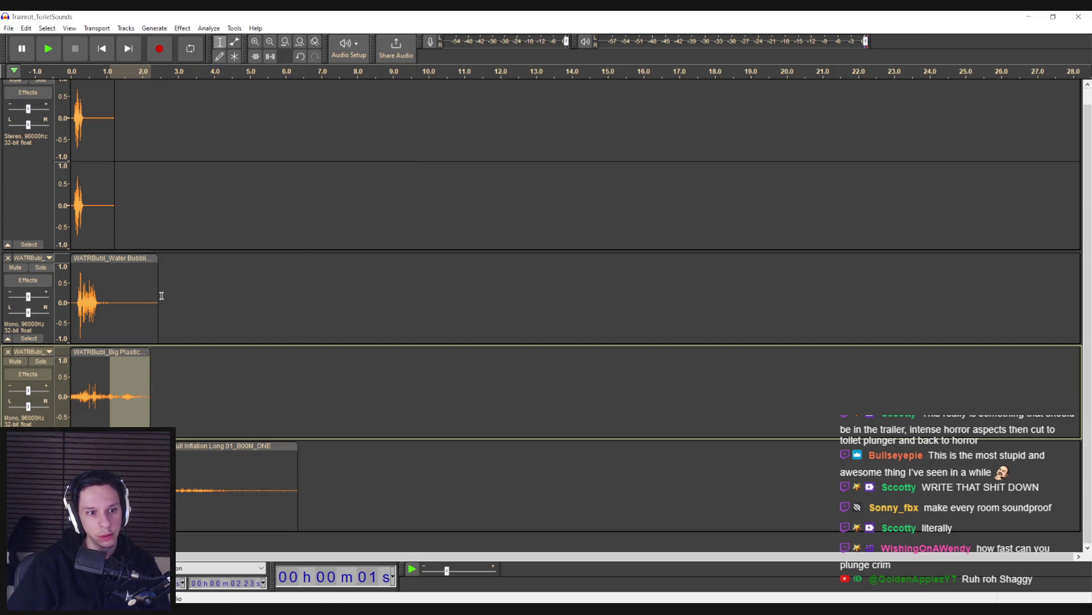
Step: Play the bubbles clip from its start to check the fade-out
left_click(68, 377)
key("space")
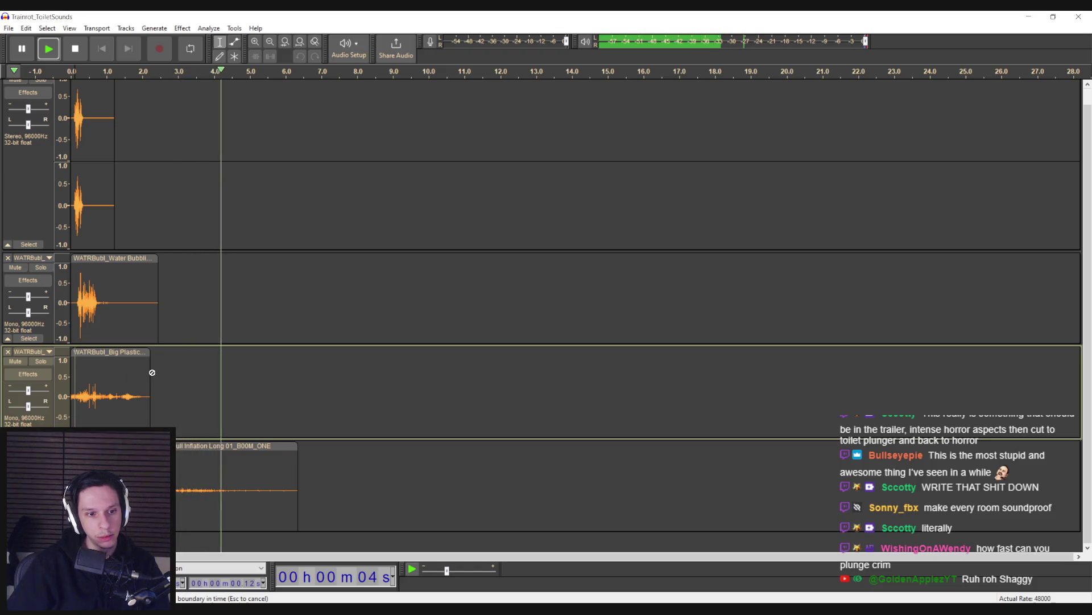
key("space")
left_click(14, 28)
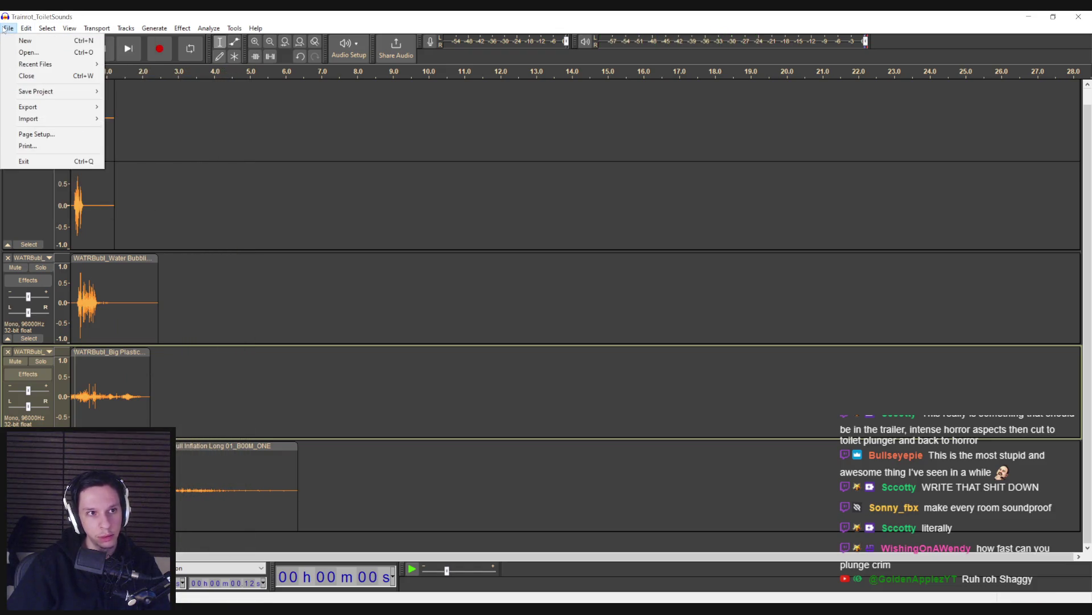
Step: Move the flush track's start point earlier to about 6.05 s, previewing the sound
mouse_move(34, 107)
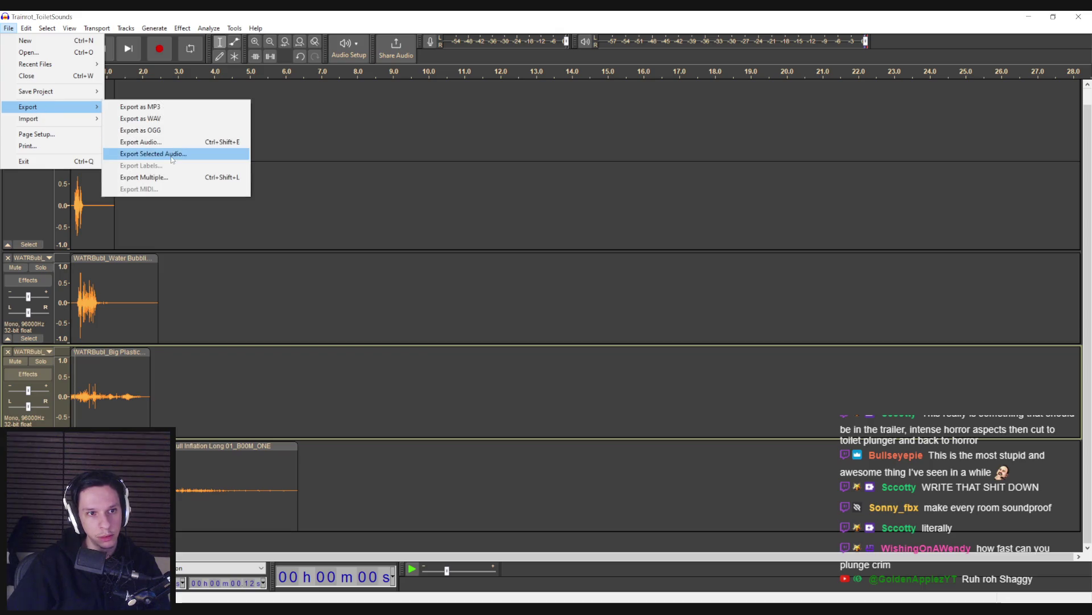
left_click(301, 466)
key("space")
left_click_drag(297, 466, 2, 32)
Step: Export the selected audio over the existing Toilet_Flush.wav, accepting the replace and mix-down prompts
left_click(9, 28)
mouse_move(23, 110)
left_click(150, 157)
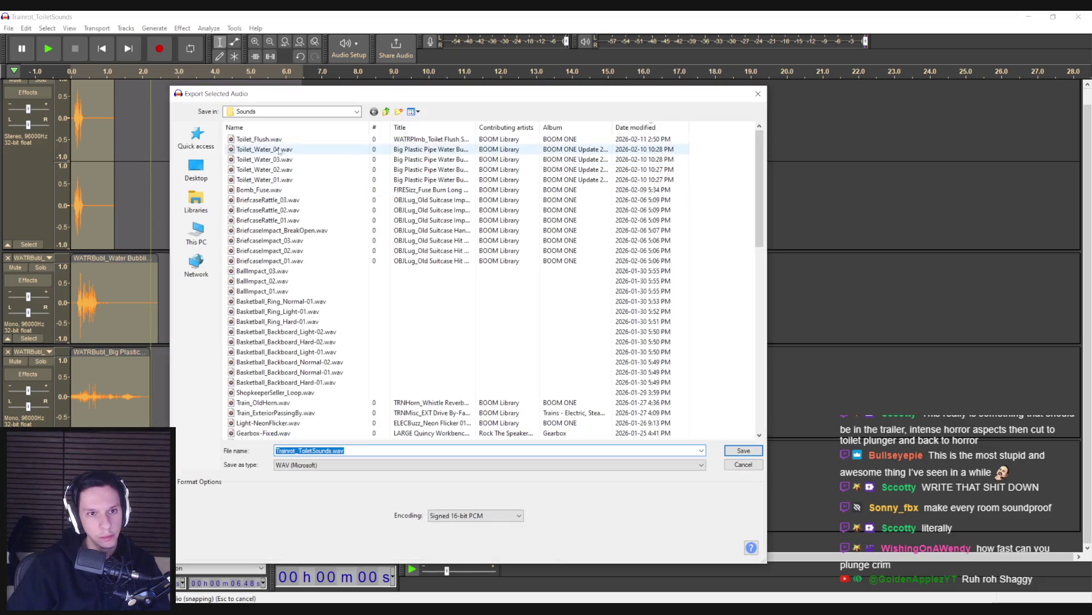
double_click(447, 241)
left_click(614, 310)
left_click(567, 332)
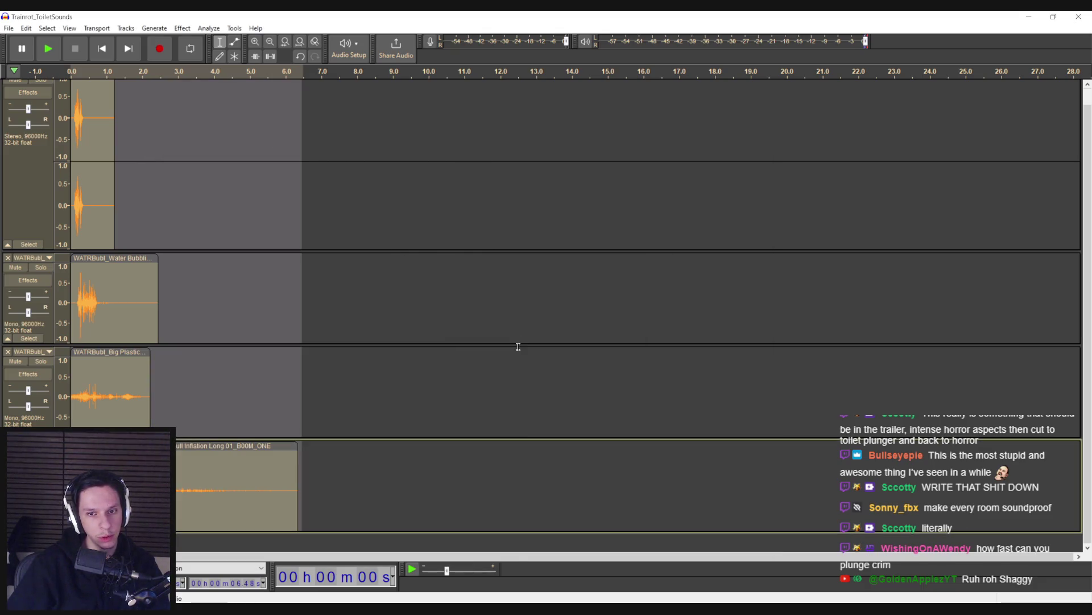
Step: Close Audacity, saving the project, and return to the toilet Blueprint editor
left_click(1078, 16)
left_click(526, 307)
mouse_move(358, 608)
left_click(413, 564)
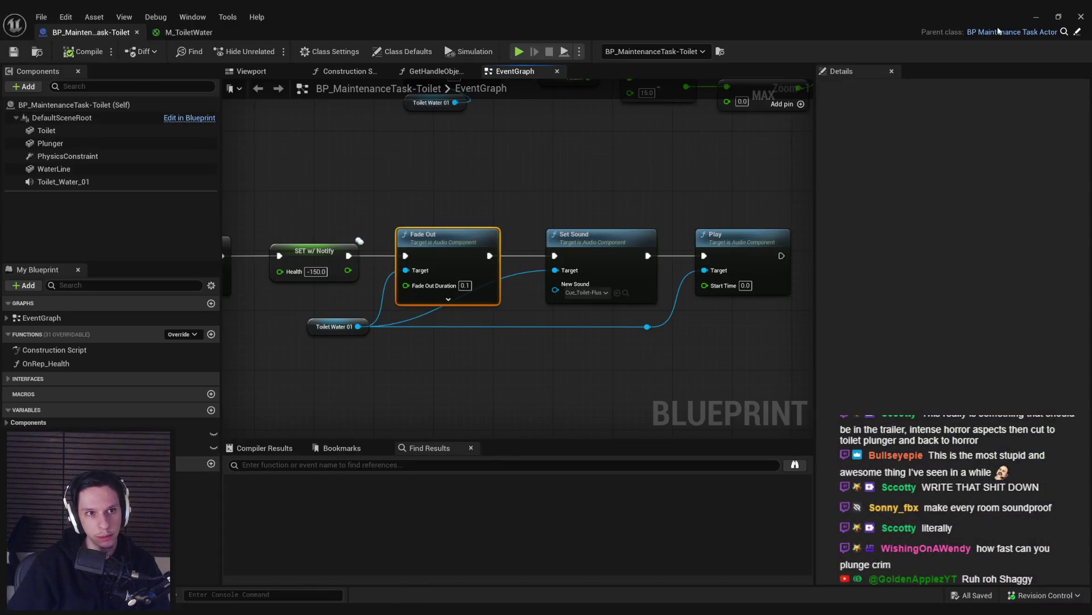
Step: Open the Cue_Toilet-Flush sound cue and its Toilet_Flush sound wave asset
left_click(1037, 16)
double_click(529, 515)
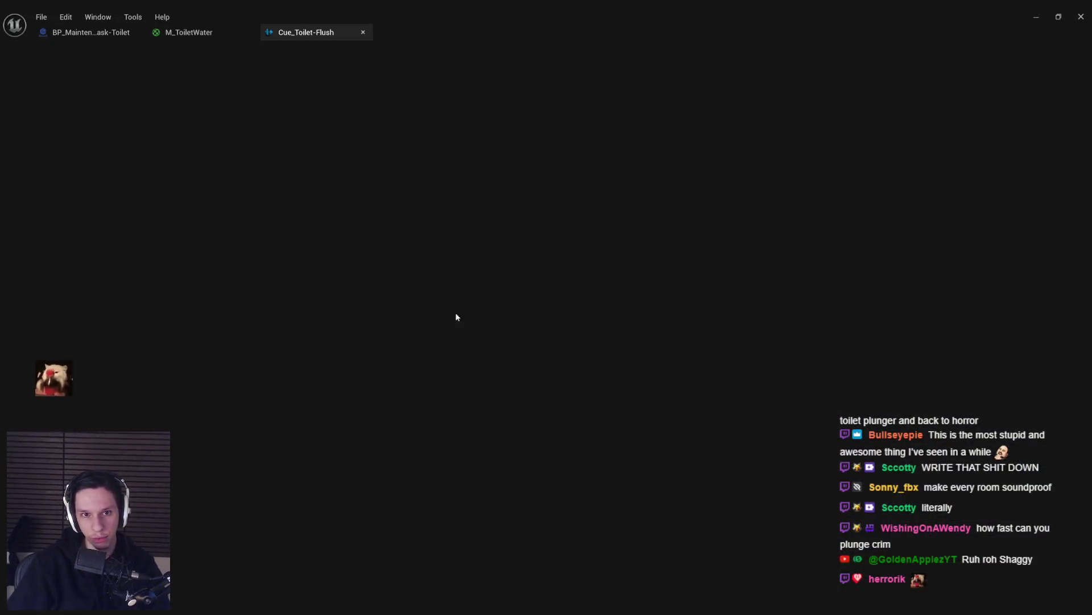
double_click(429, 312)
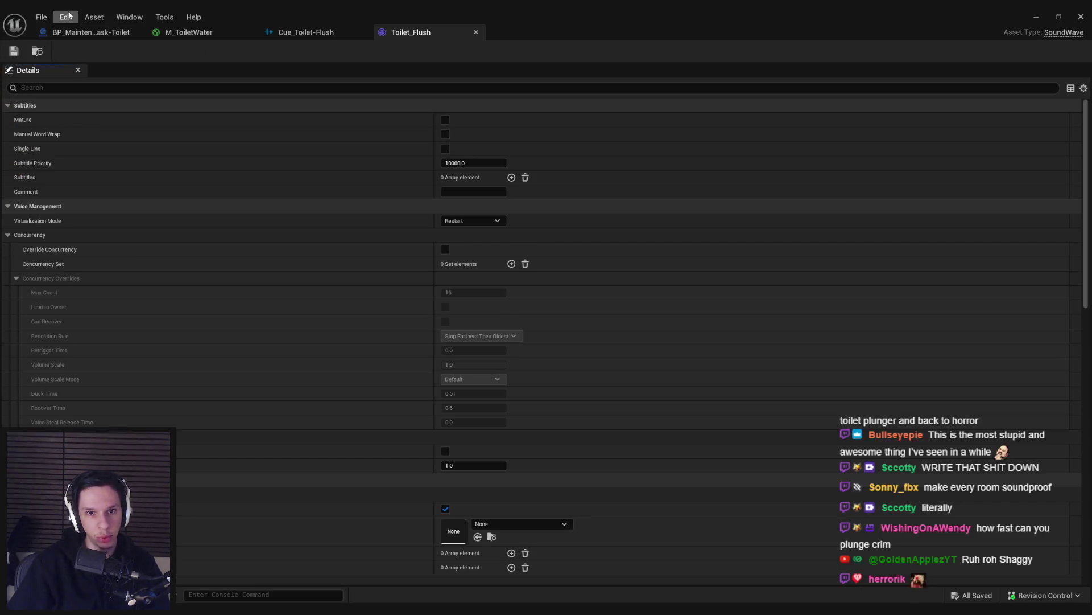
Step: Reimport Toilet_Flush from the Content Browser, then start a play-in-editor test
left_click(67, 16)
mouse_move(88, 15)
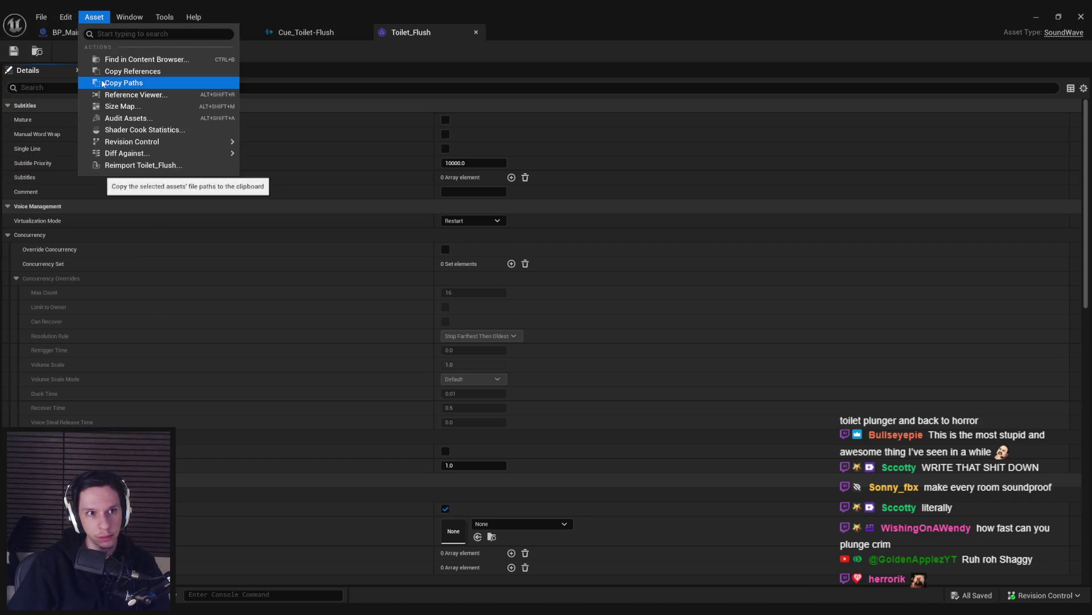
left_click(38, 51)
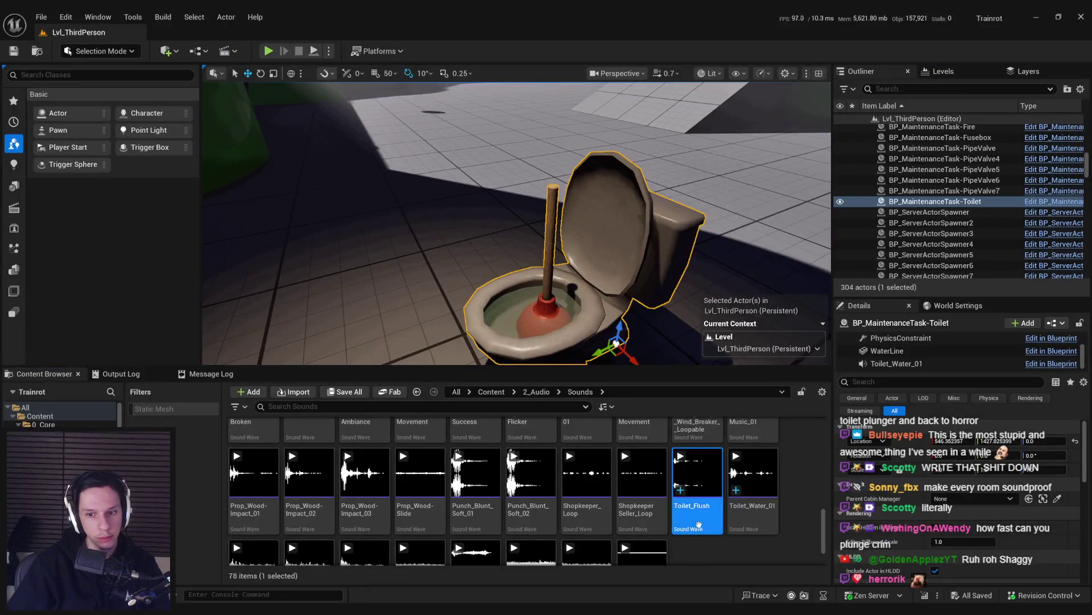
right_click(699, 521)
left_click(753, 185)
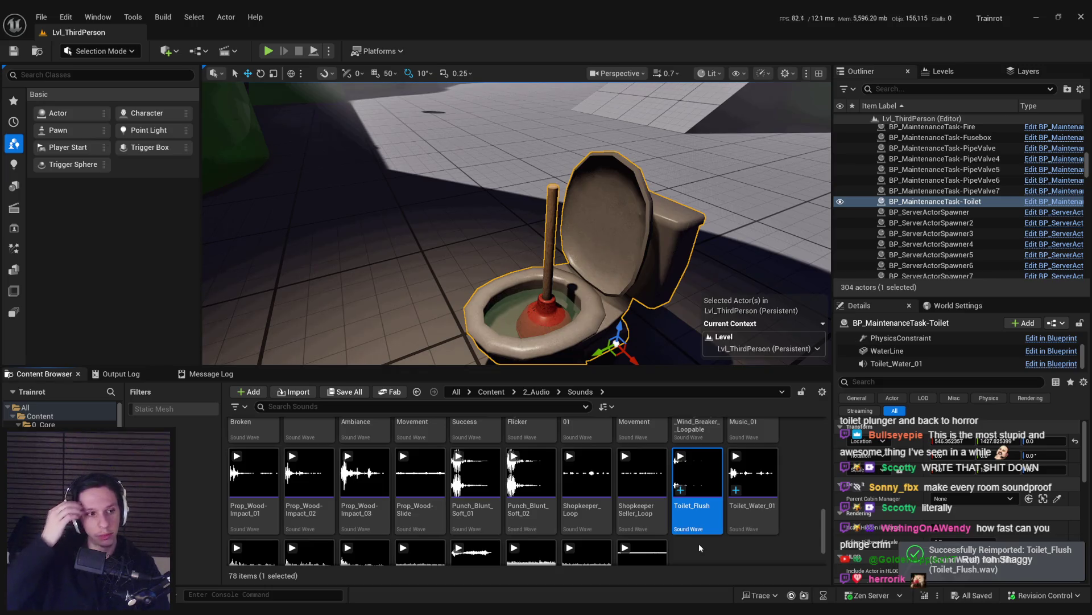
scroll(604, 200, "down", 5)
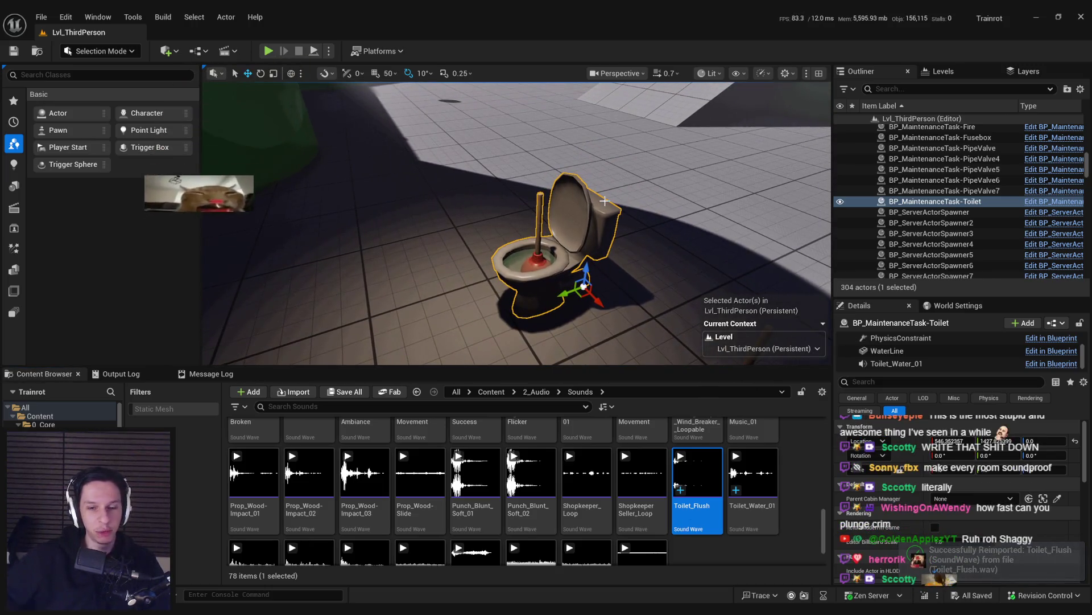
scroll(604, 200, "up", 1)
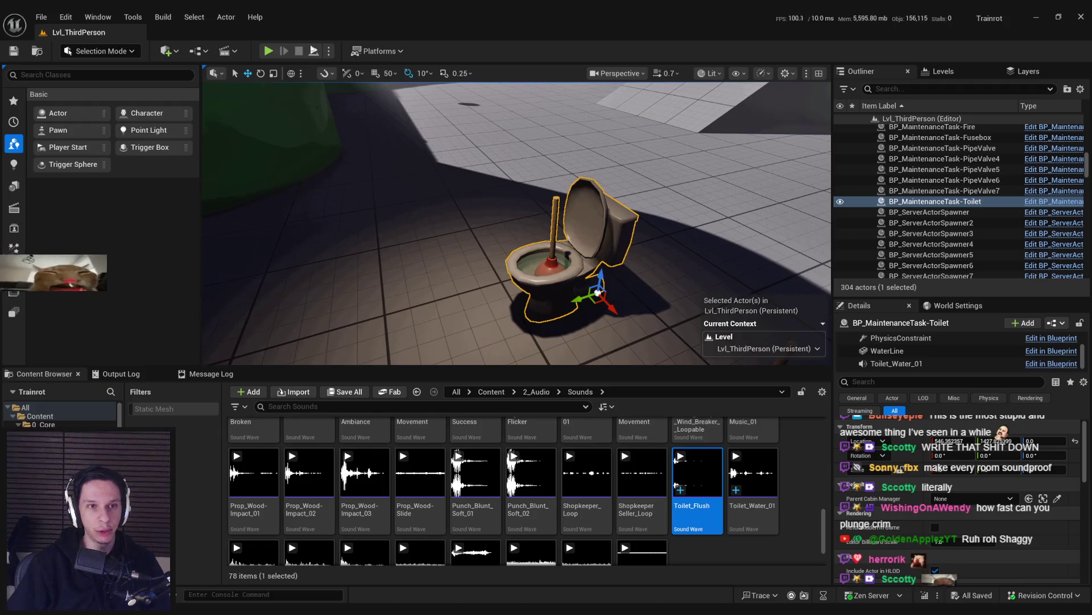
key("alt+p")
Step: Plunge the toilet seven times until PLUNGE HEALTH reaches 0, step back, and stop play
left_click(547, 308)
left_click(547, 308)
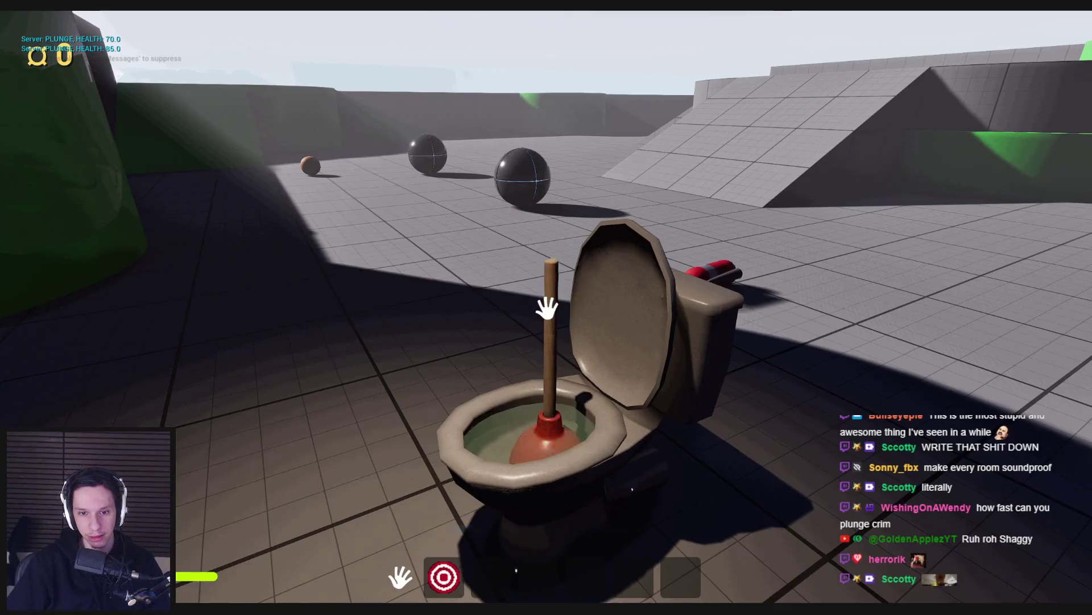
left_click(548, 305)
left_click(546, 294)
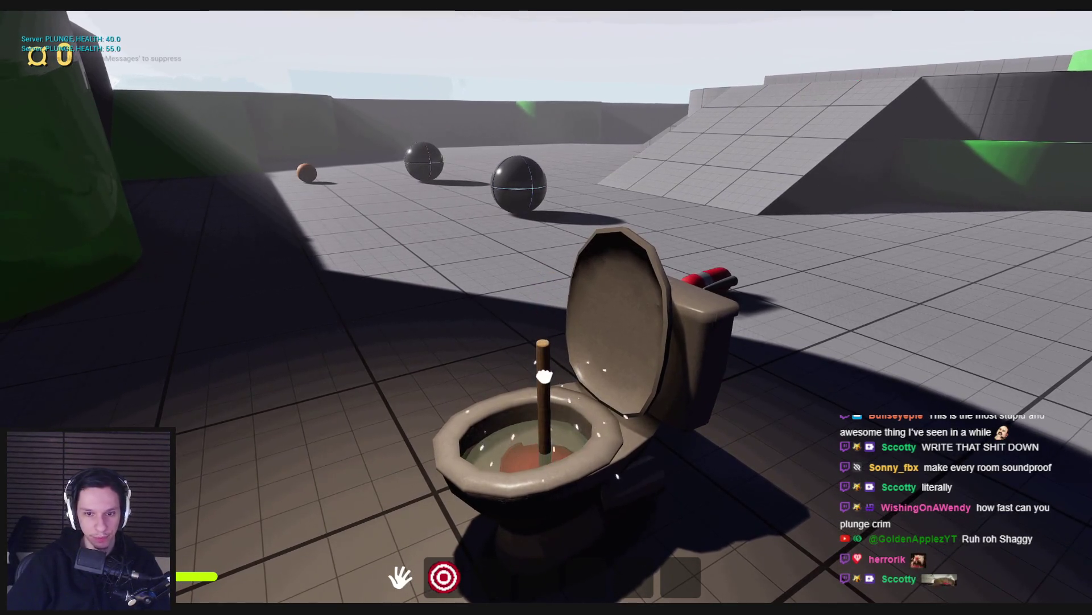
left_click(547, 305)
left_click(549, 305)
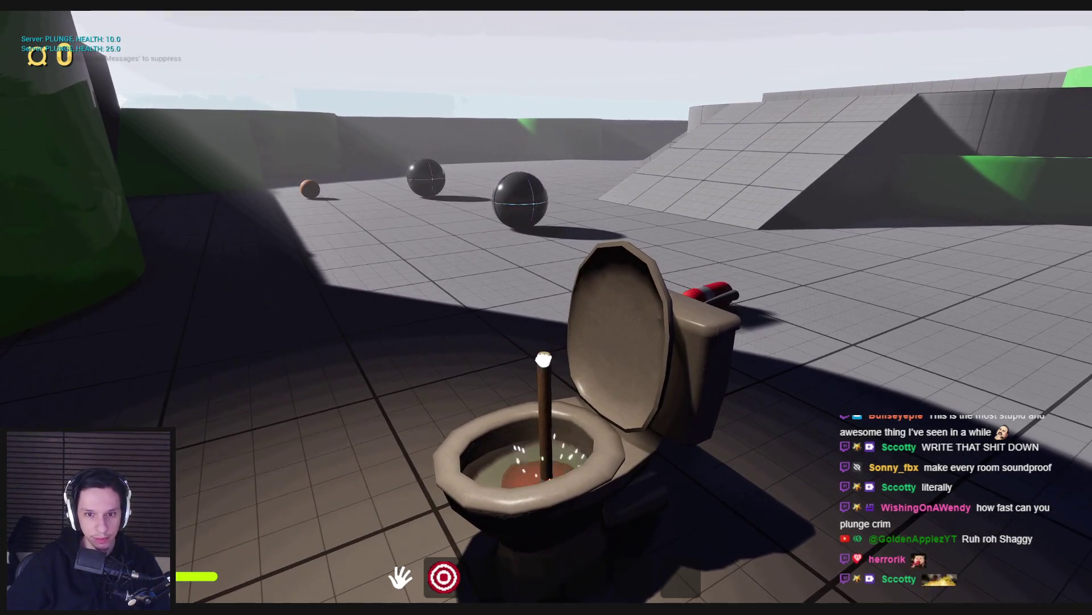
left_click(548, 305)
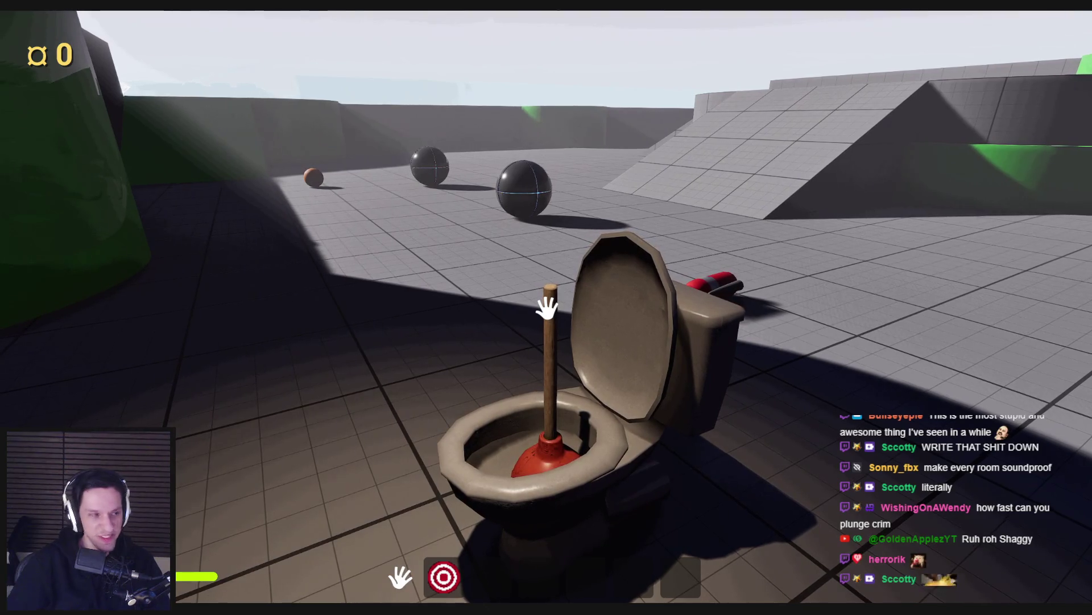
key("s")
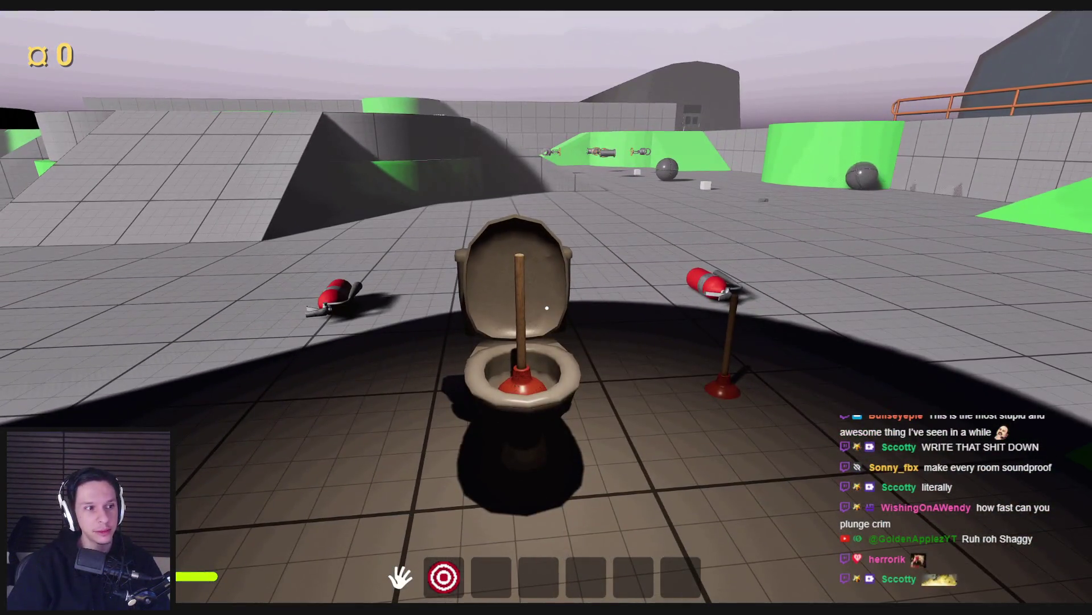
key("Escape")
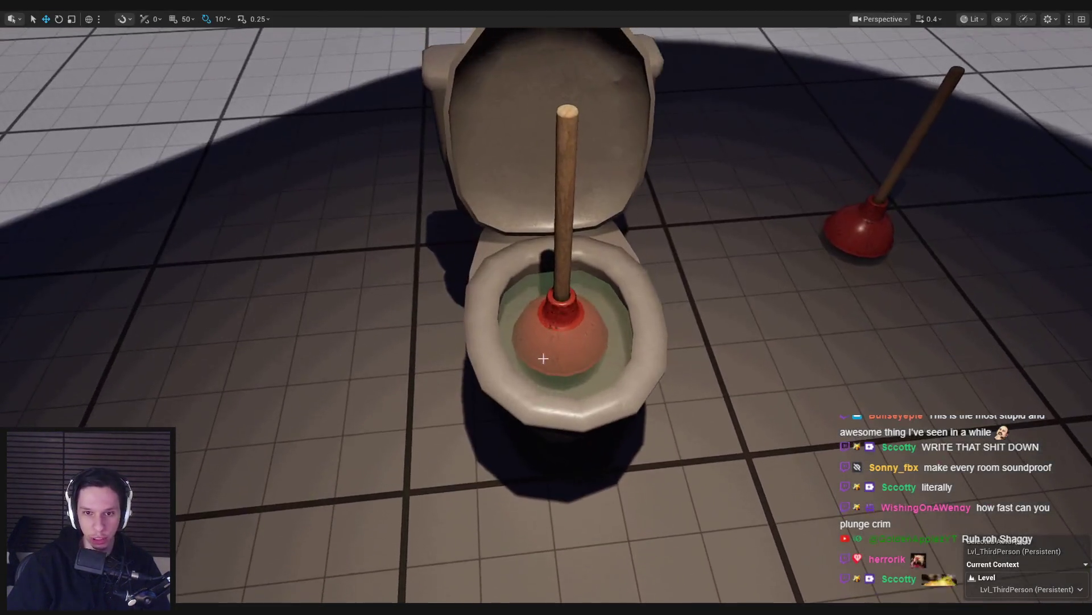
Step: Orbit to a side view of the toilet and start another play session
left_click_drag(544, 358, 570, 377)
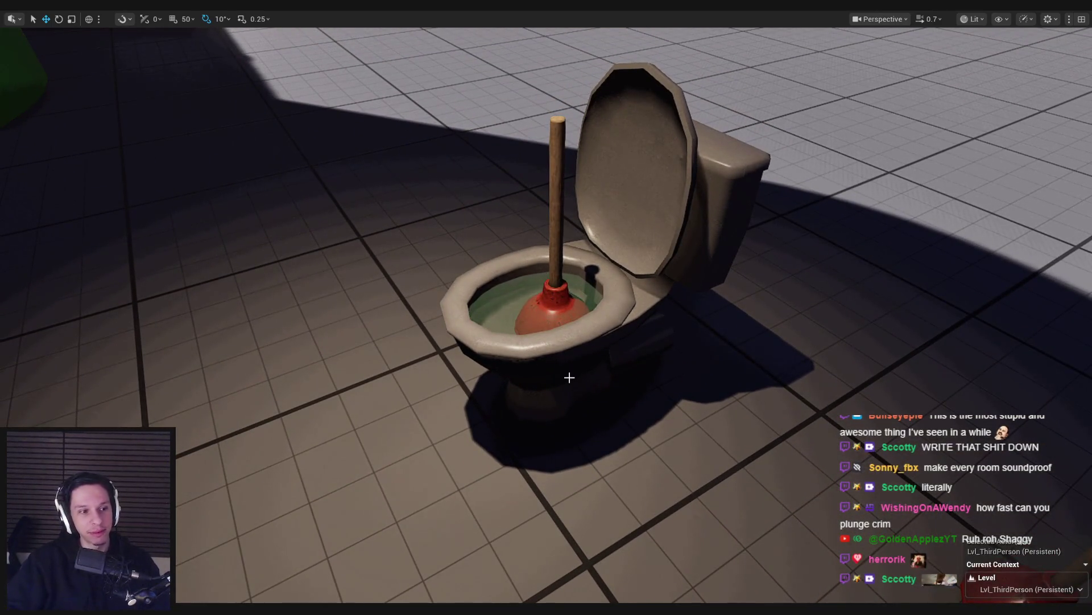
key("alt+p")
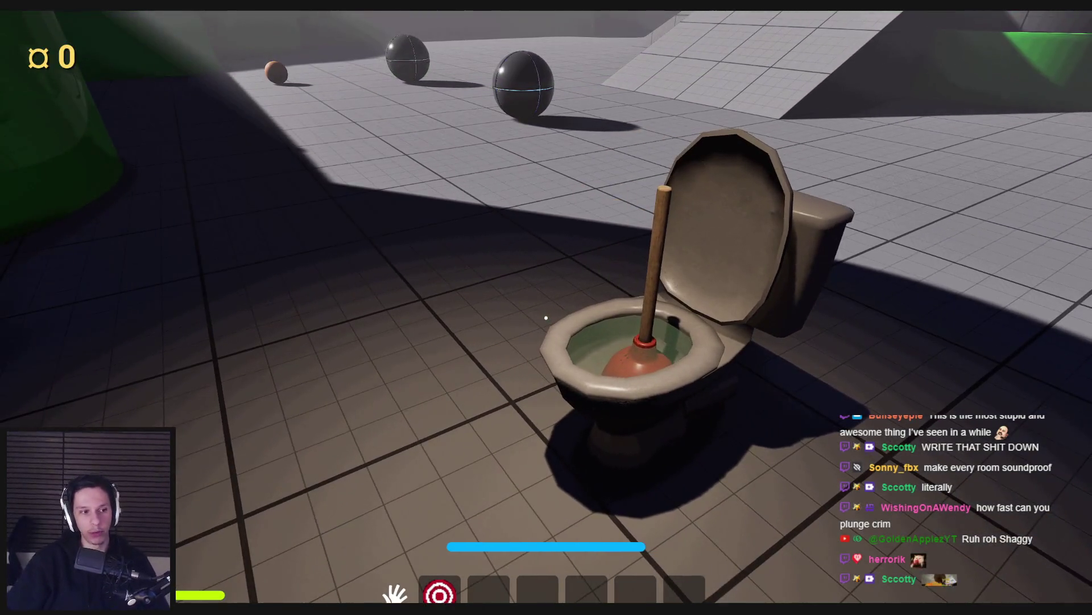
key("a")
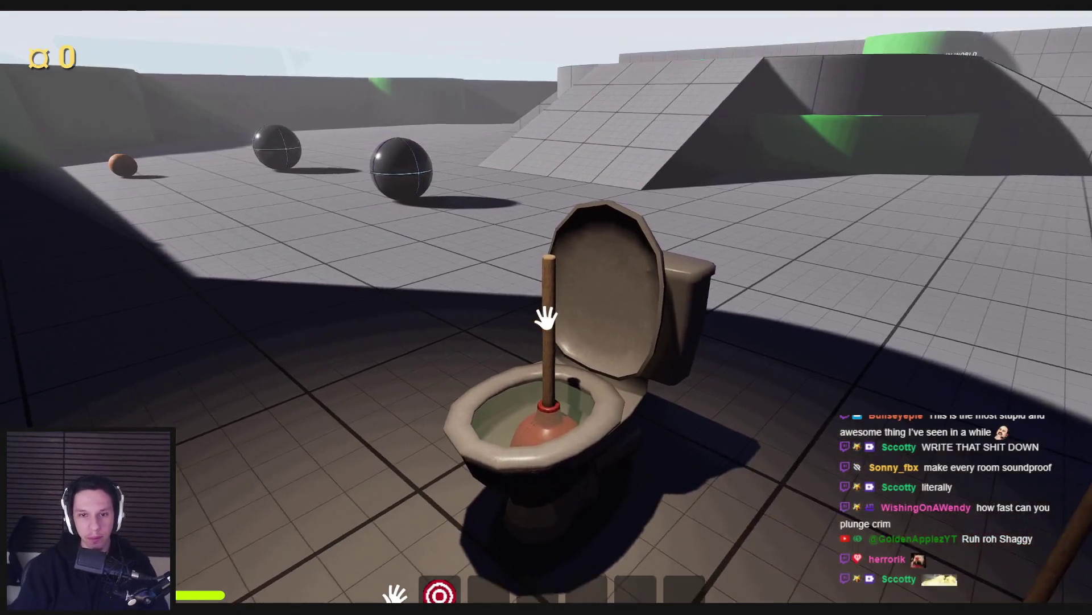
Step: Plunge the toilet seven times down to 0 health, end play, and reopen Cue_Toilet-Flush
left_click(546, 317)
left_click(546, 317)
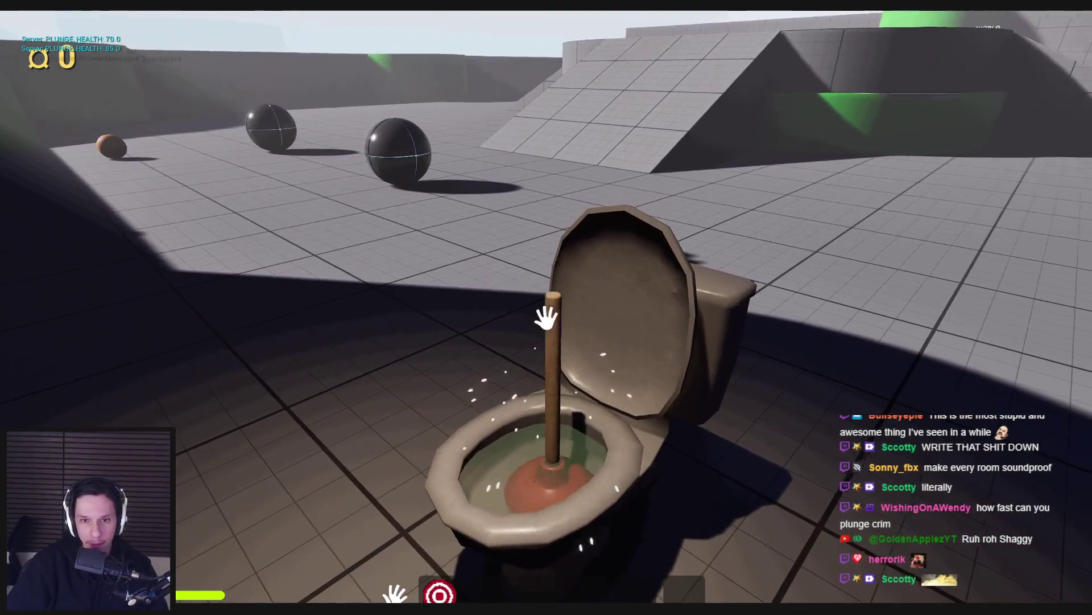
left_click(546, 317)
left_click(546, 318)
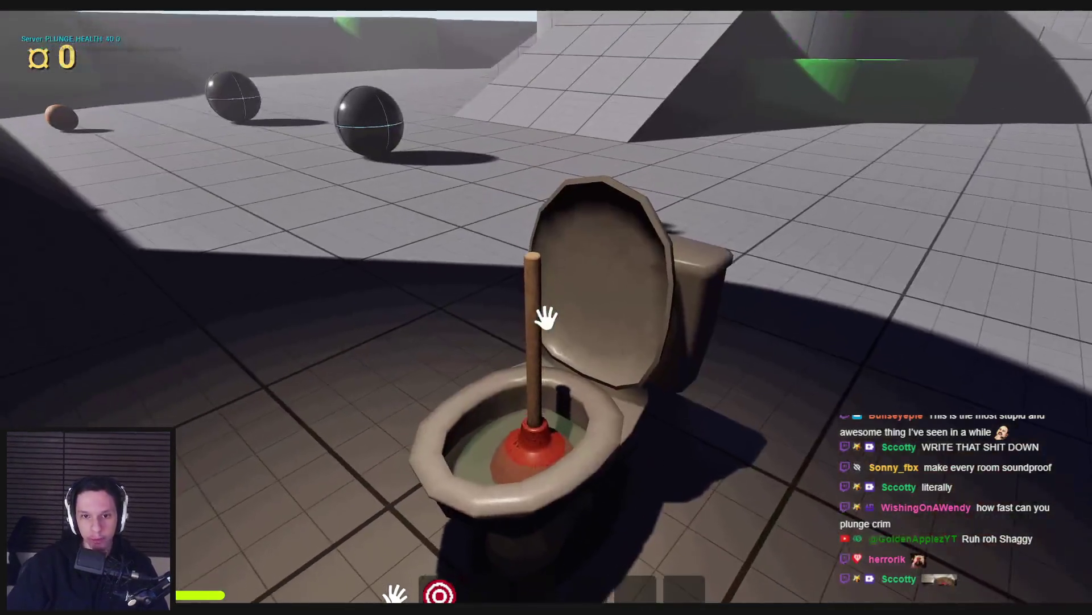
left_click(546, 318)
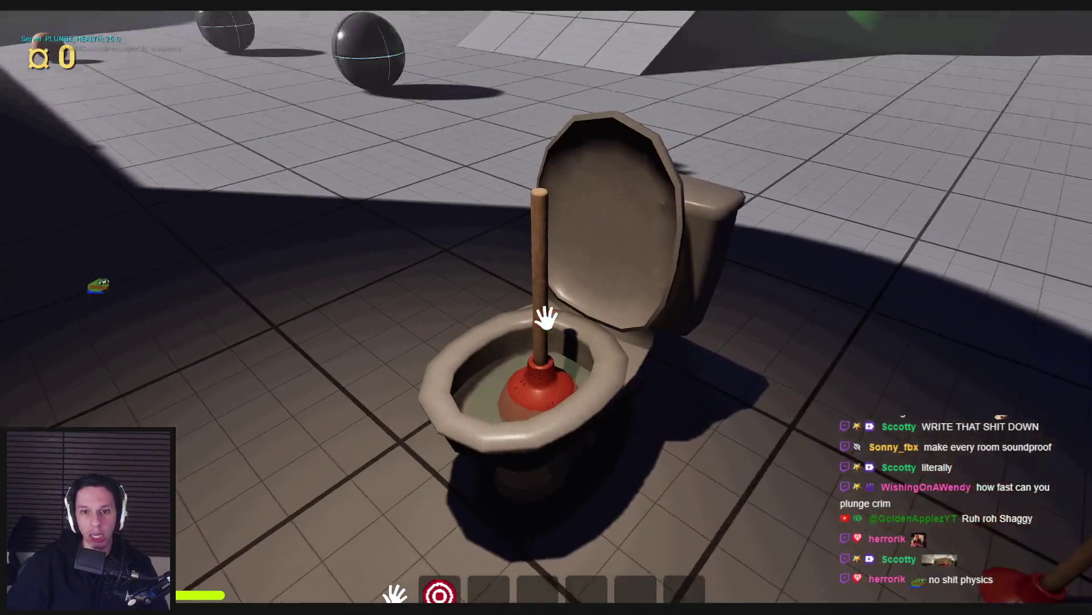
left_click(546, 318)
left_click(546, 317)
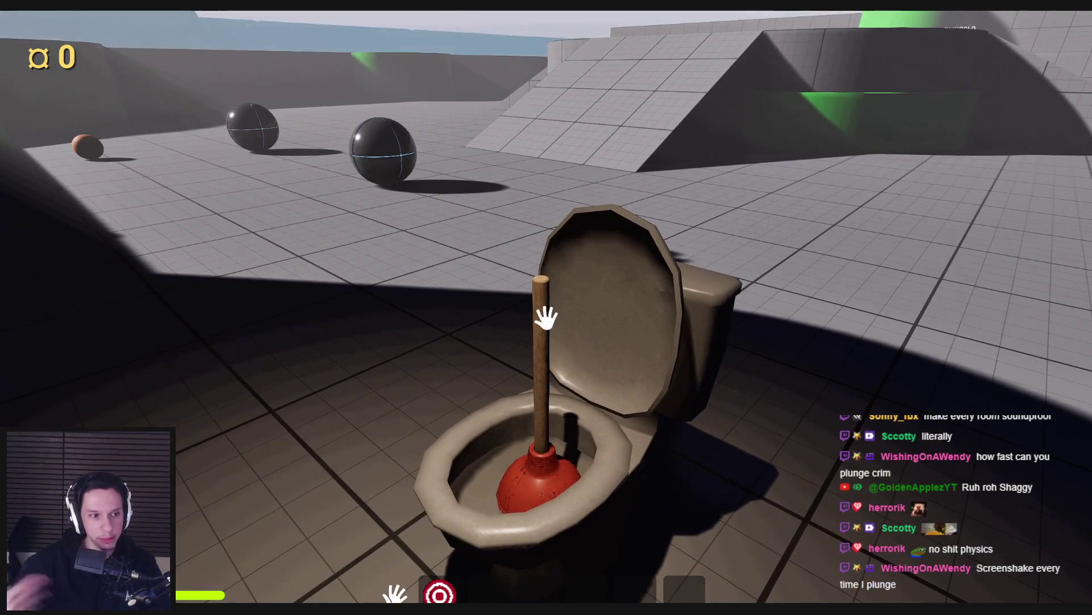
key("Escape")
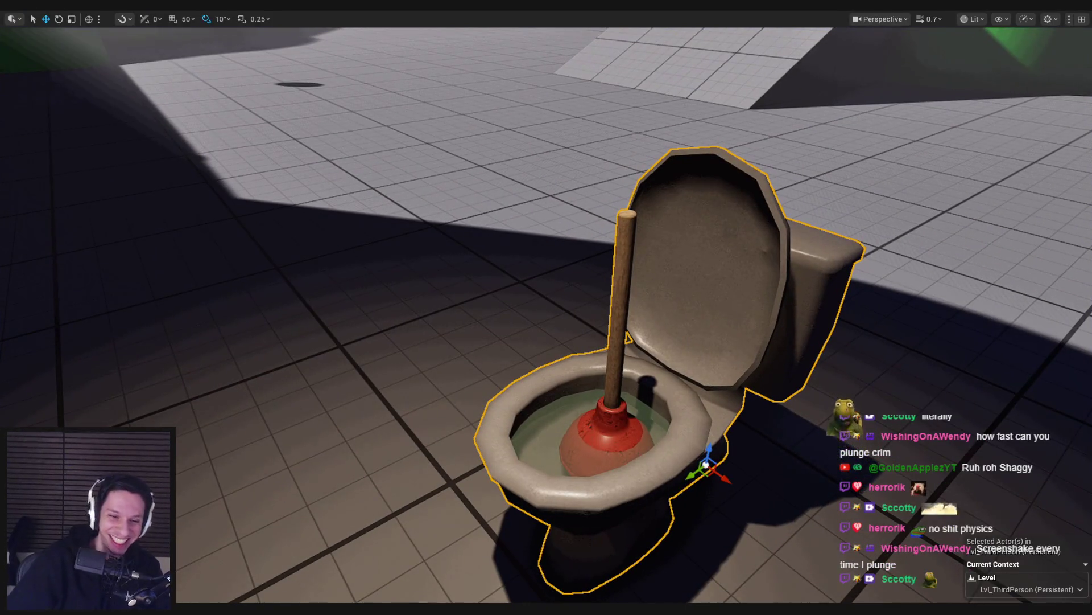
left_click(408, 576)
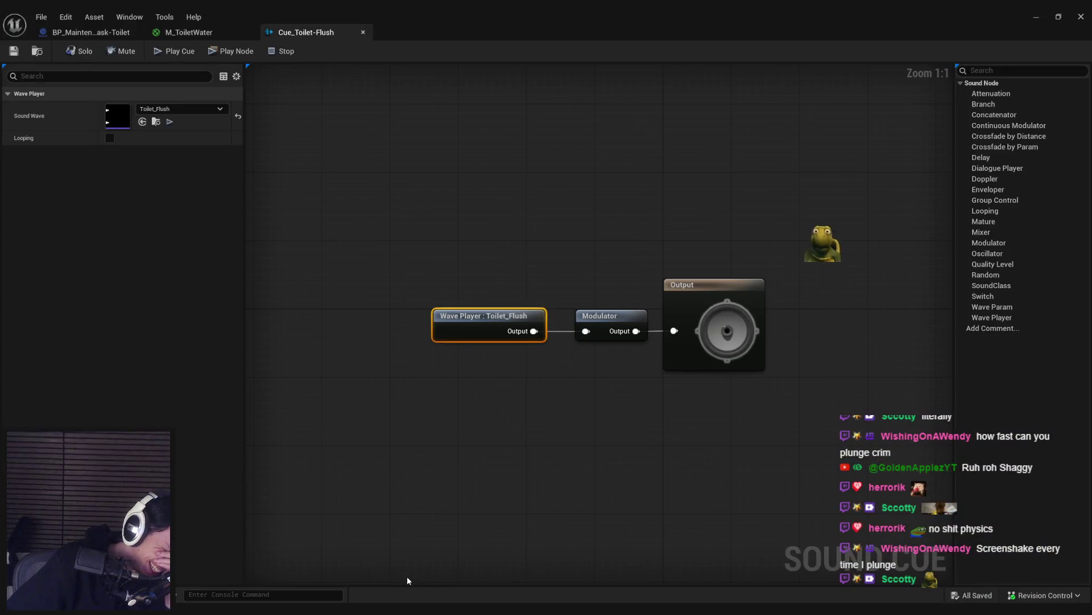
Step: Check the M_ToiletWater material tab, then return to the BP_MaintenanceTask-Toilet event graph
left_click(187, 34)
left_click(117, 34)
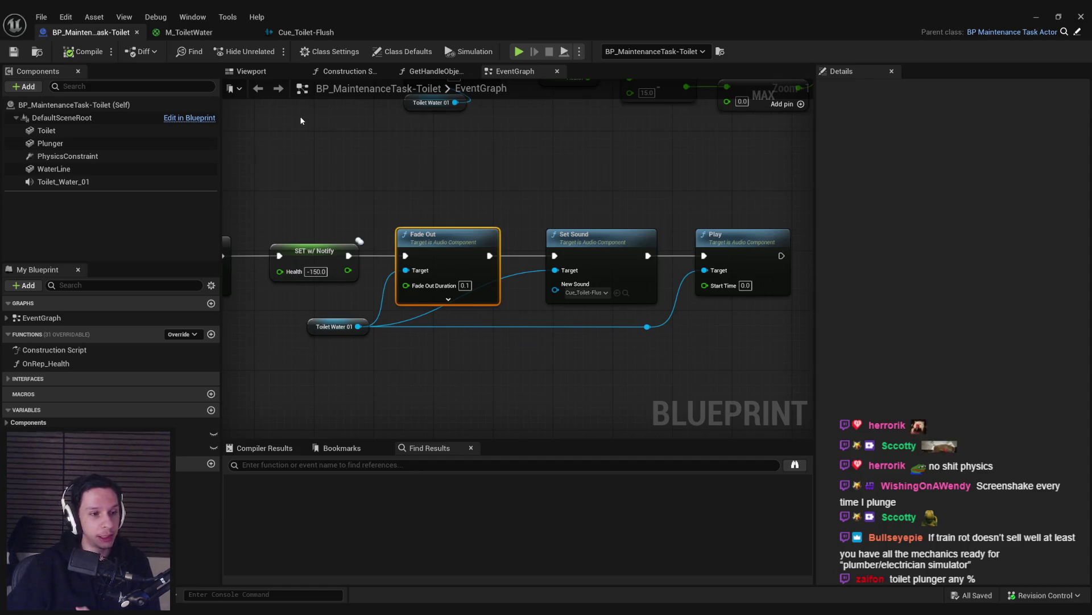
Step: Deselect the Fade Out node and pan the EventGraph to the Branch, Play and MAX nodes
left_click(389, 223)
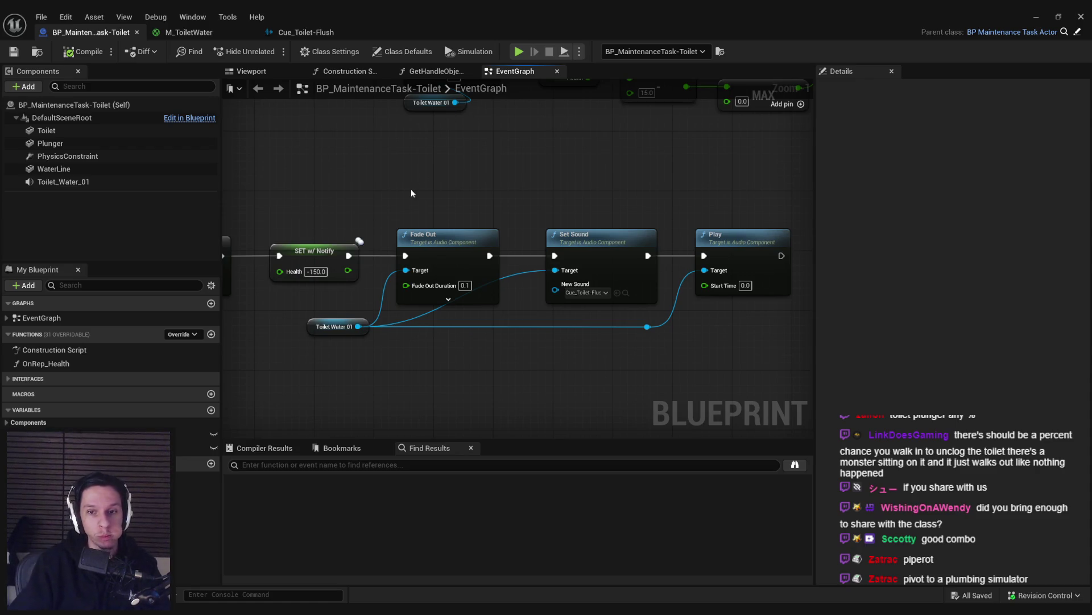
scroll(489, 359, "down", 1)
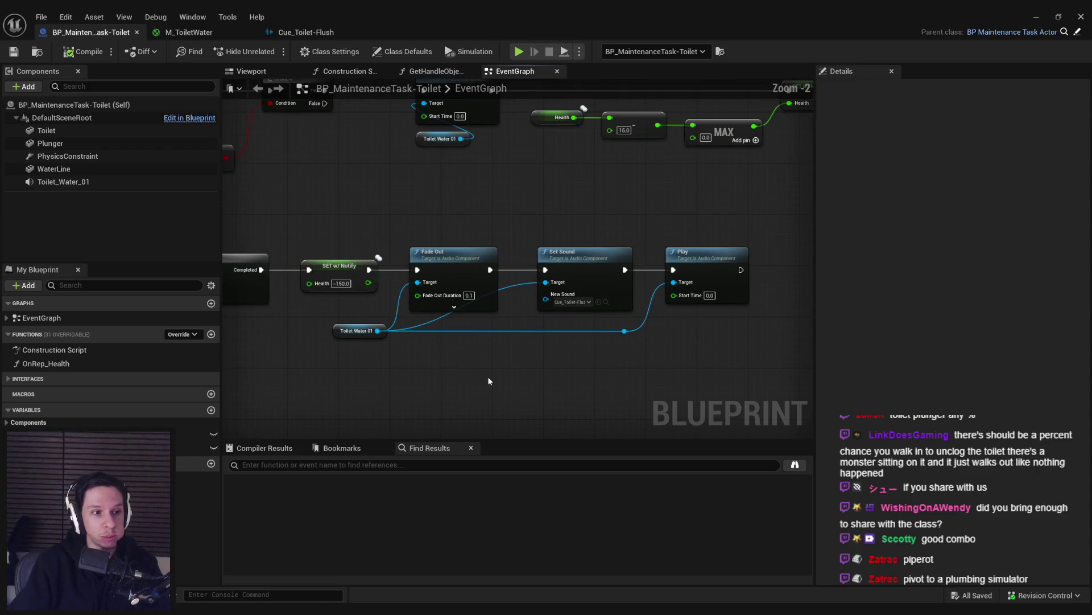
left_click_drag(484, 230, 592, 228)
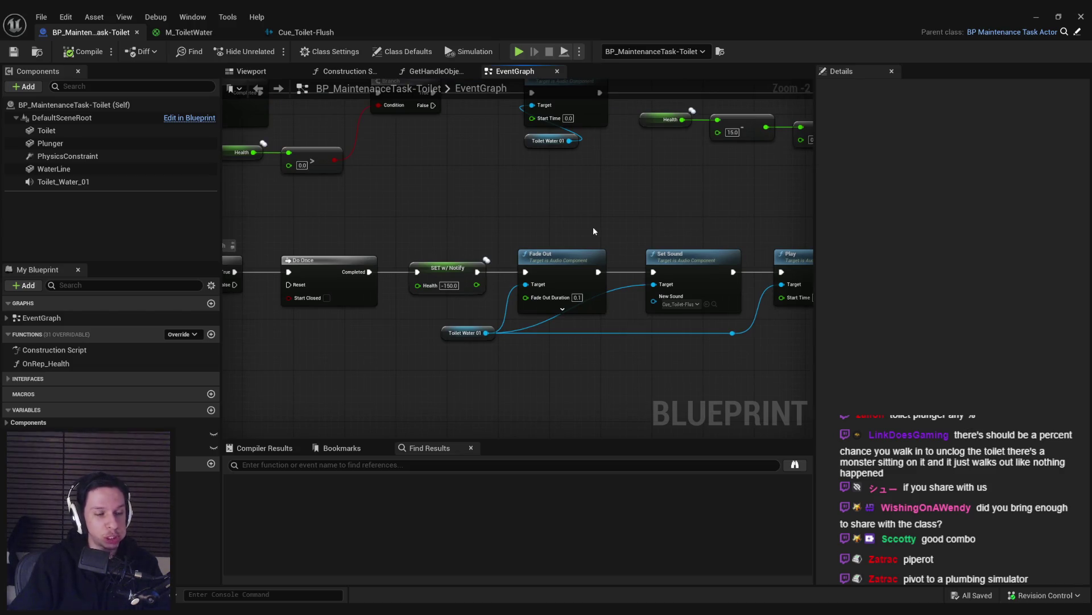
mouse_move(593, 230)
left_mouse_down()
mouse_move(401, 291)
mouse_move(480, 286)
left_mouse_up()
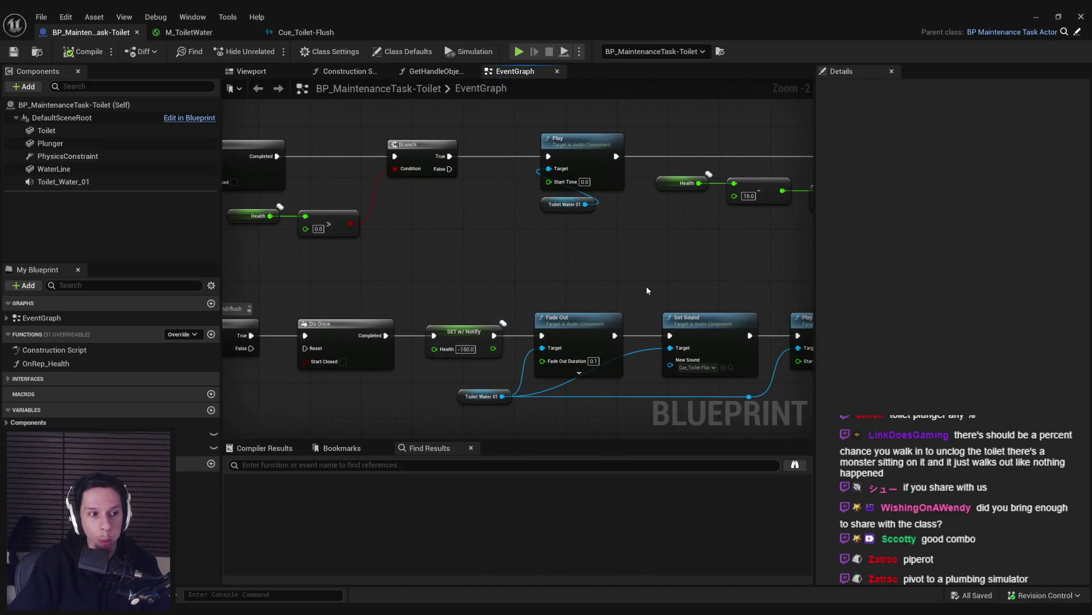
Step: Zoom in and out over the flush-sound logic, then swing the level camera toward the toilet
scroll(490, 228, "down", 2)
scroll(490, 224, "up", 3)
scroll(489, 227, "down", 4)
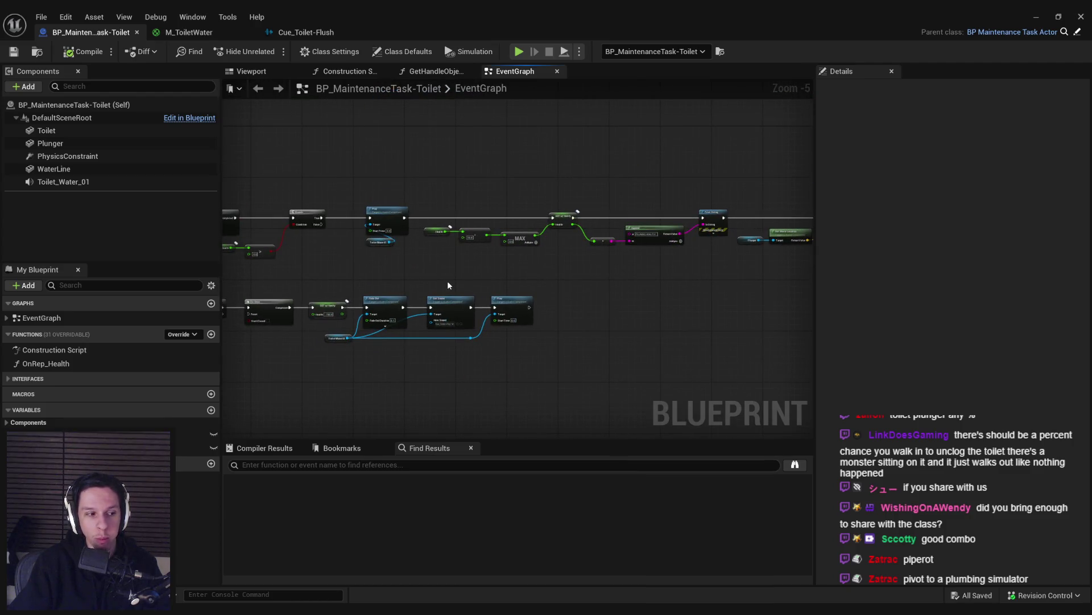
scroll(450, 278, "up", 2)
scroll(489, 239, "down", 2)
scroll(512, 233, "up", 1)
scroll(528, 239, "up", 1)
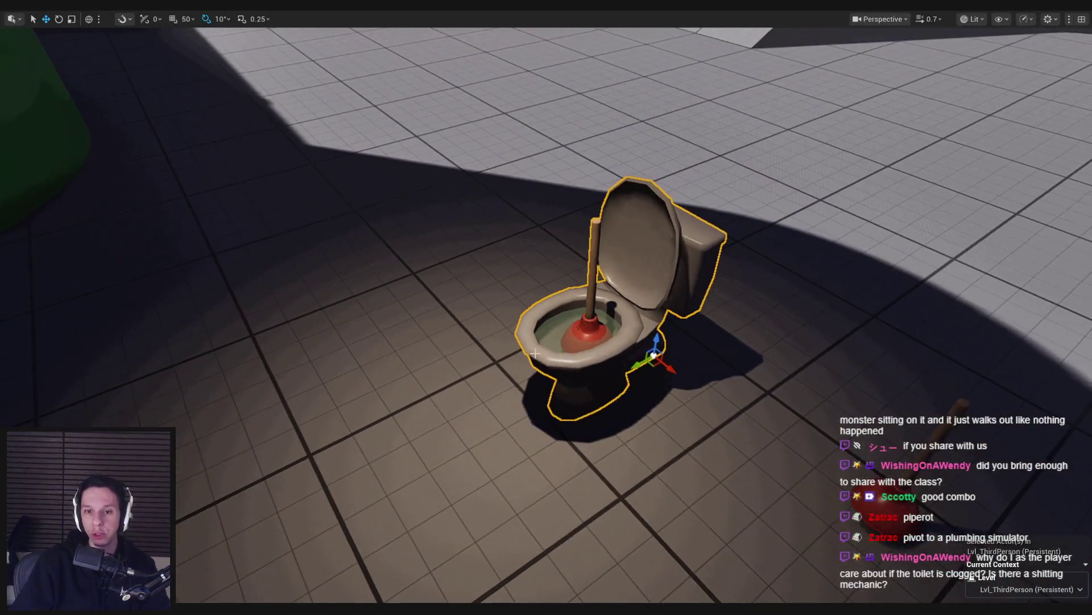
left_click_drag(535, 354, 506, 446)
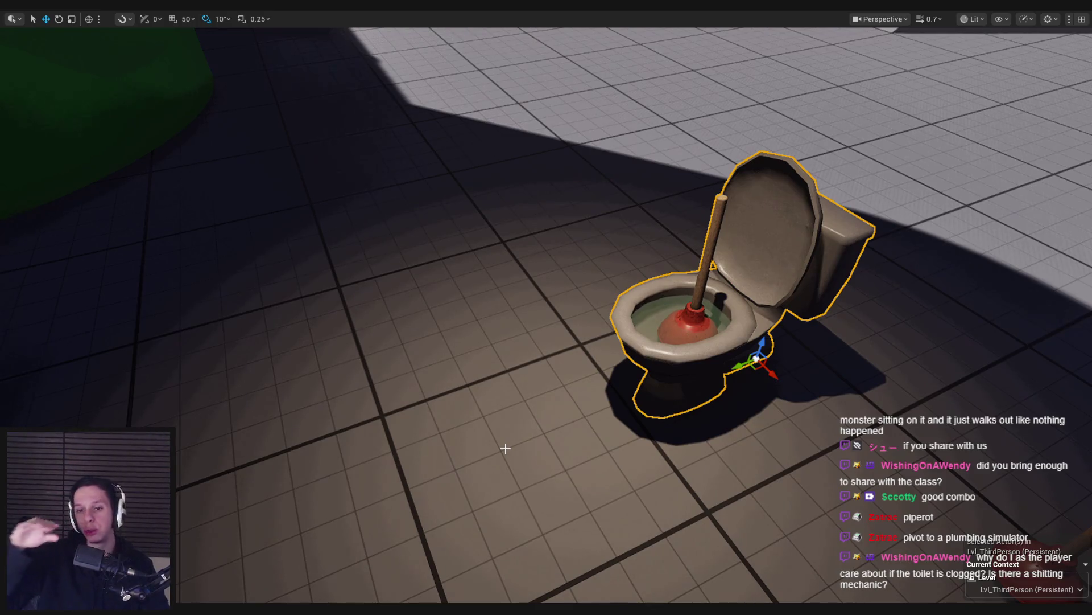
Step: Widen the view of the toilet and start a play-in-editor session with Alt+P
left_click_drag(505, 448, 489, 443)
key("alt+p")
key("w")
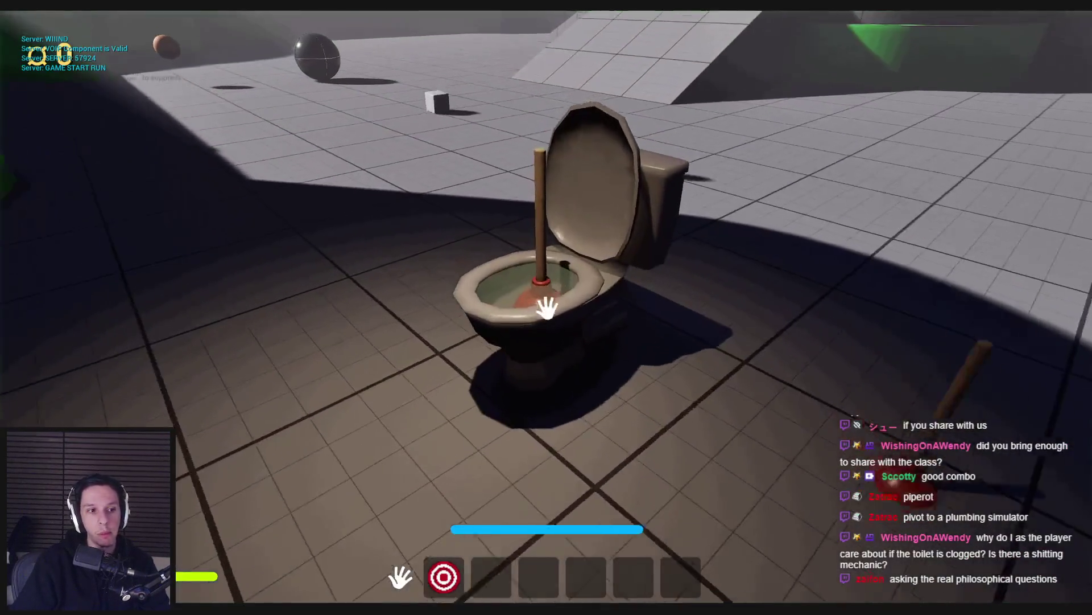
Step: Walk back, forward and circle left around the toilet to inspect the plunger and water
key("s")
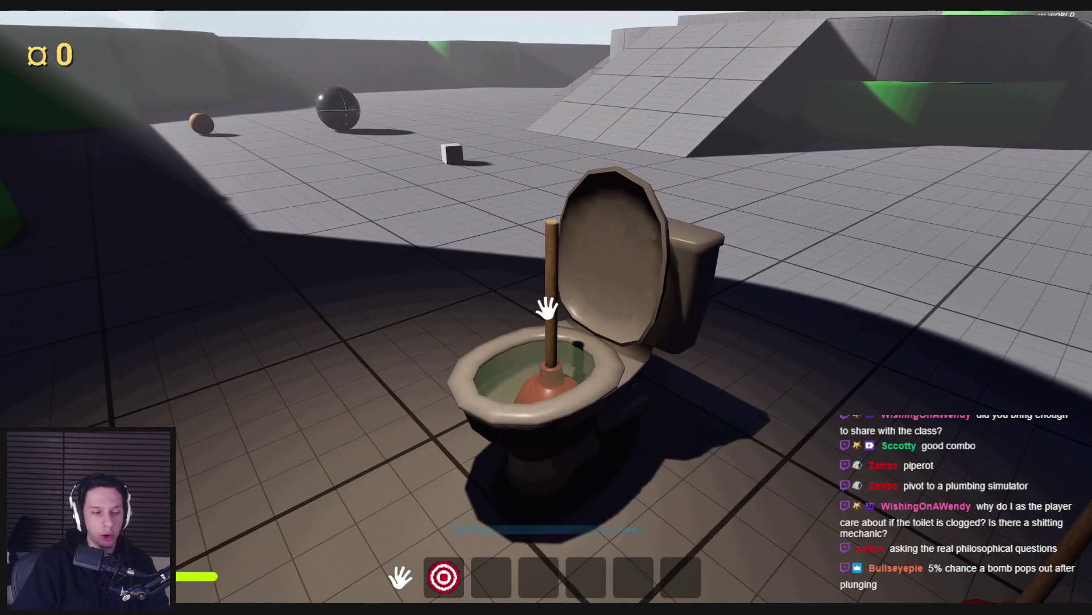
key("w")
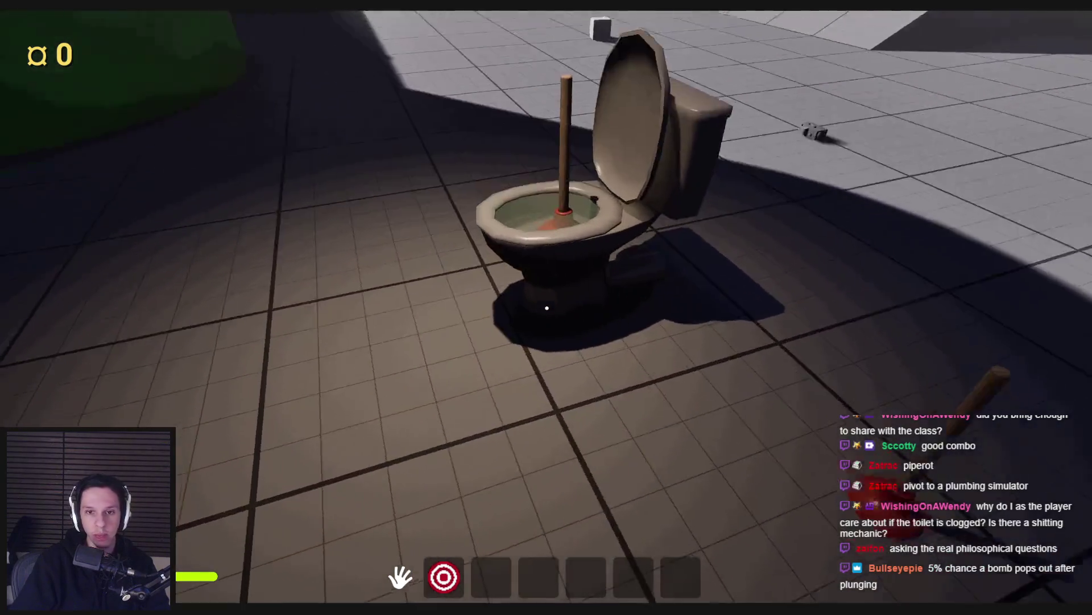
key("s")
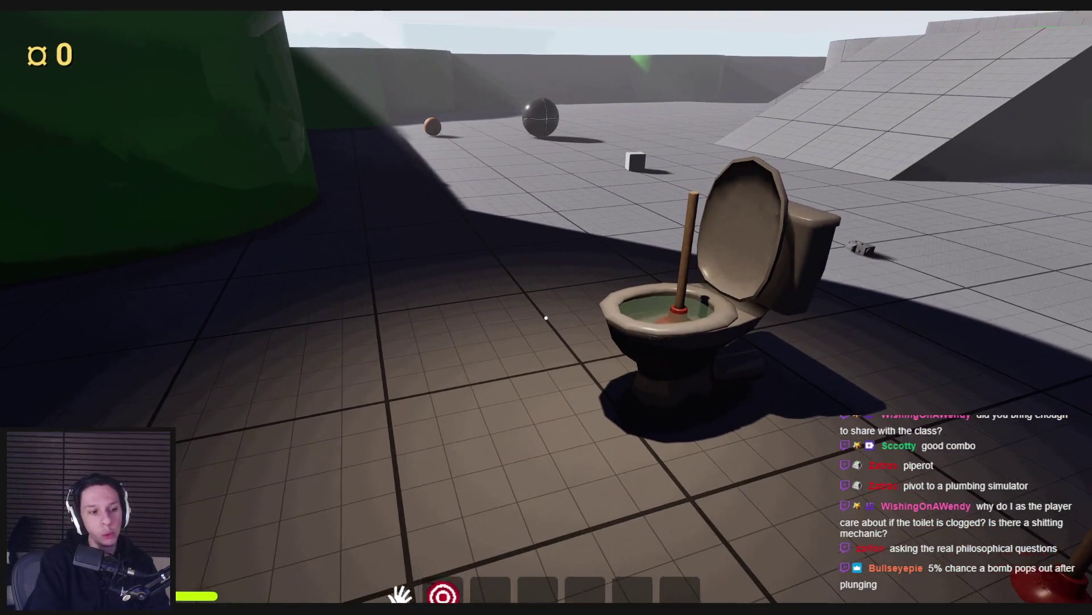
key("w")
key("s")
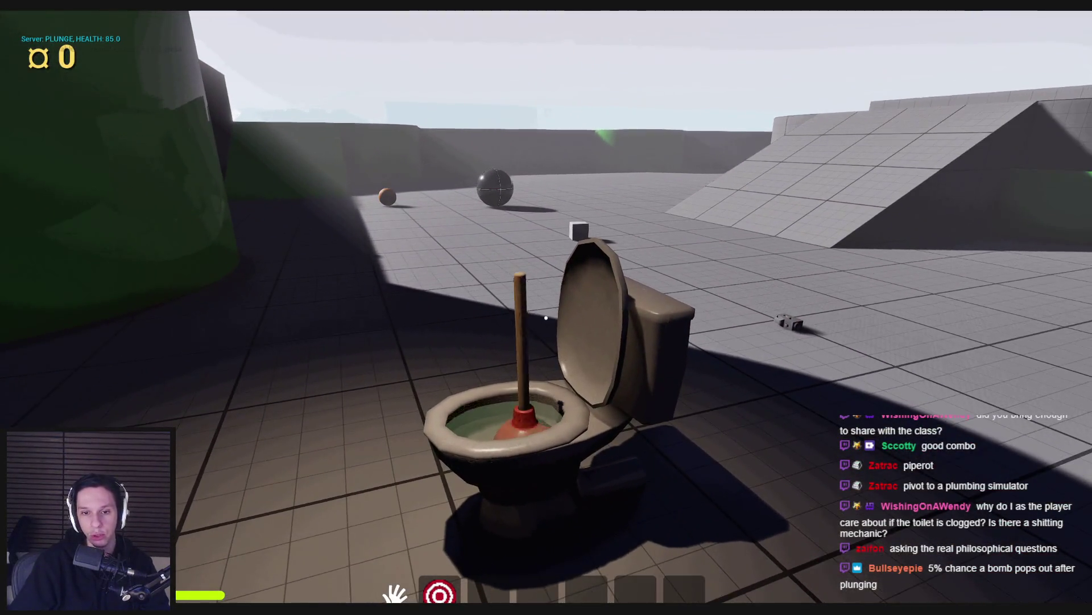
key("a")
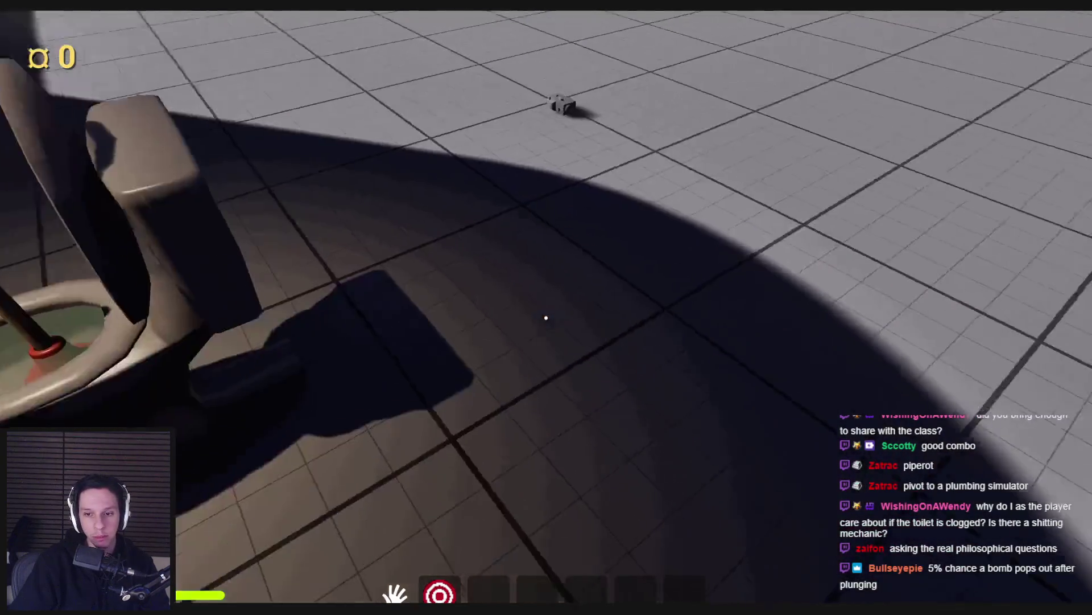
key("s")
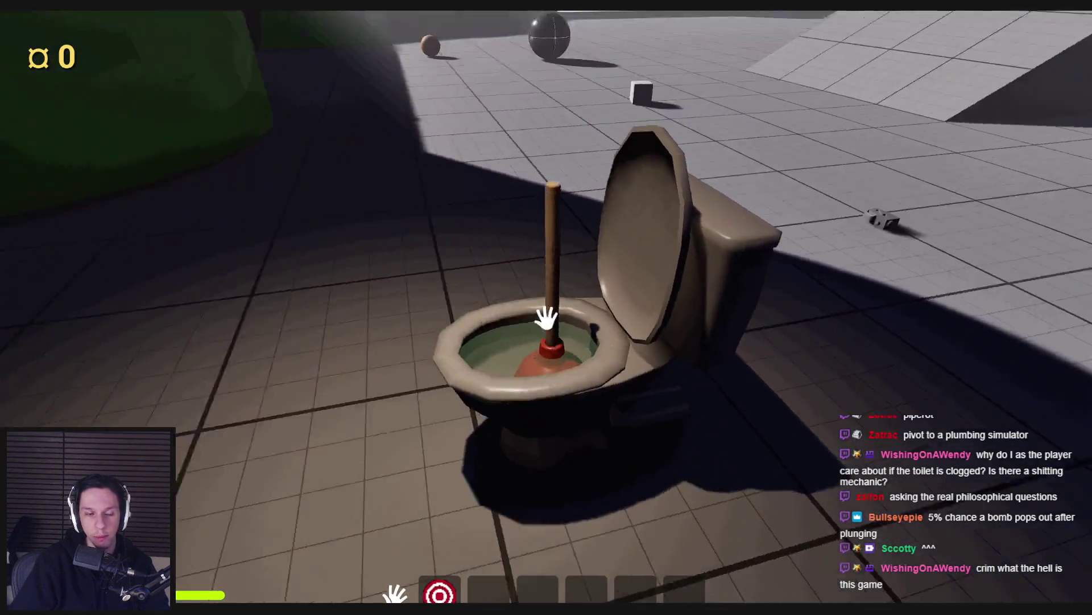
Step: Circle to the toilet's front, aim at the plunger and pump it twice
key("s")
key("w")
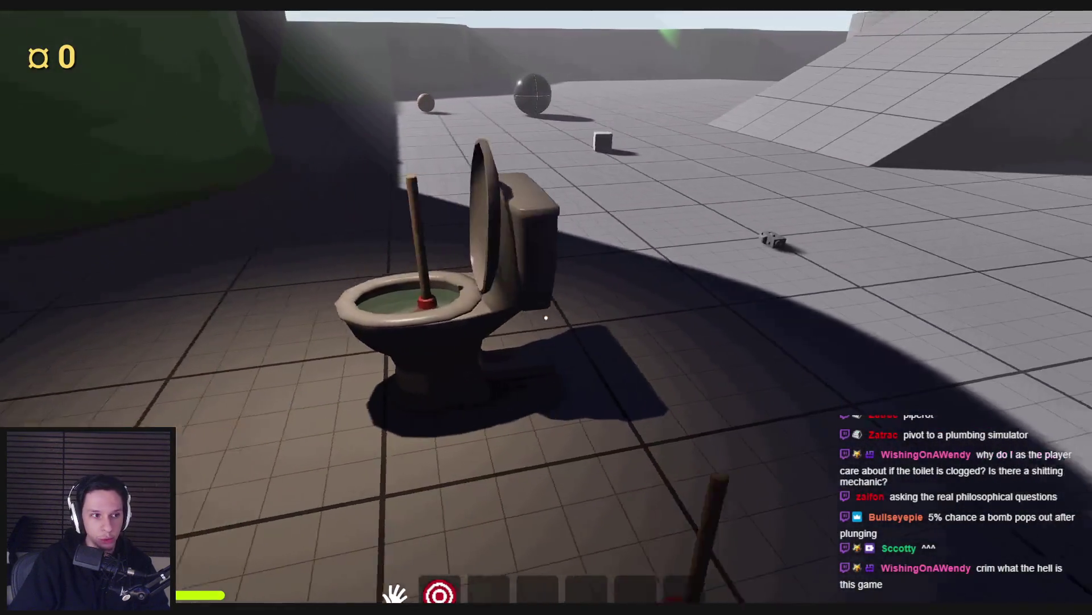
key("s")
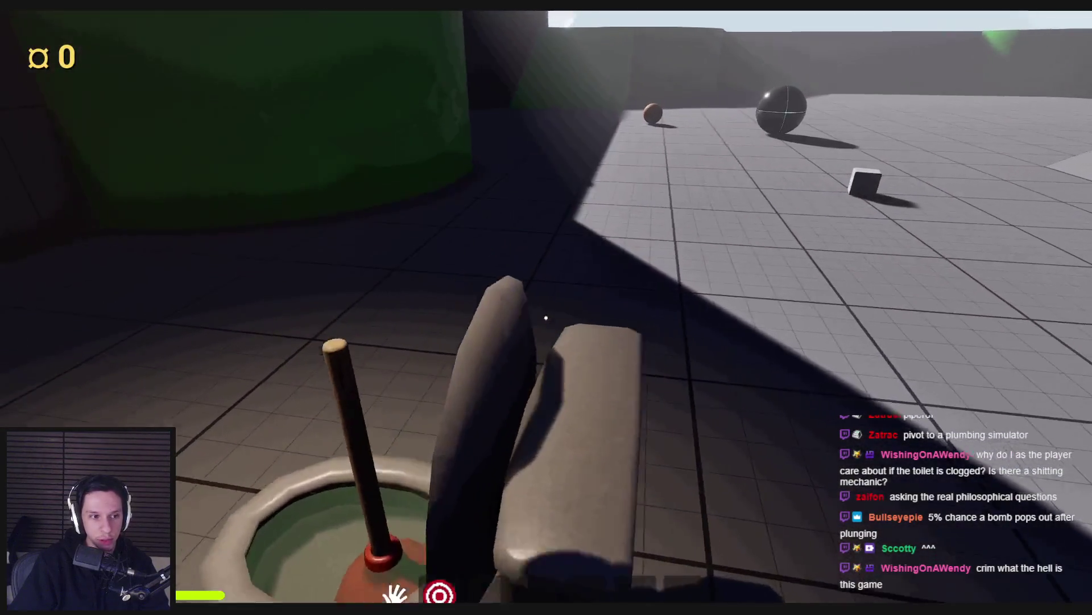
key("d")
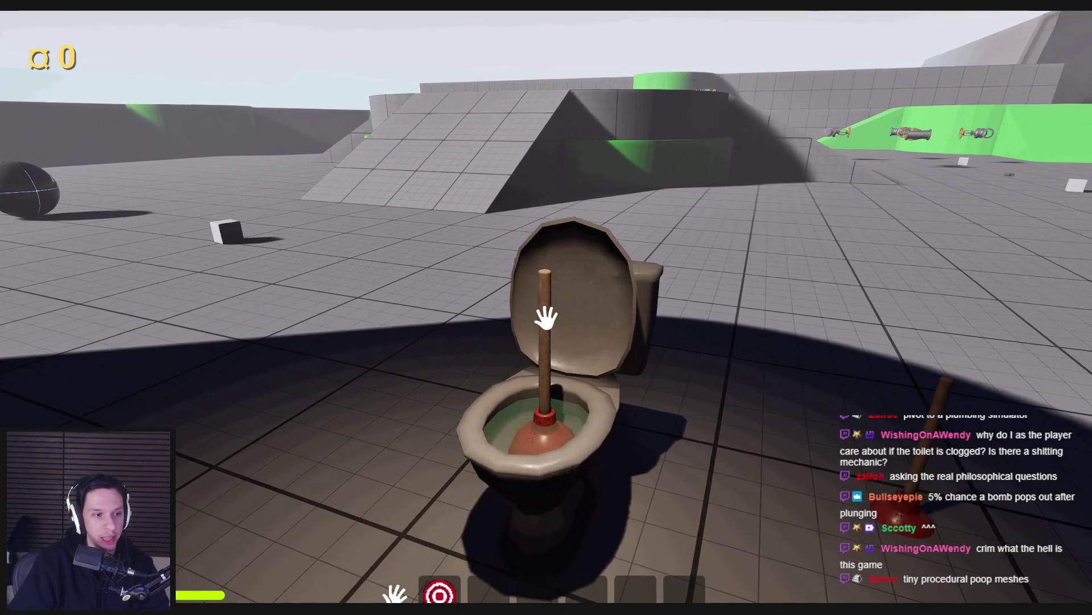
left_click(547, 317)
left_click(546, 317)
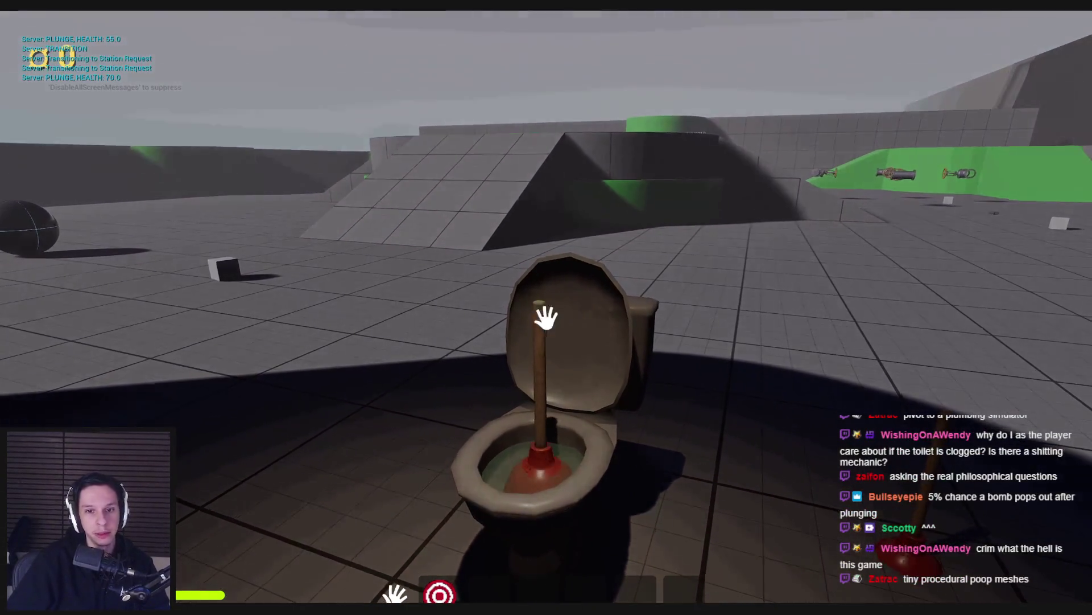
Step: Restart the play session and pump the plunger until the clog's health reaches 0.0
key("Escape")
key("alt+p")
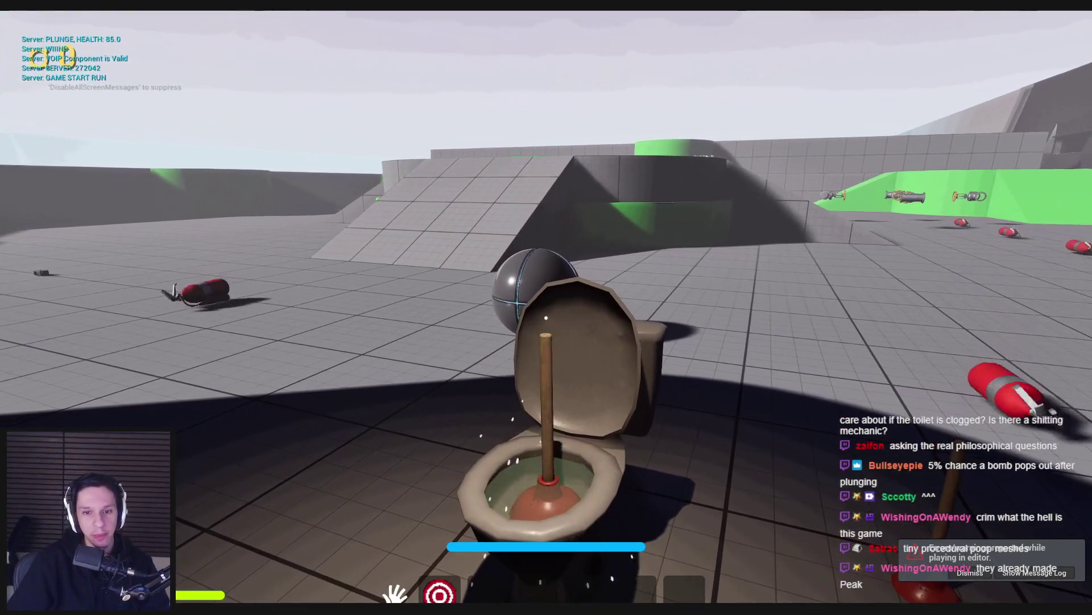
left_click(547, 319)
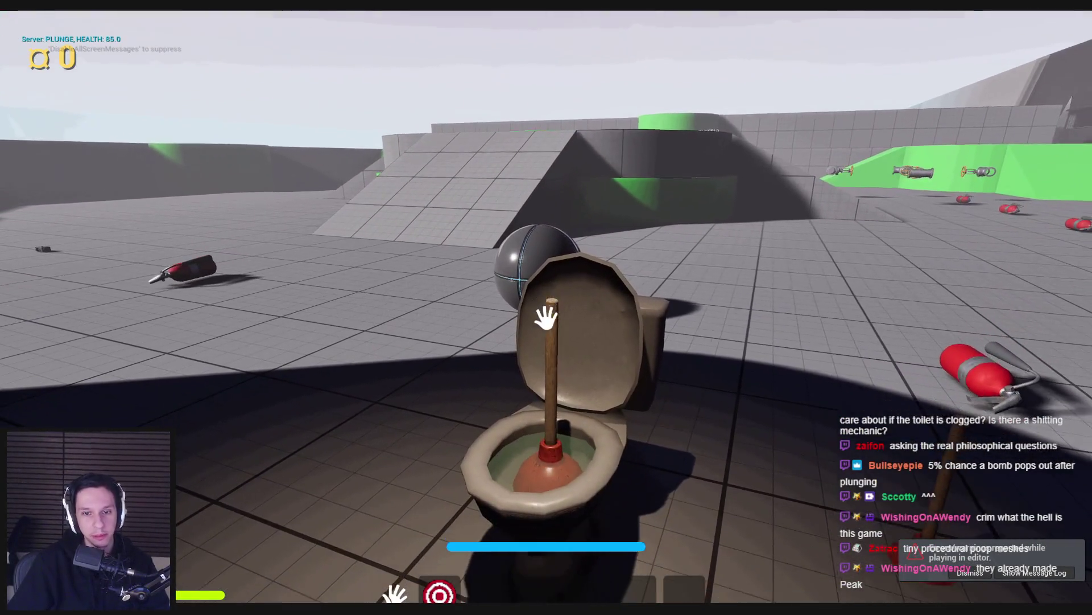
left_click(546, 318)
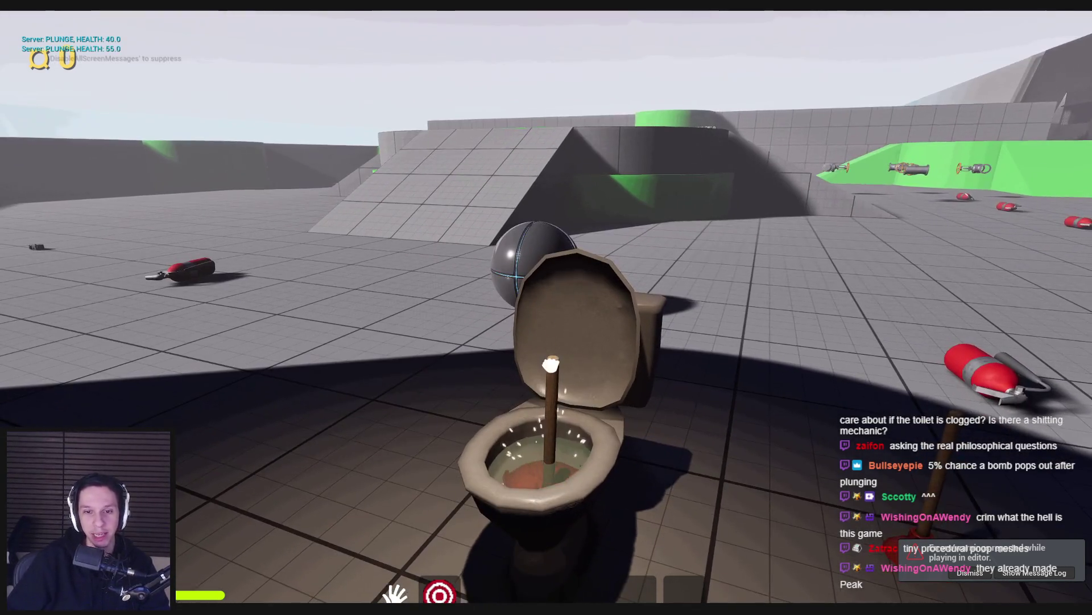
left_click(546, 318)
left_click(546, 319)
left_click(546, 319)
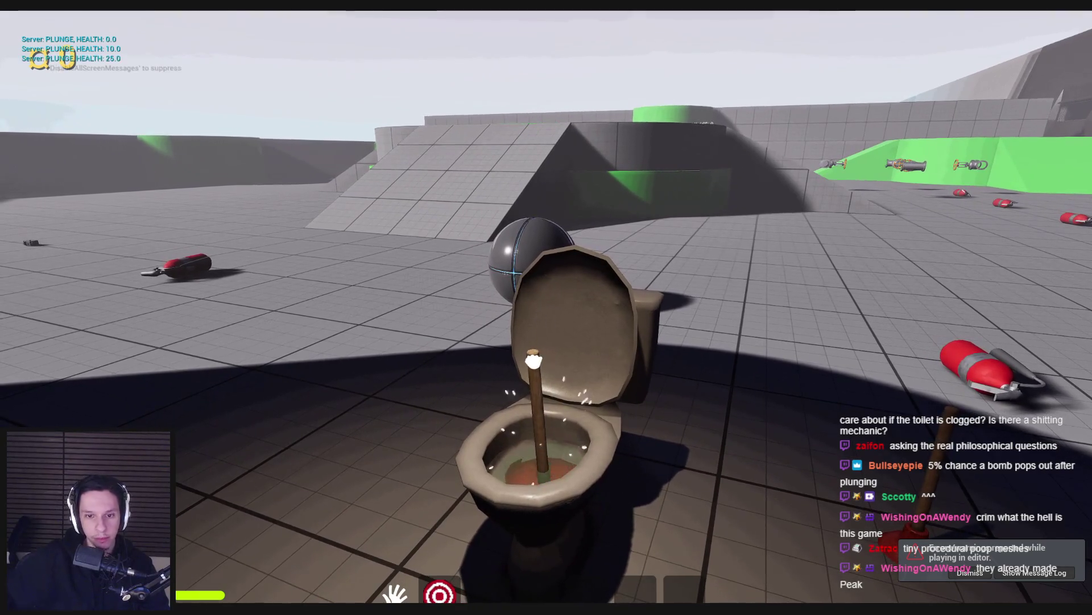
left_click(546, 318)
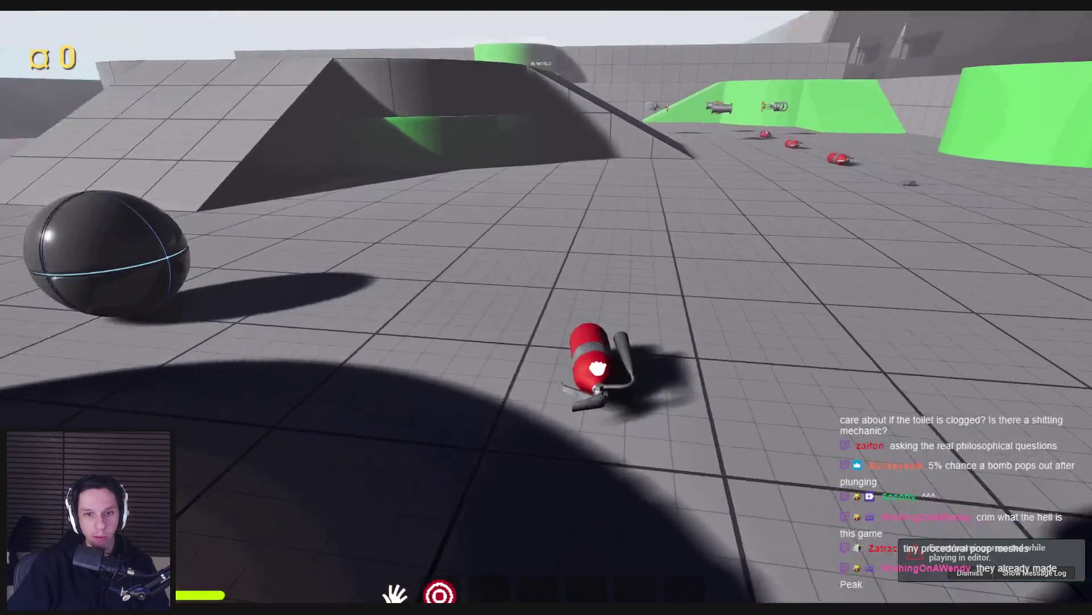
Step: Pick up the red fire extinguisher, back away and drop it beside the toilet
left_click(546, 318)
key("s")
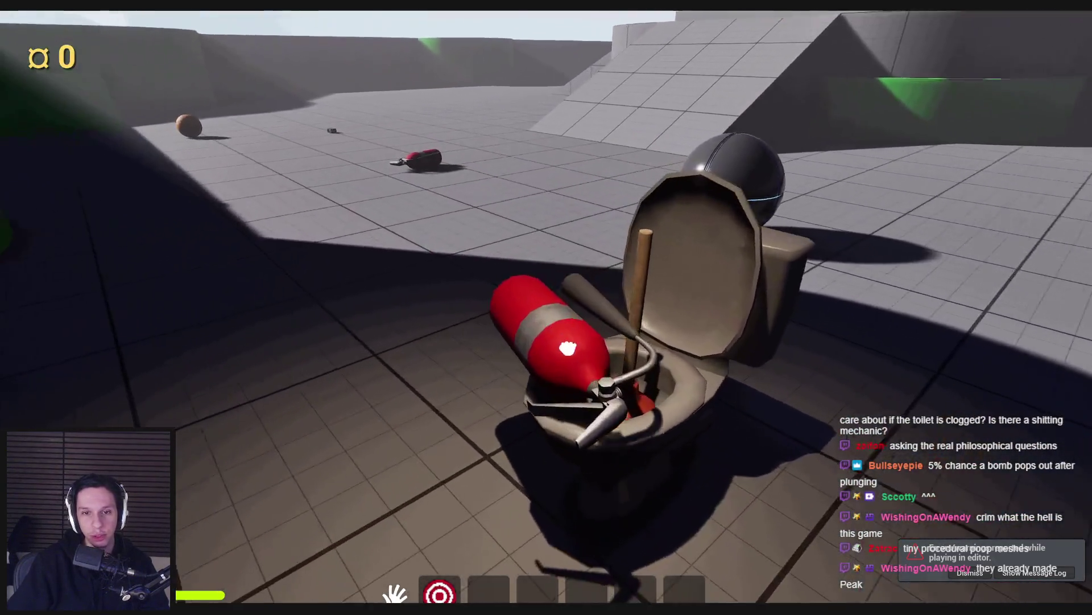
left_click(568, 349)
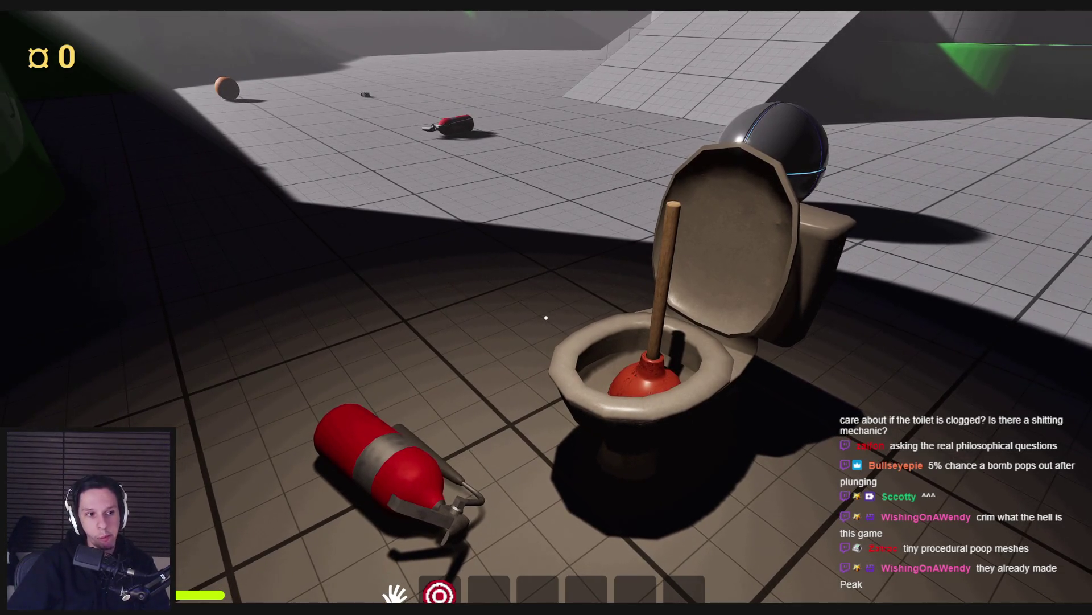
Step: Toggle the free debug camera to view the player character, then stop the play session
key("w")
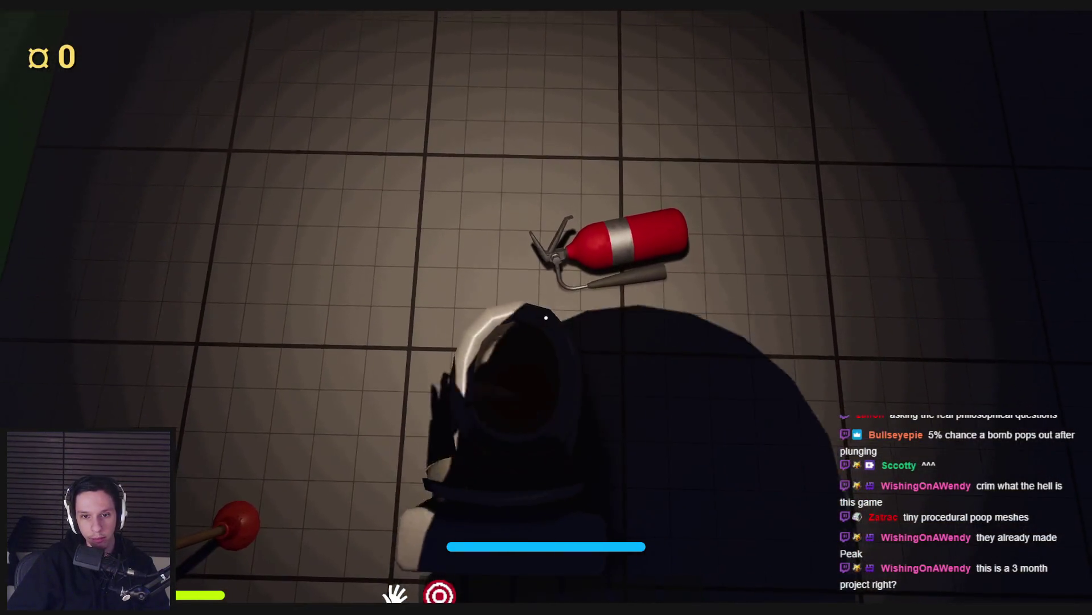
key("semicolon")
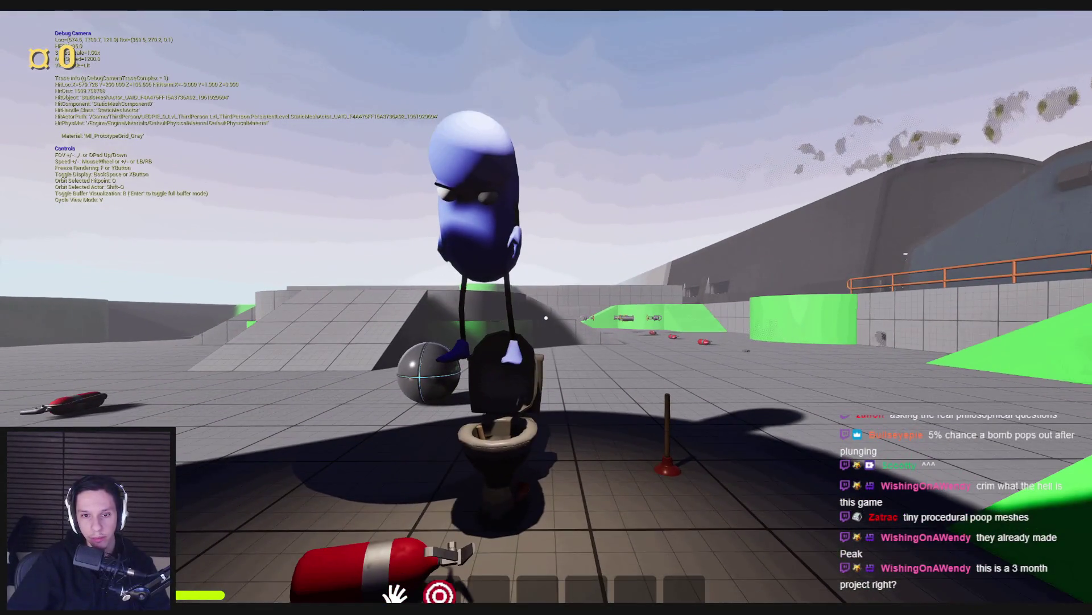
key("semicolon")
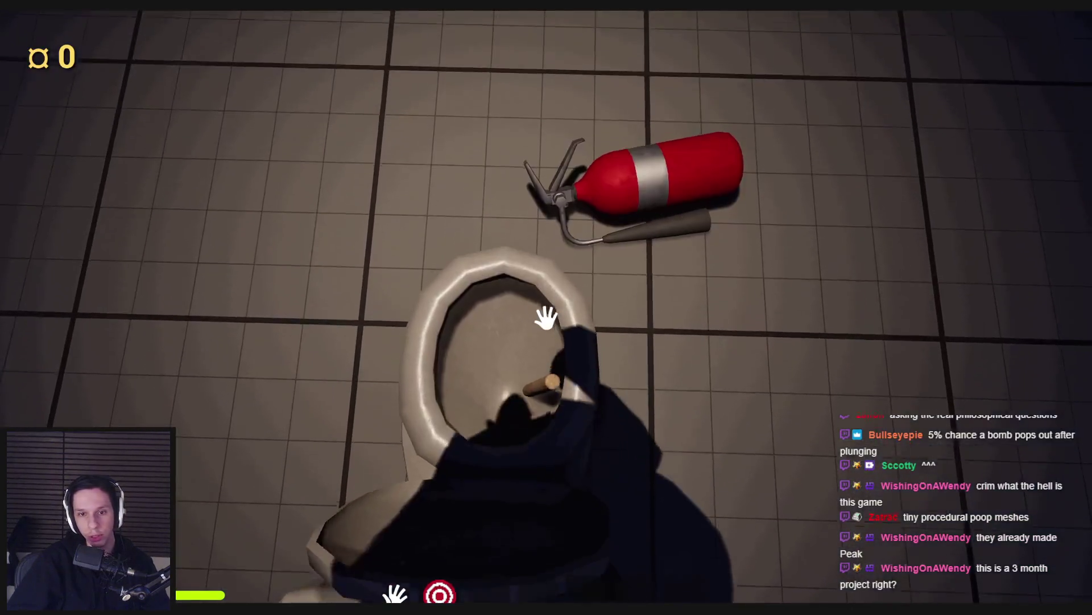
key("semicolon")
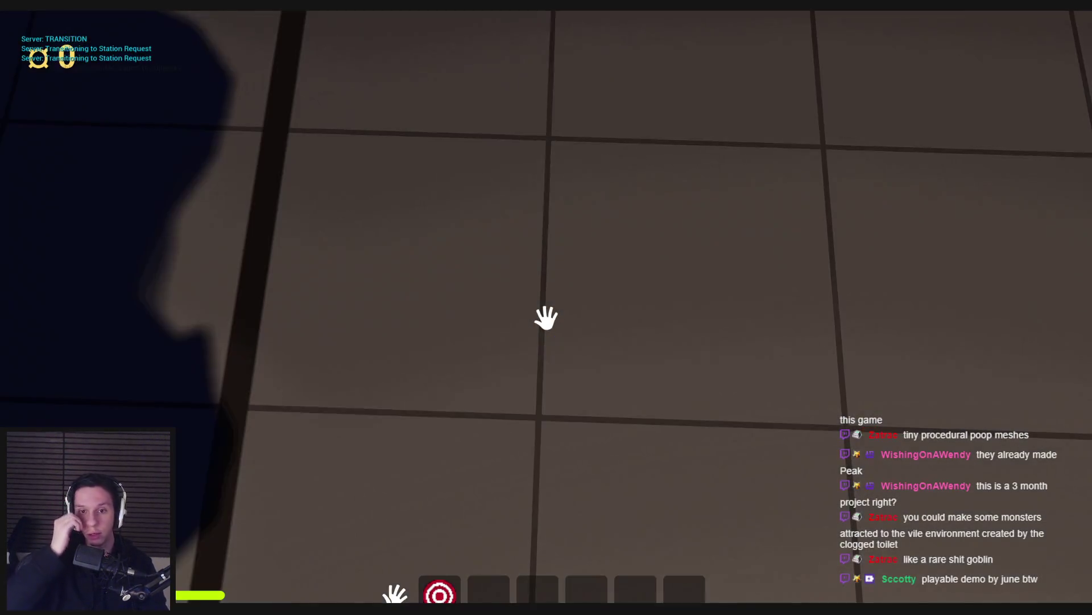
key("Escape")
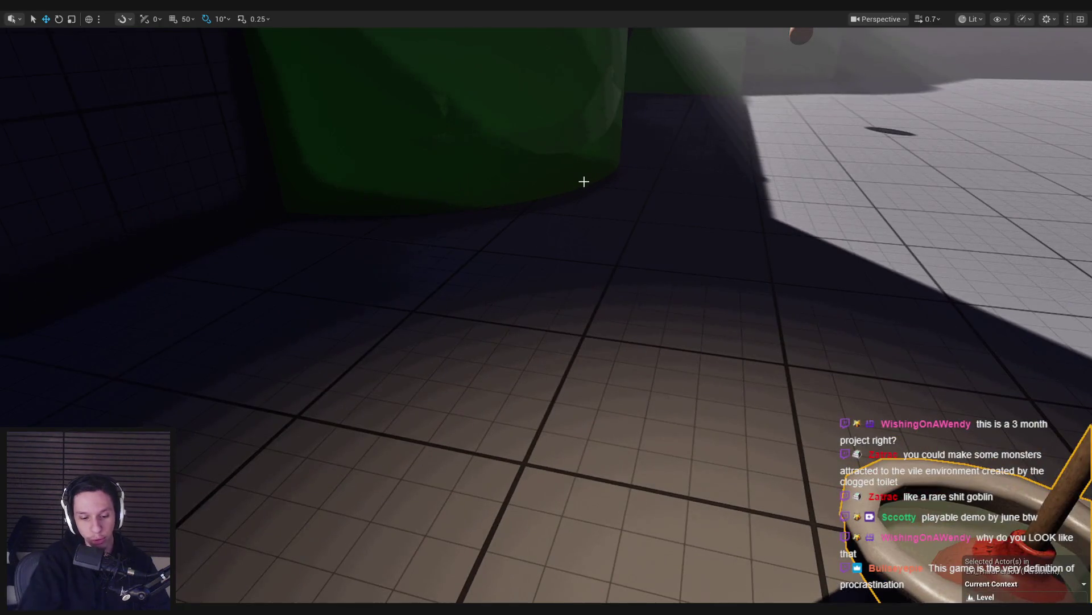
Step: Relaunch play, frame the character by the toilet in debug camera, then walk toward the orange ball
key("F8")
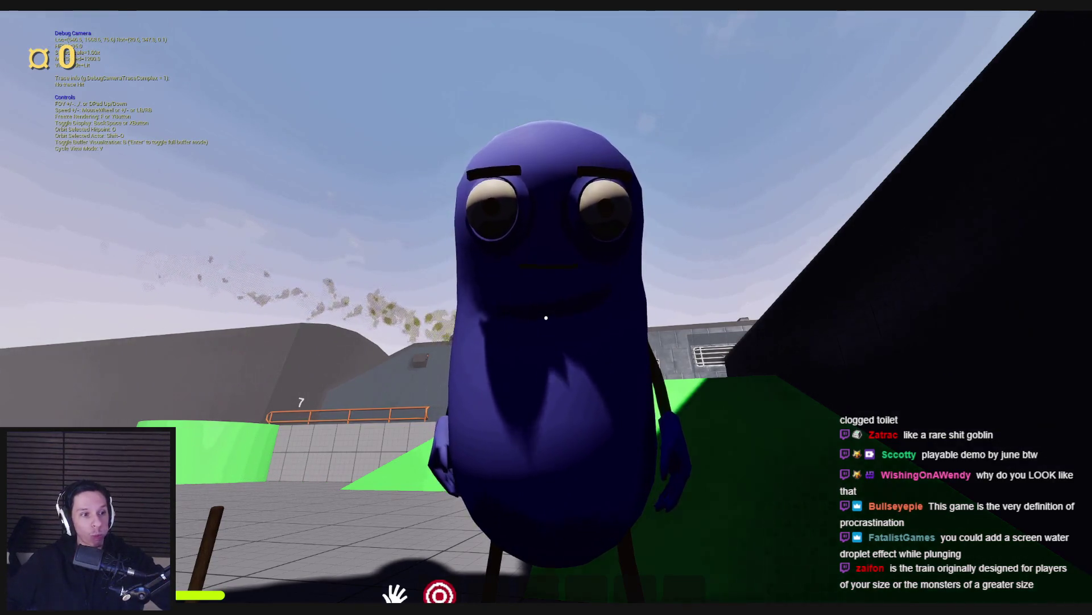
key("s")
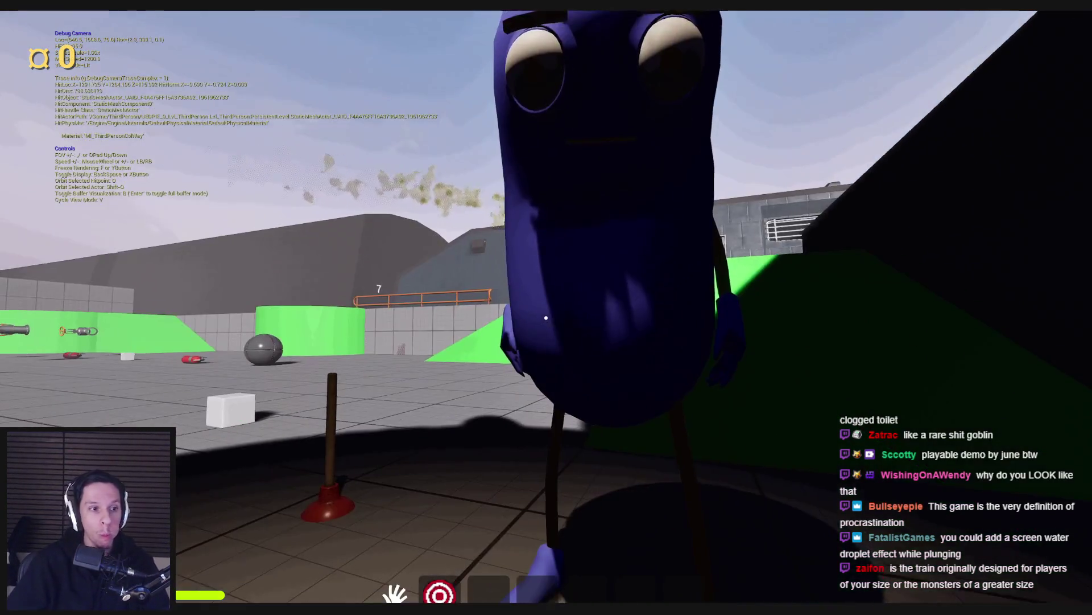
mouse_move(546, 307)
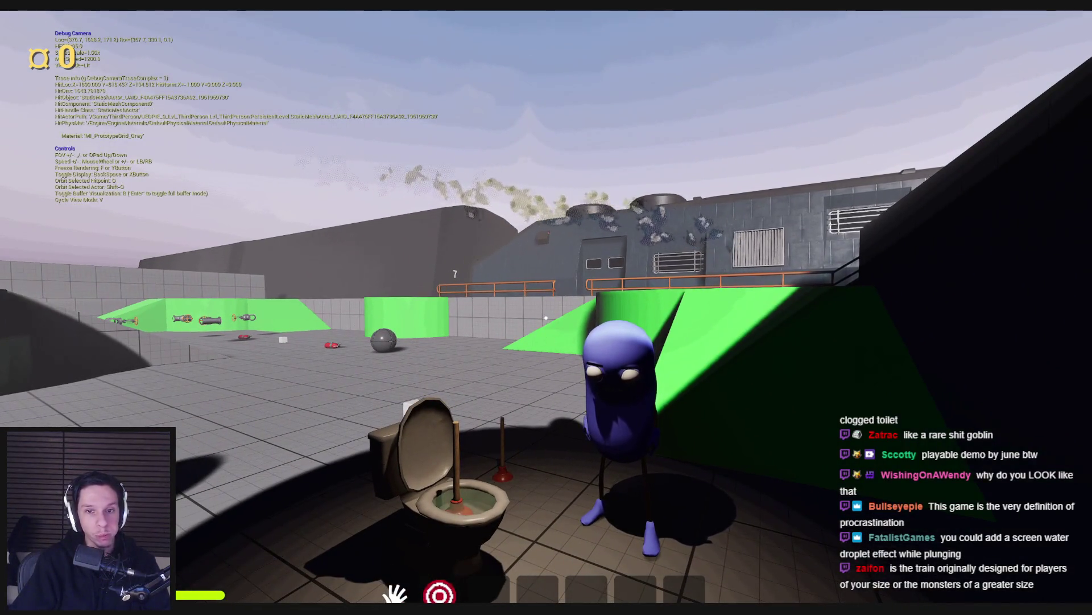
key("semicolon")
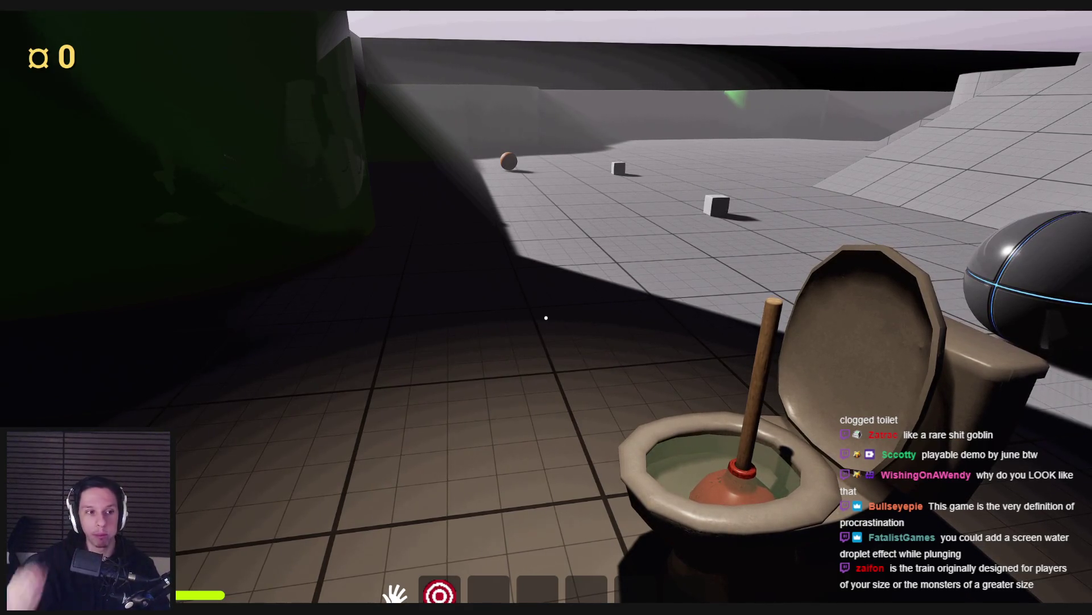
key("shift+w")
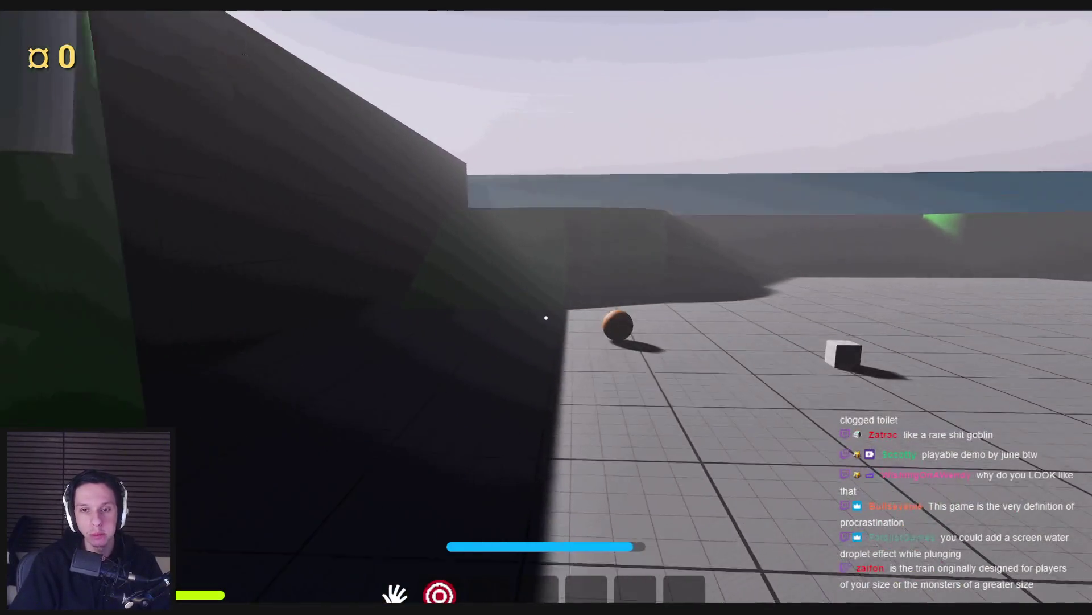